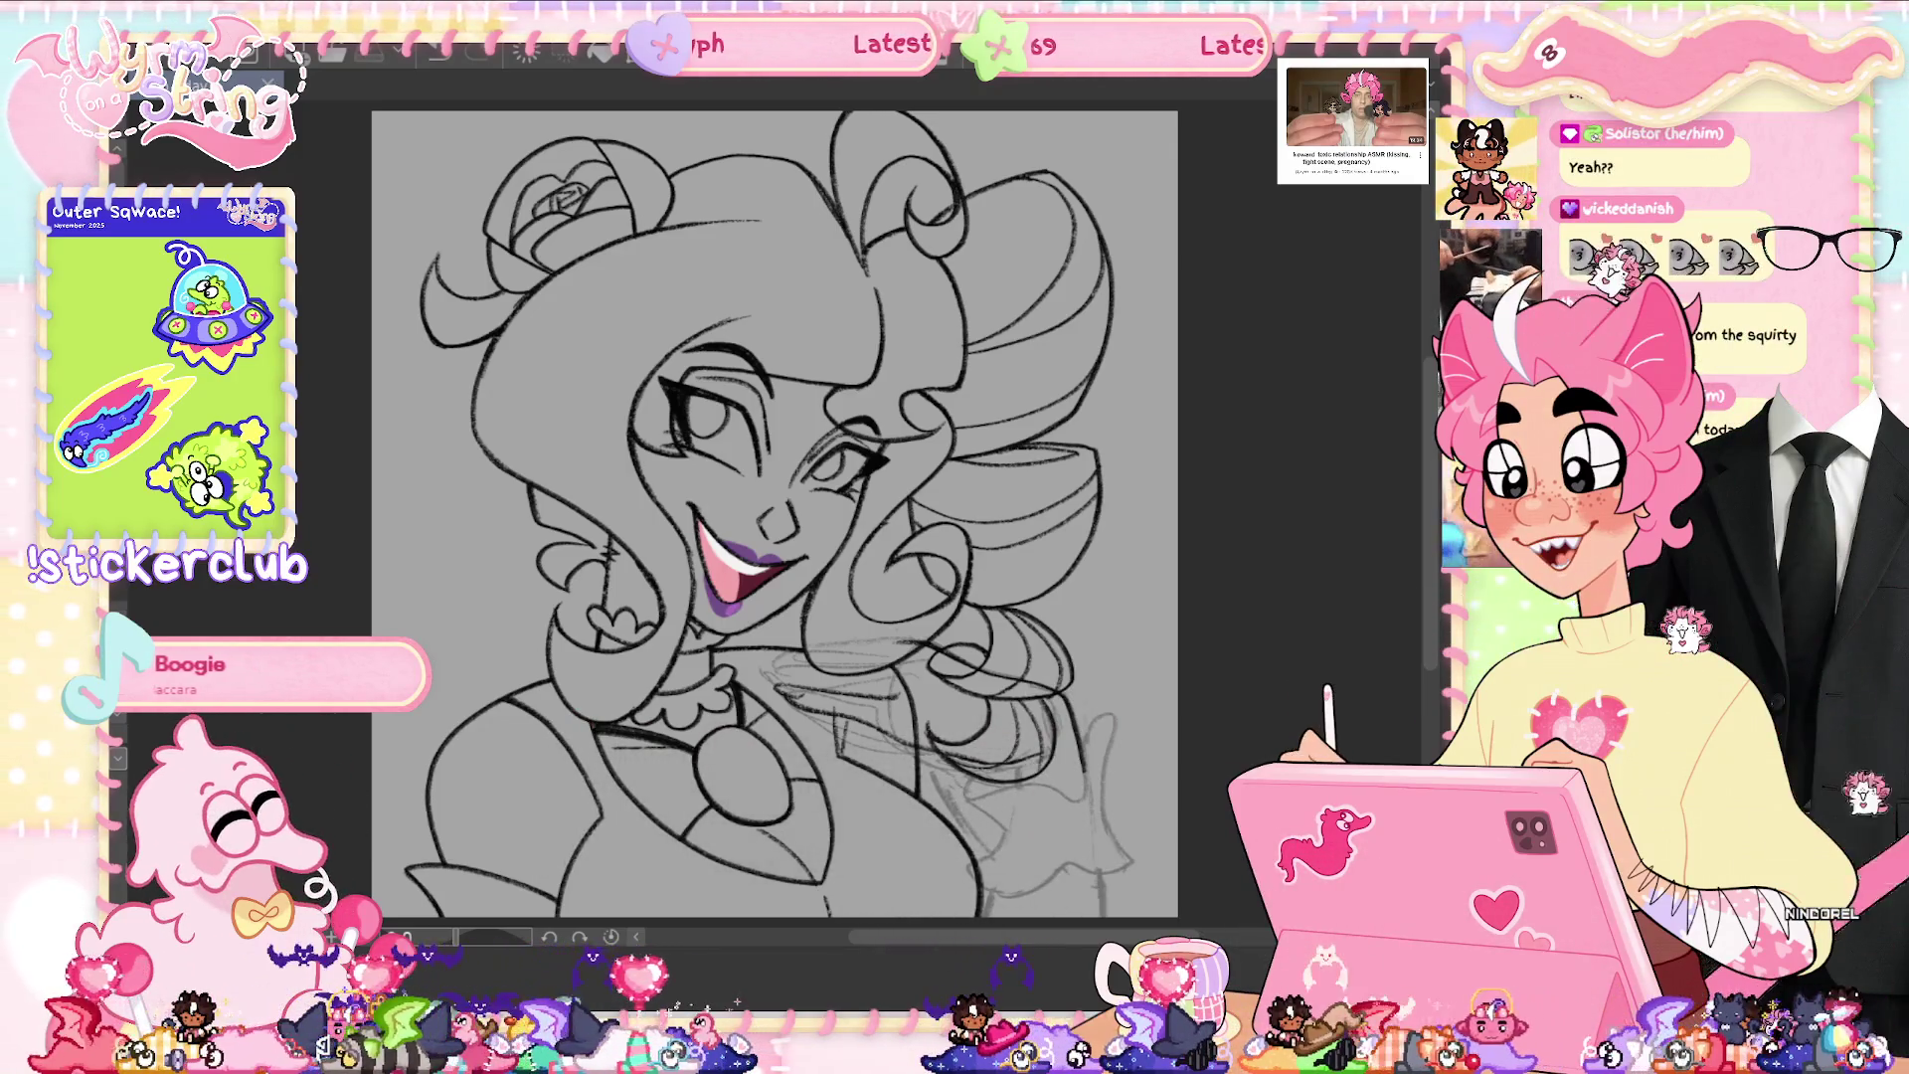
key("ctrl+t")
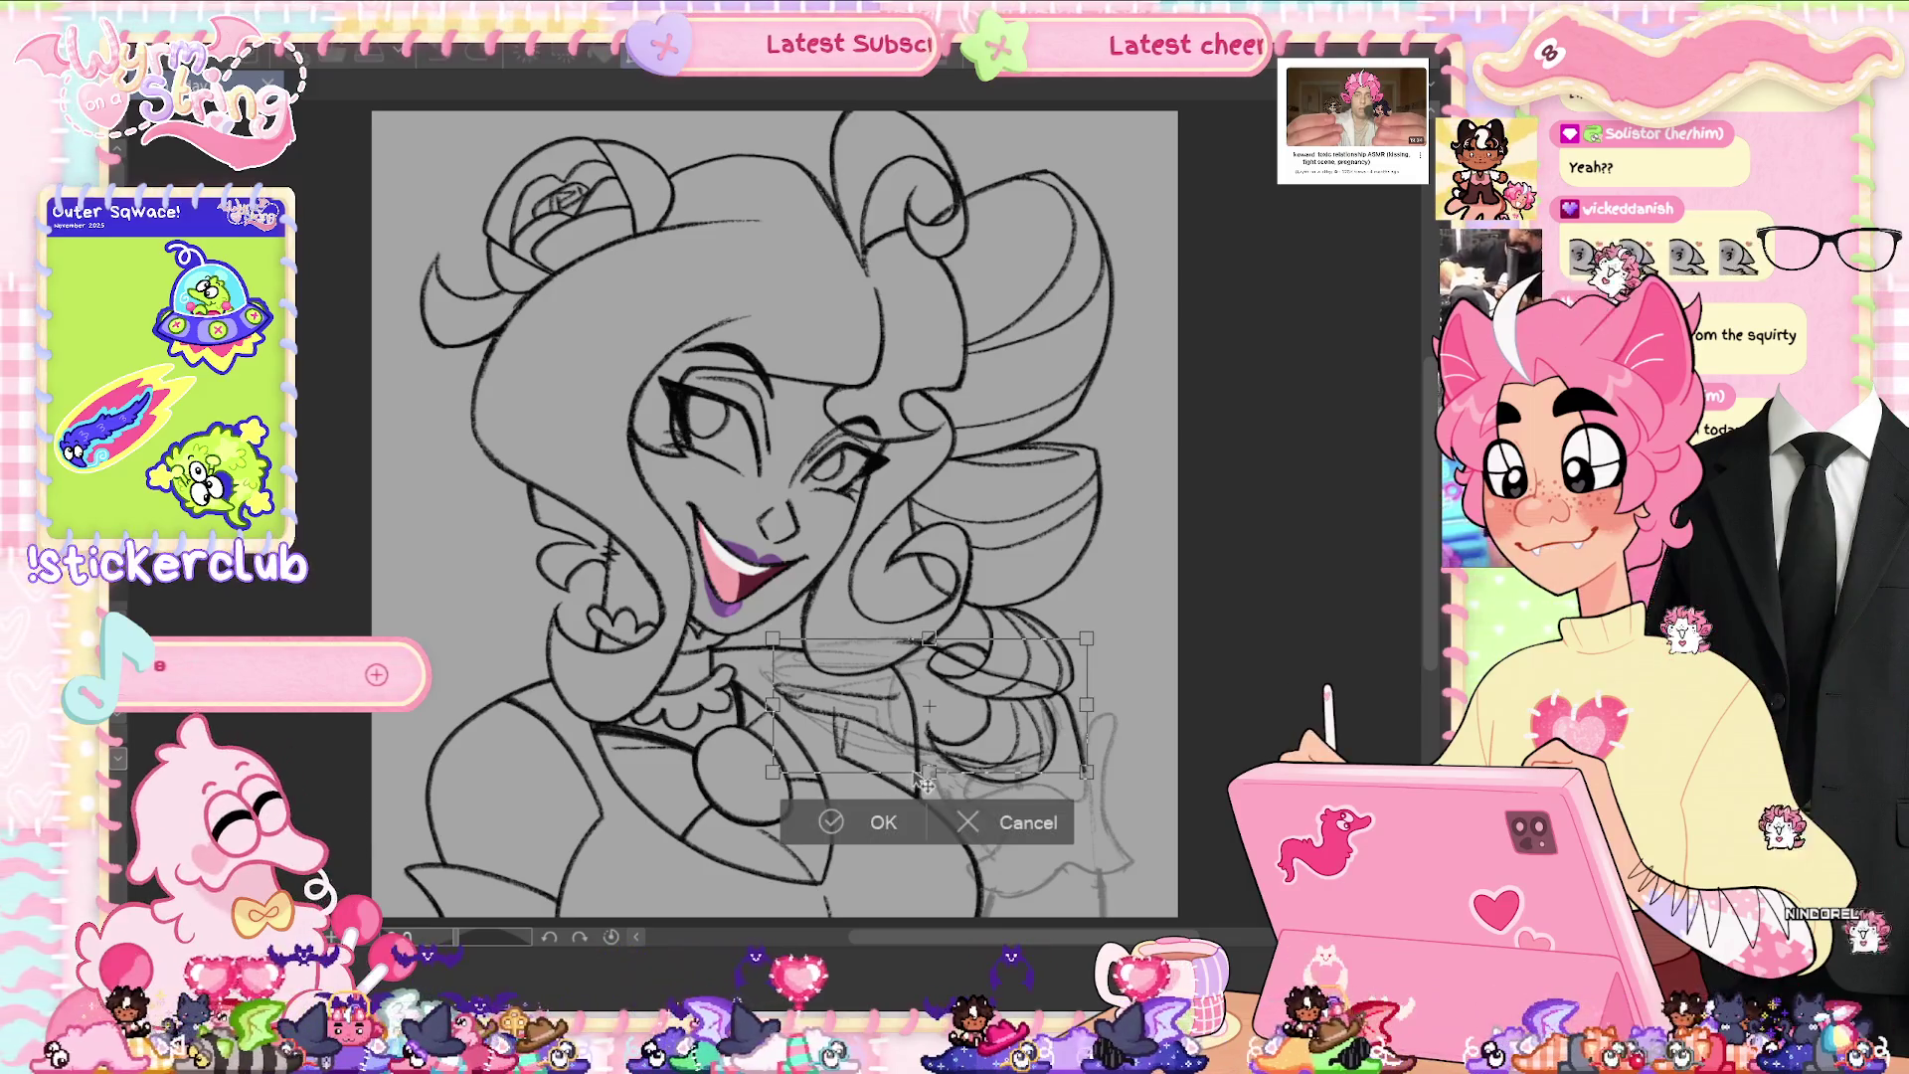
left_click(1034, 831)
scroll(766, 497, "up", 2)
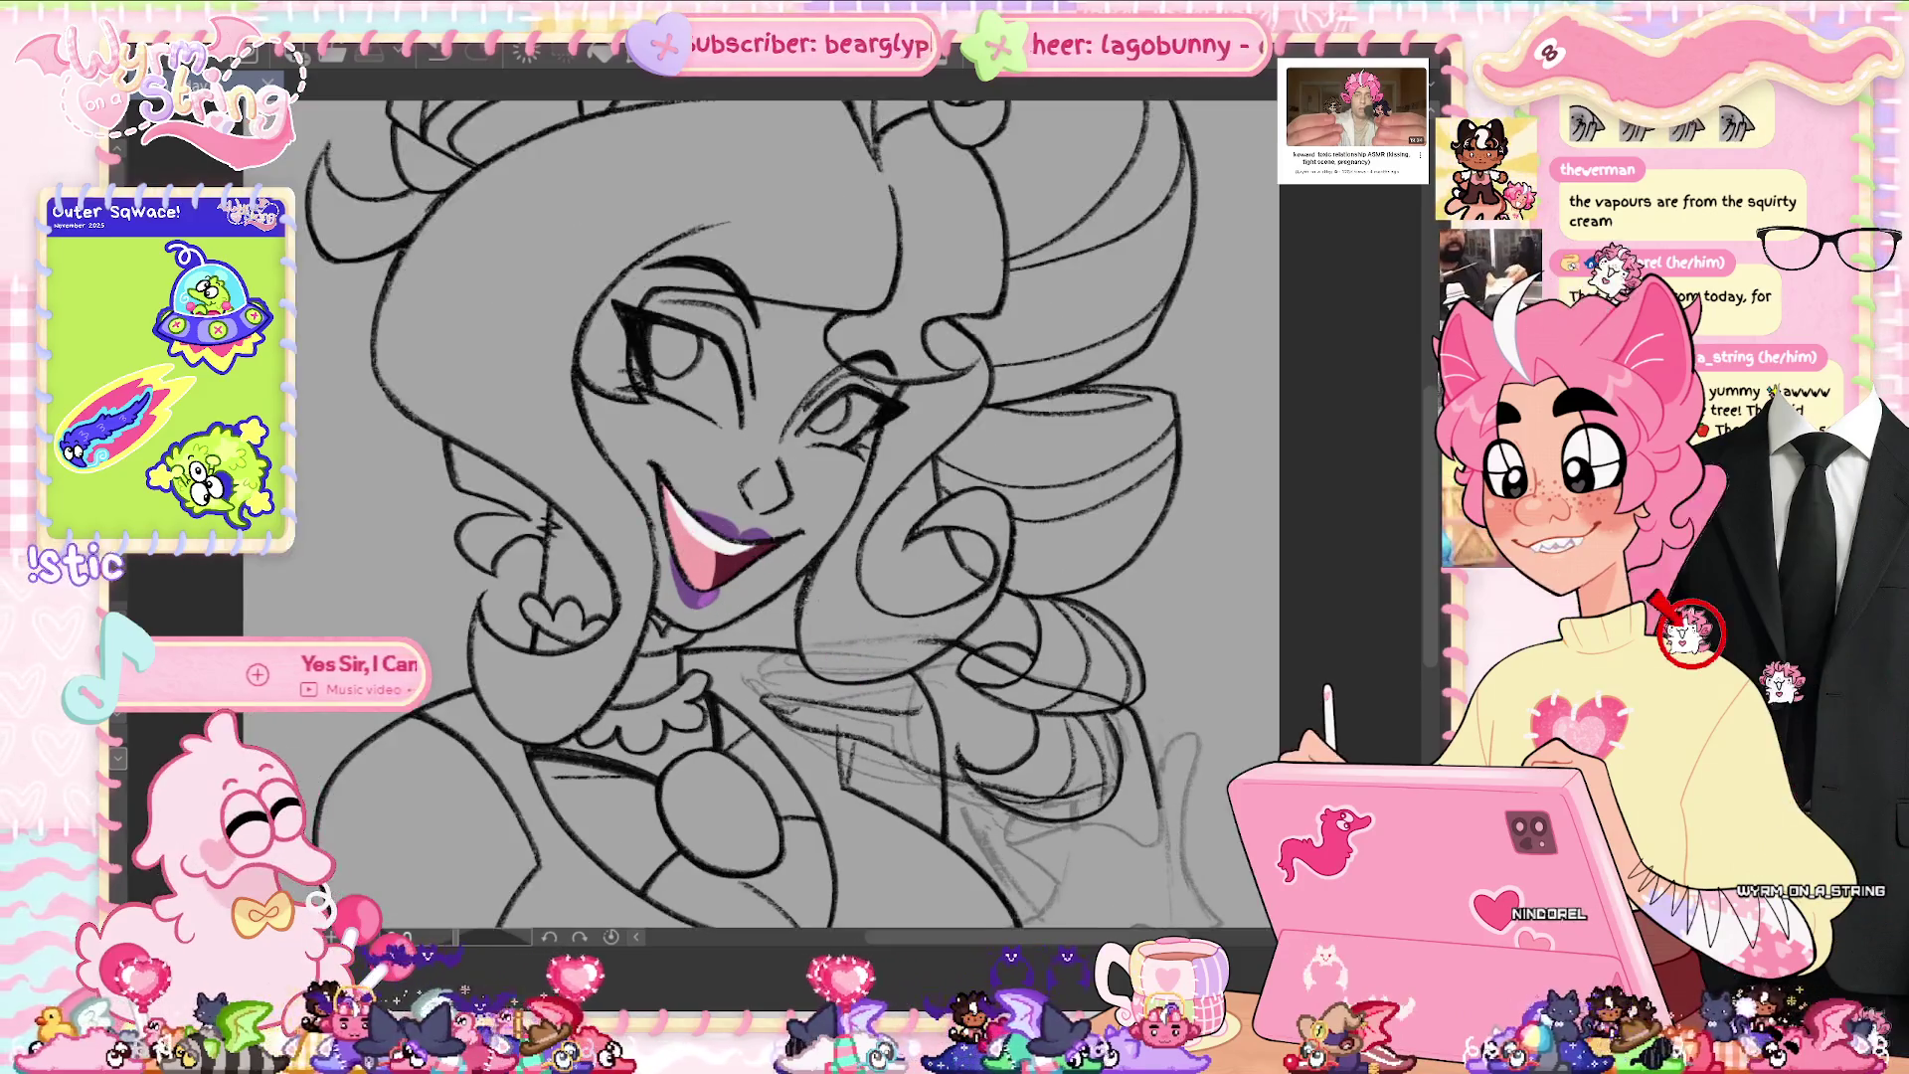
scroll(726, 557, "up", 2)
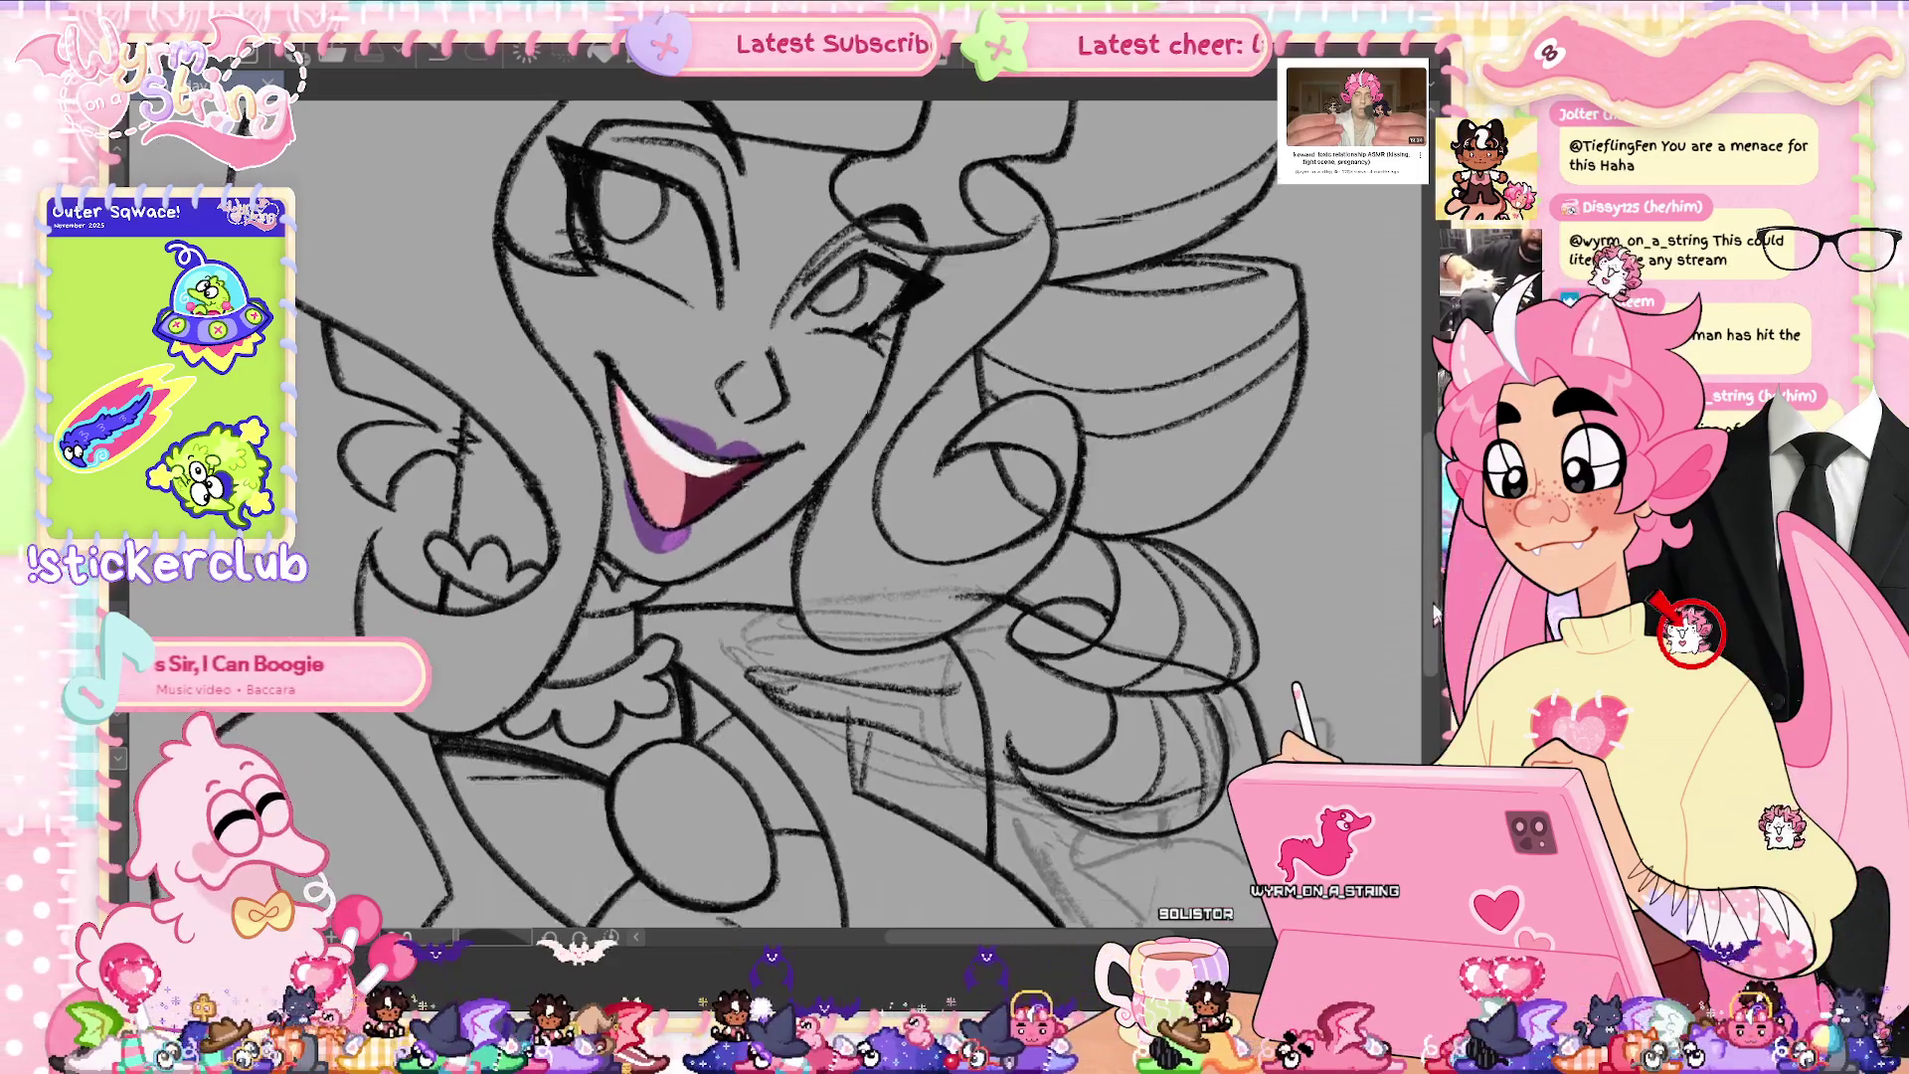
scroll(776, 512, "up", 3)
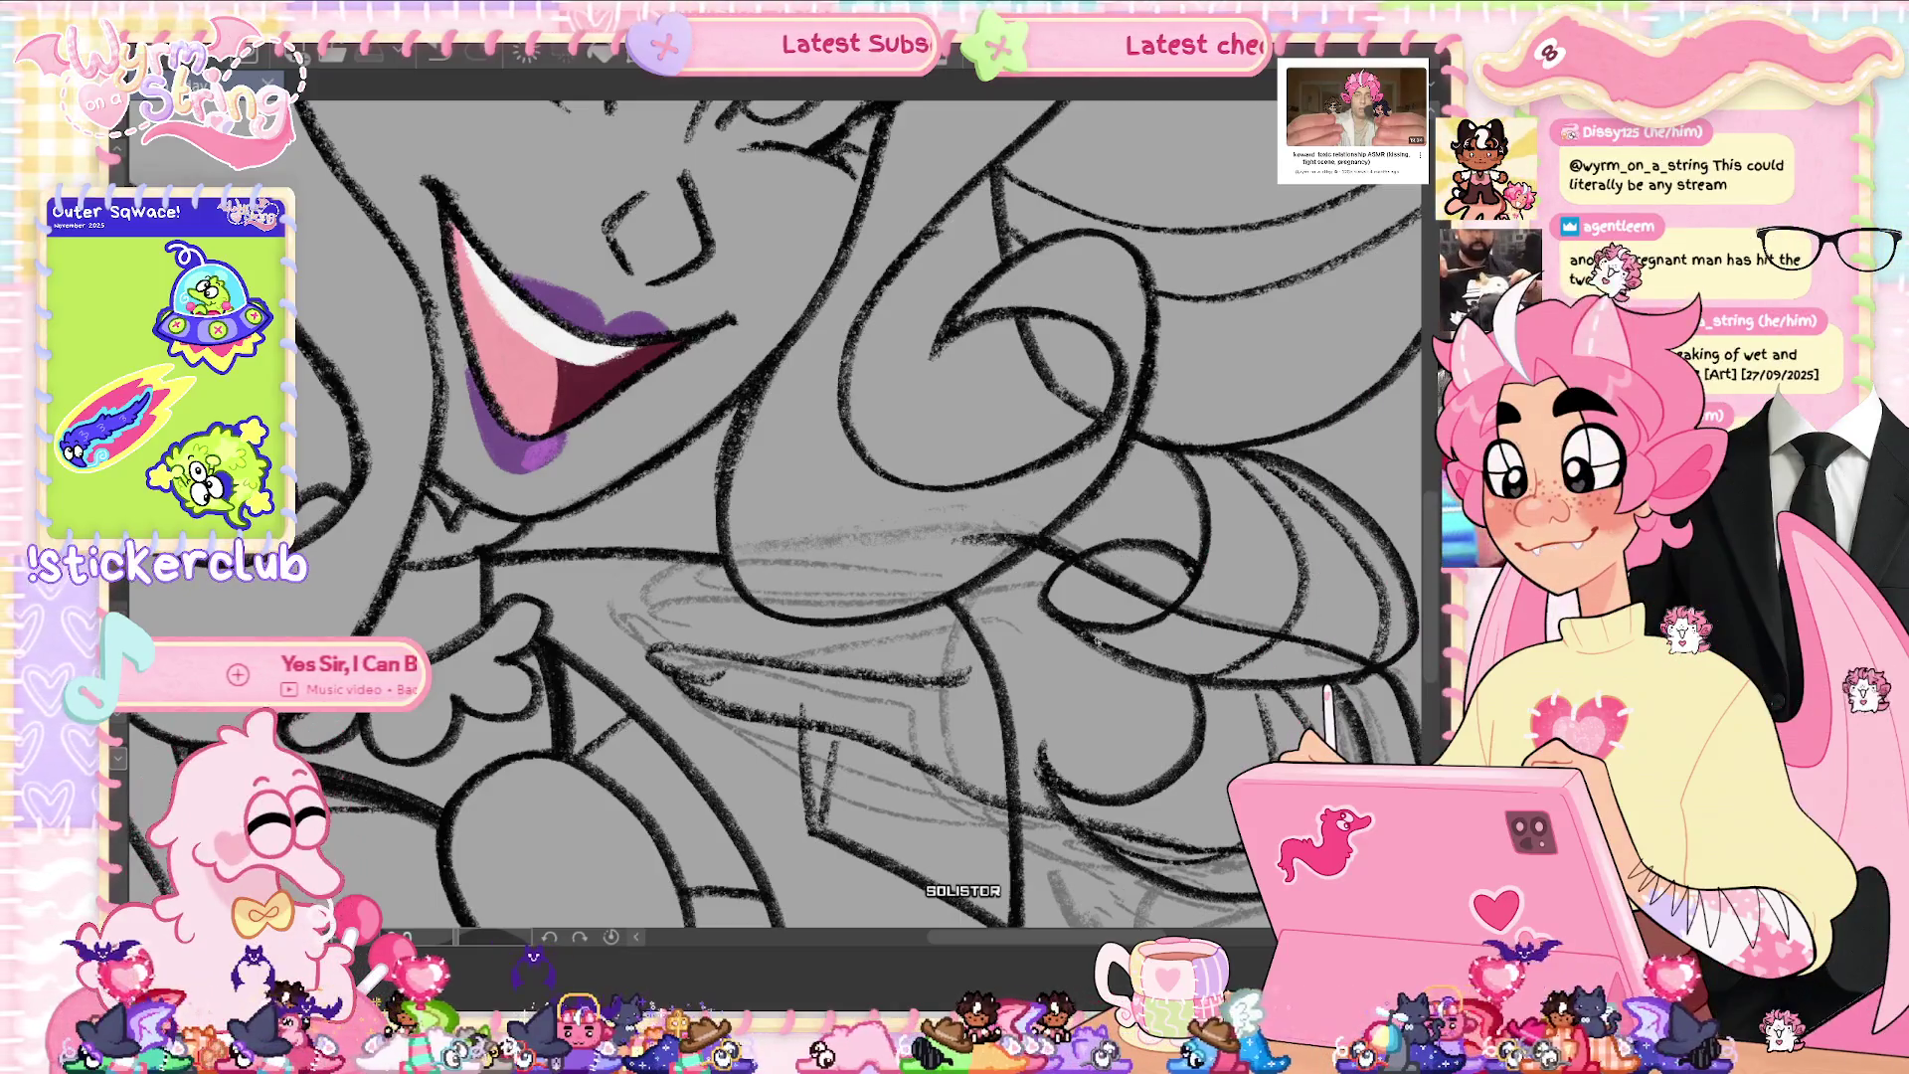
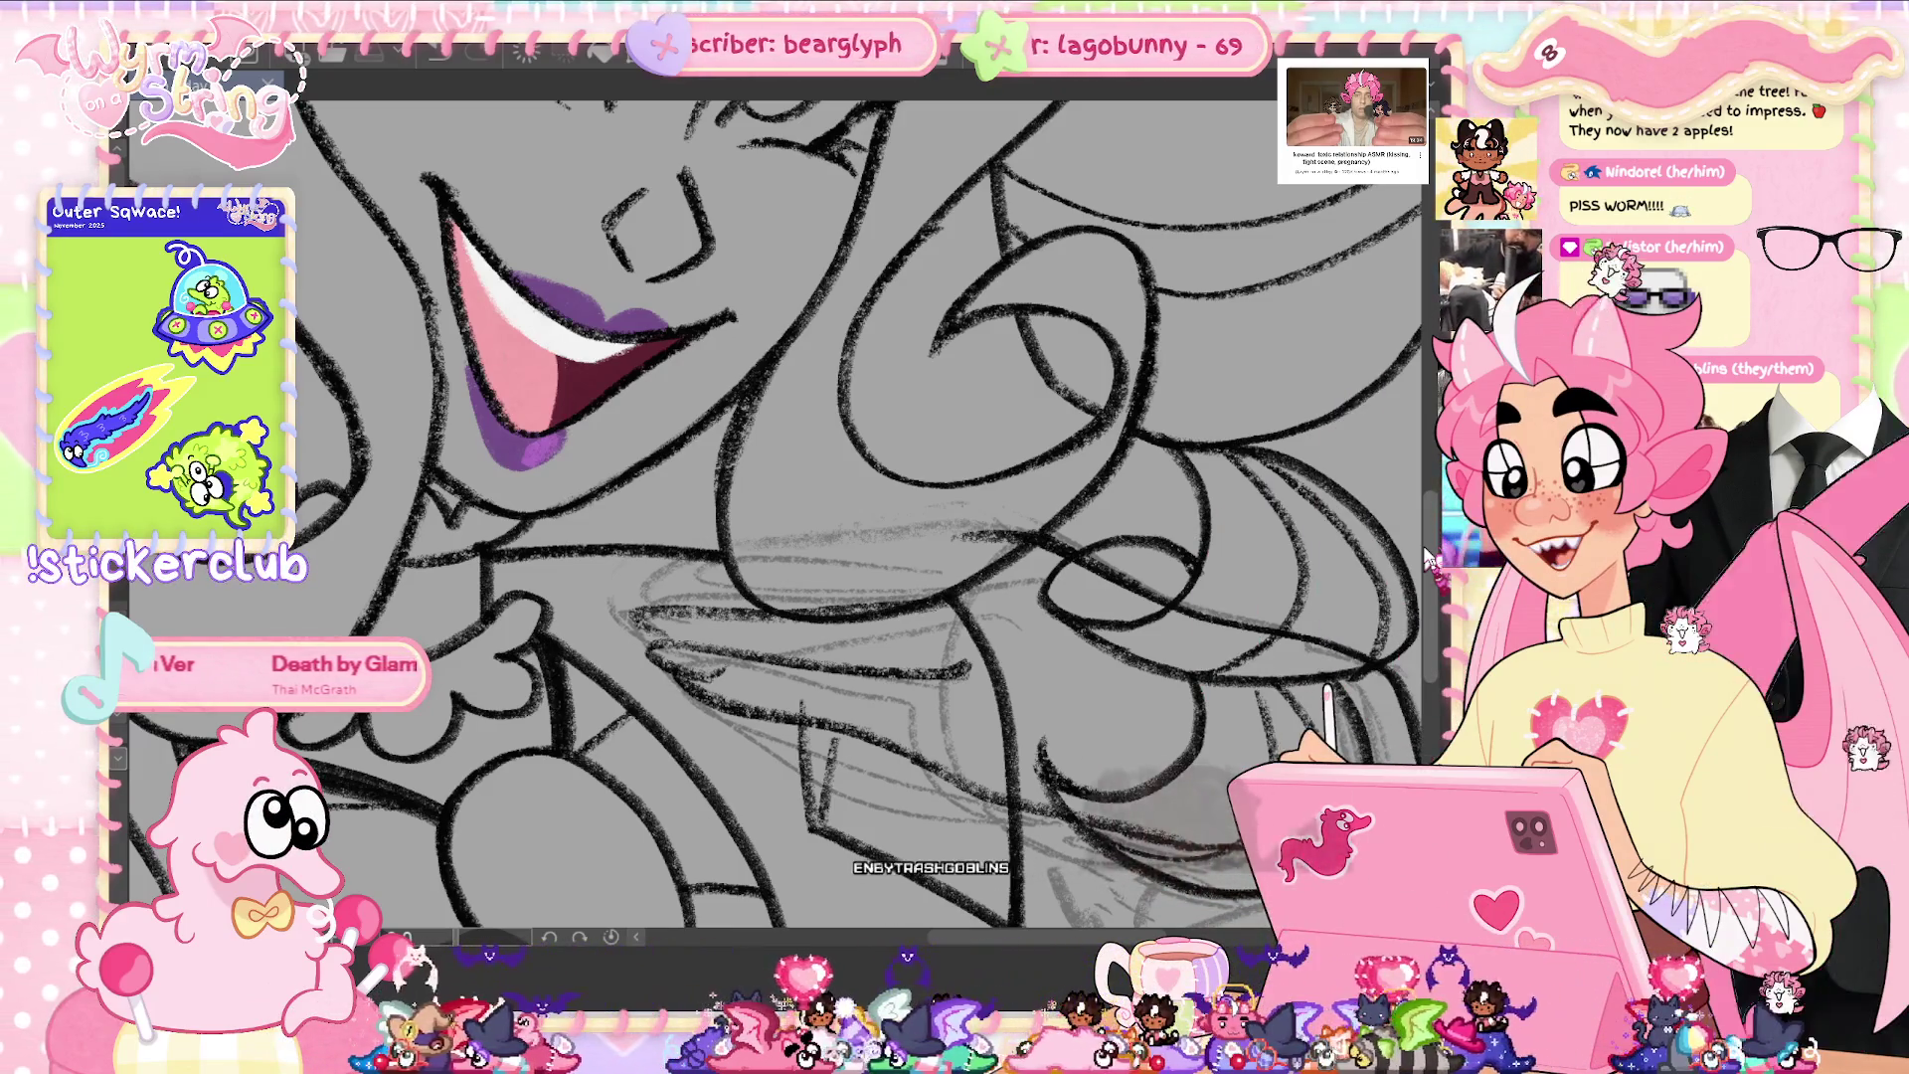
- Undo the stray dark grey smudge stroke at the canvas's lower right
key("ctrl+z")
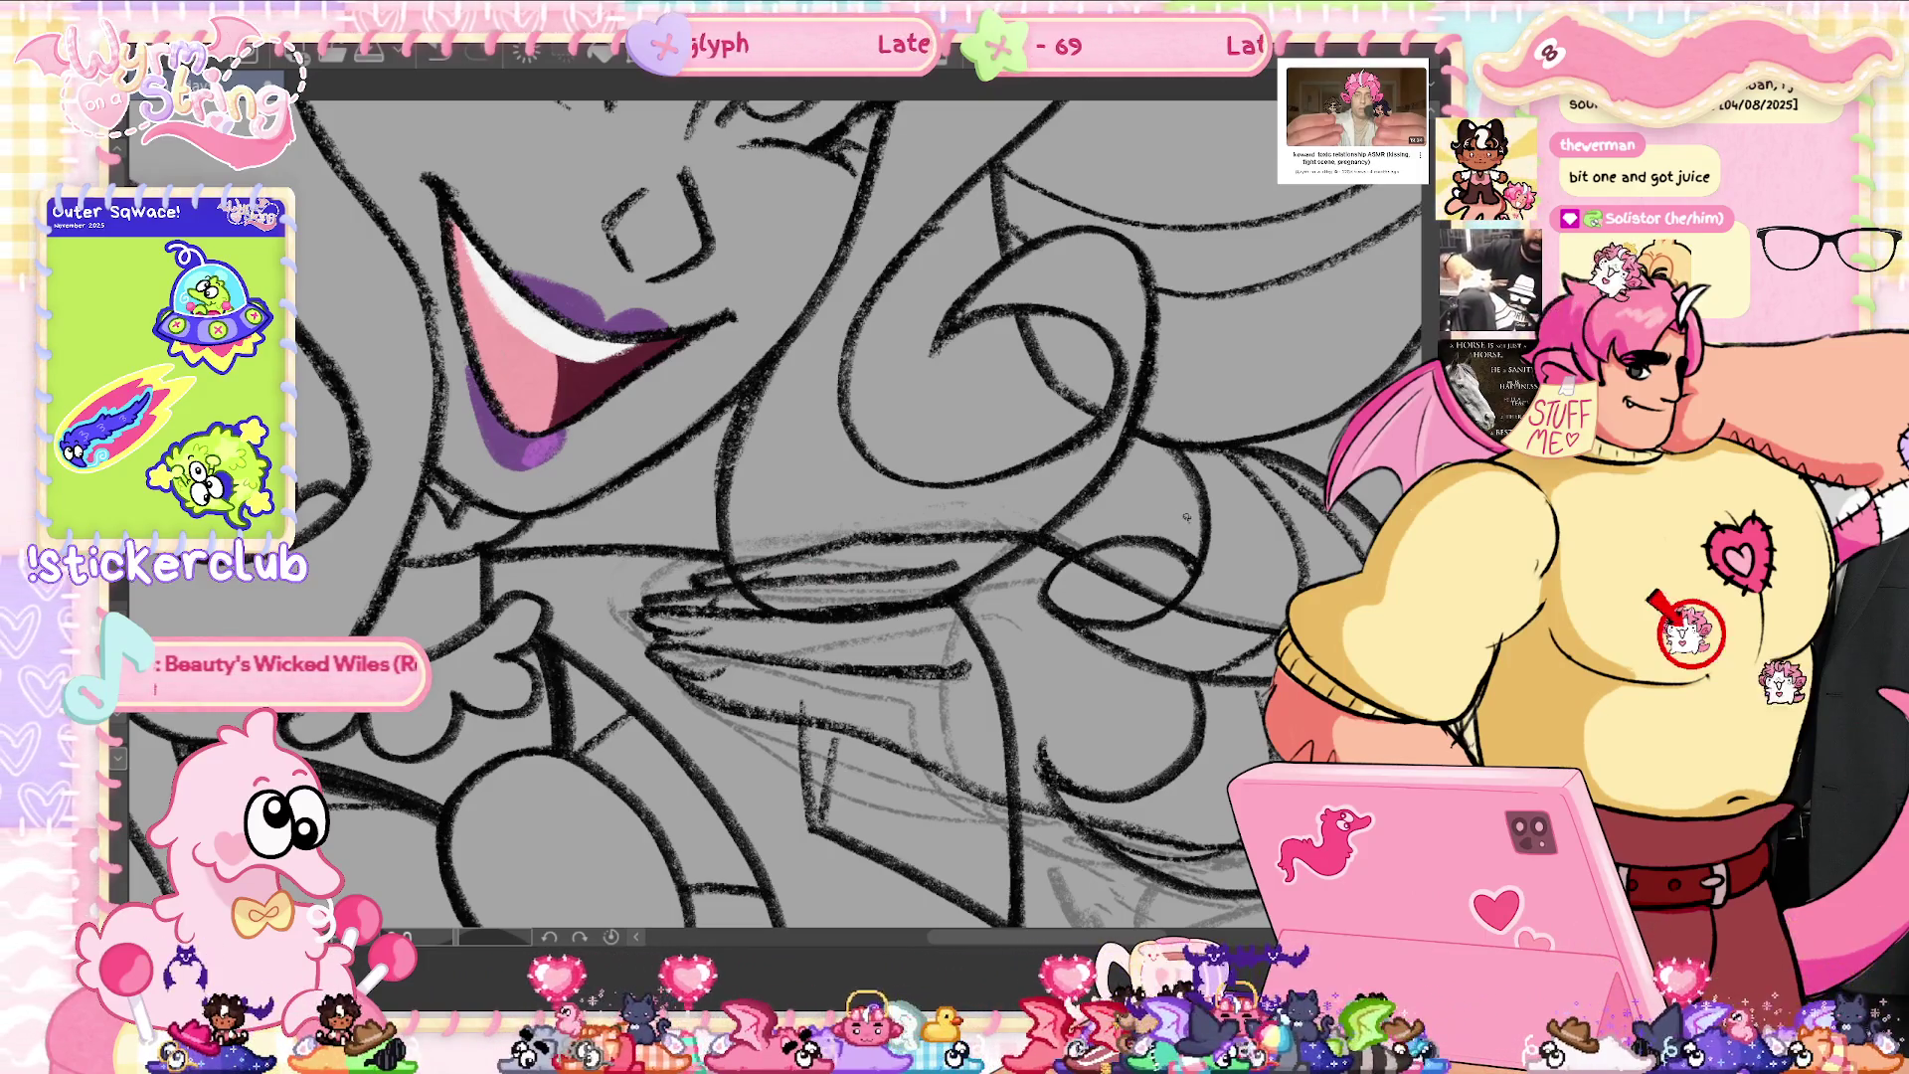
scroll(1187, 516, "down", 2)
scroll(1186, 516, "down", 2)
scroll(1186, 516, "down", 2)
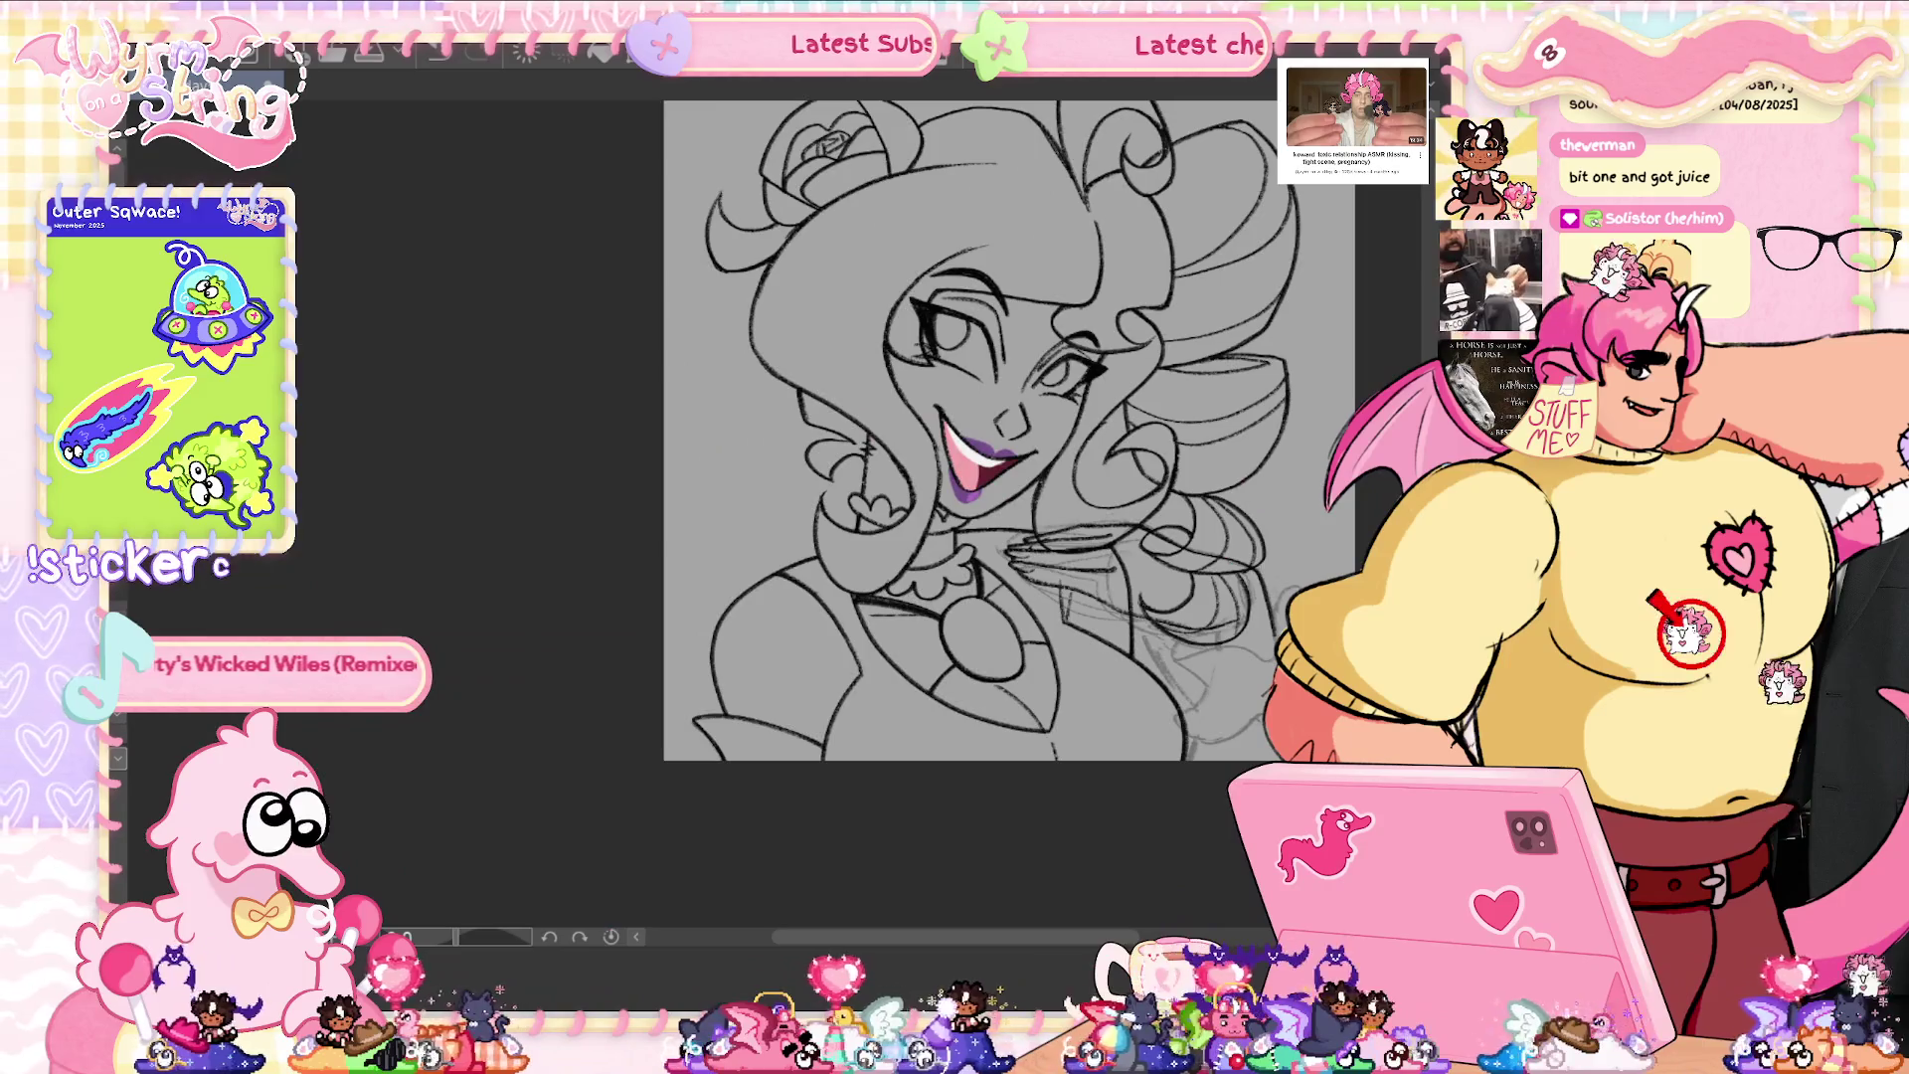
left_click_drag(1186, 516, 717, 516)
scroll(517, 569, "up", 2)
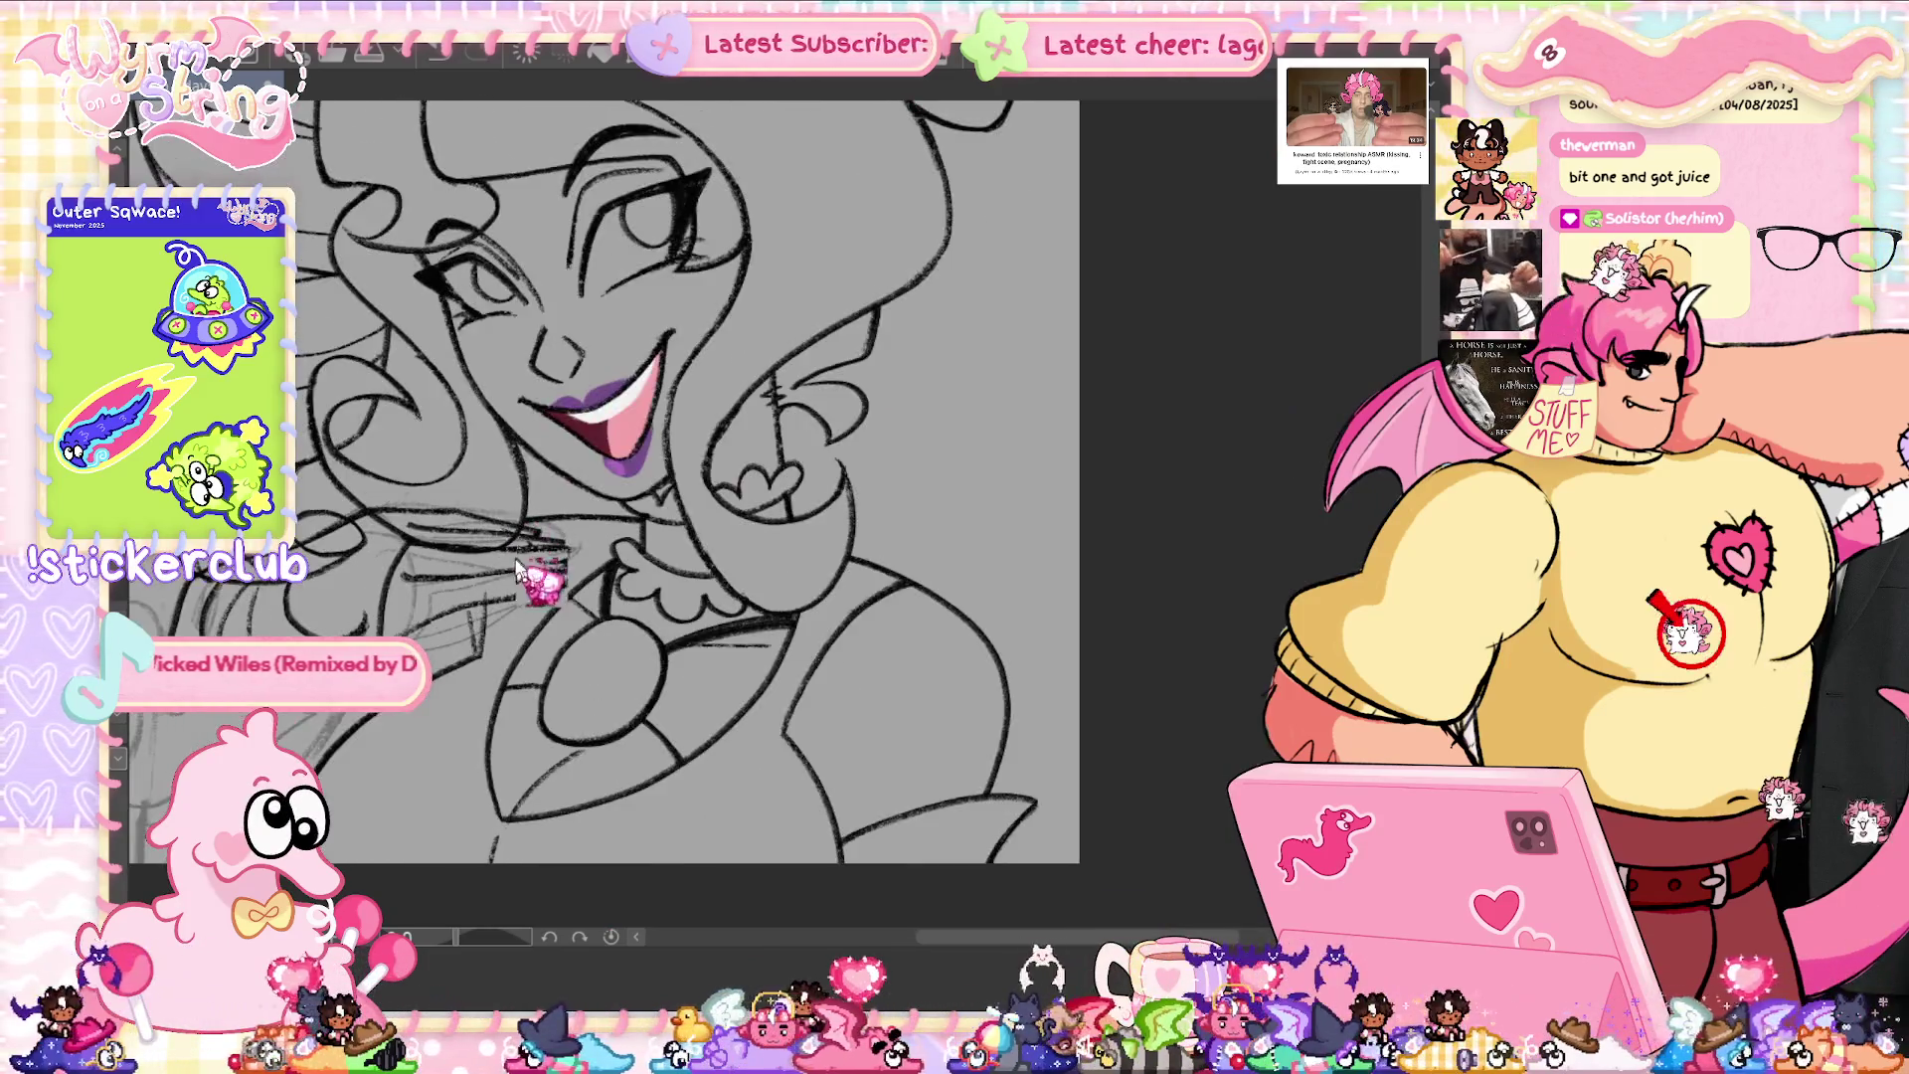
scroll(517, 569, "up", 1)
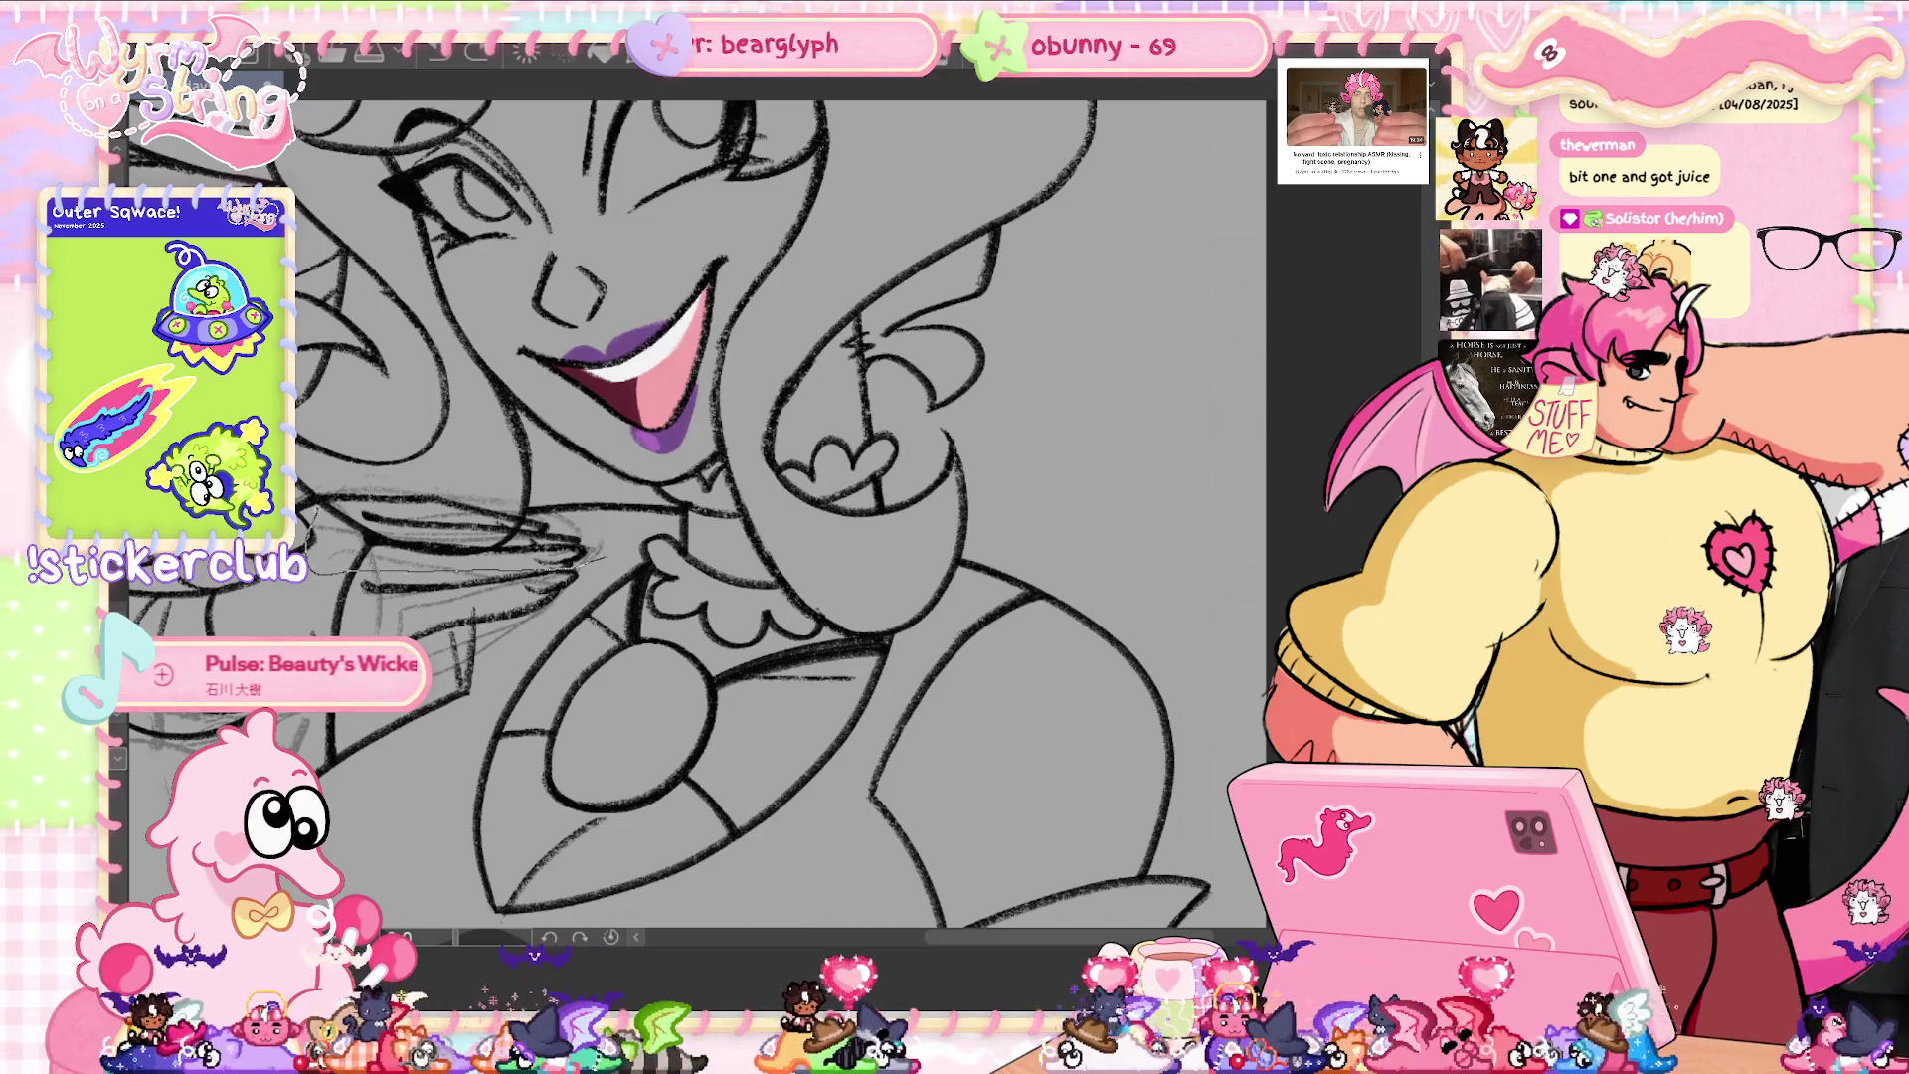
key("ctrl+t")
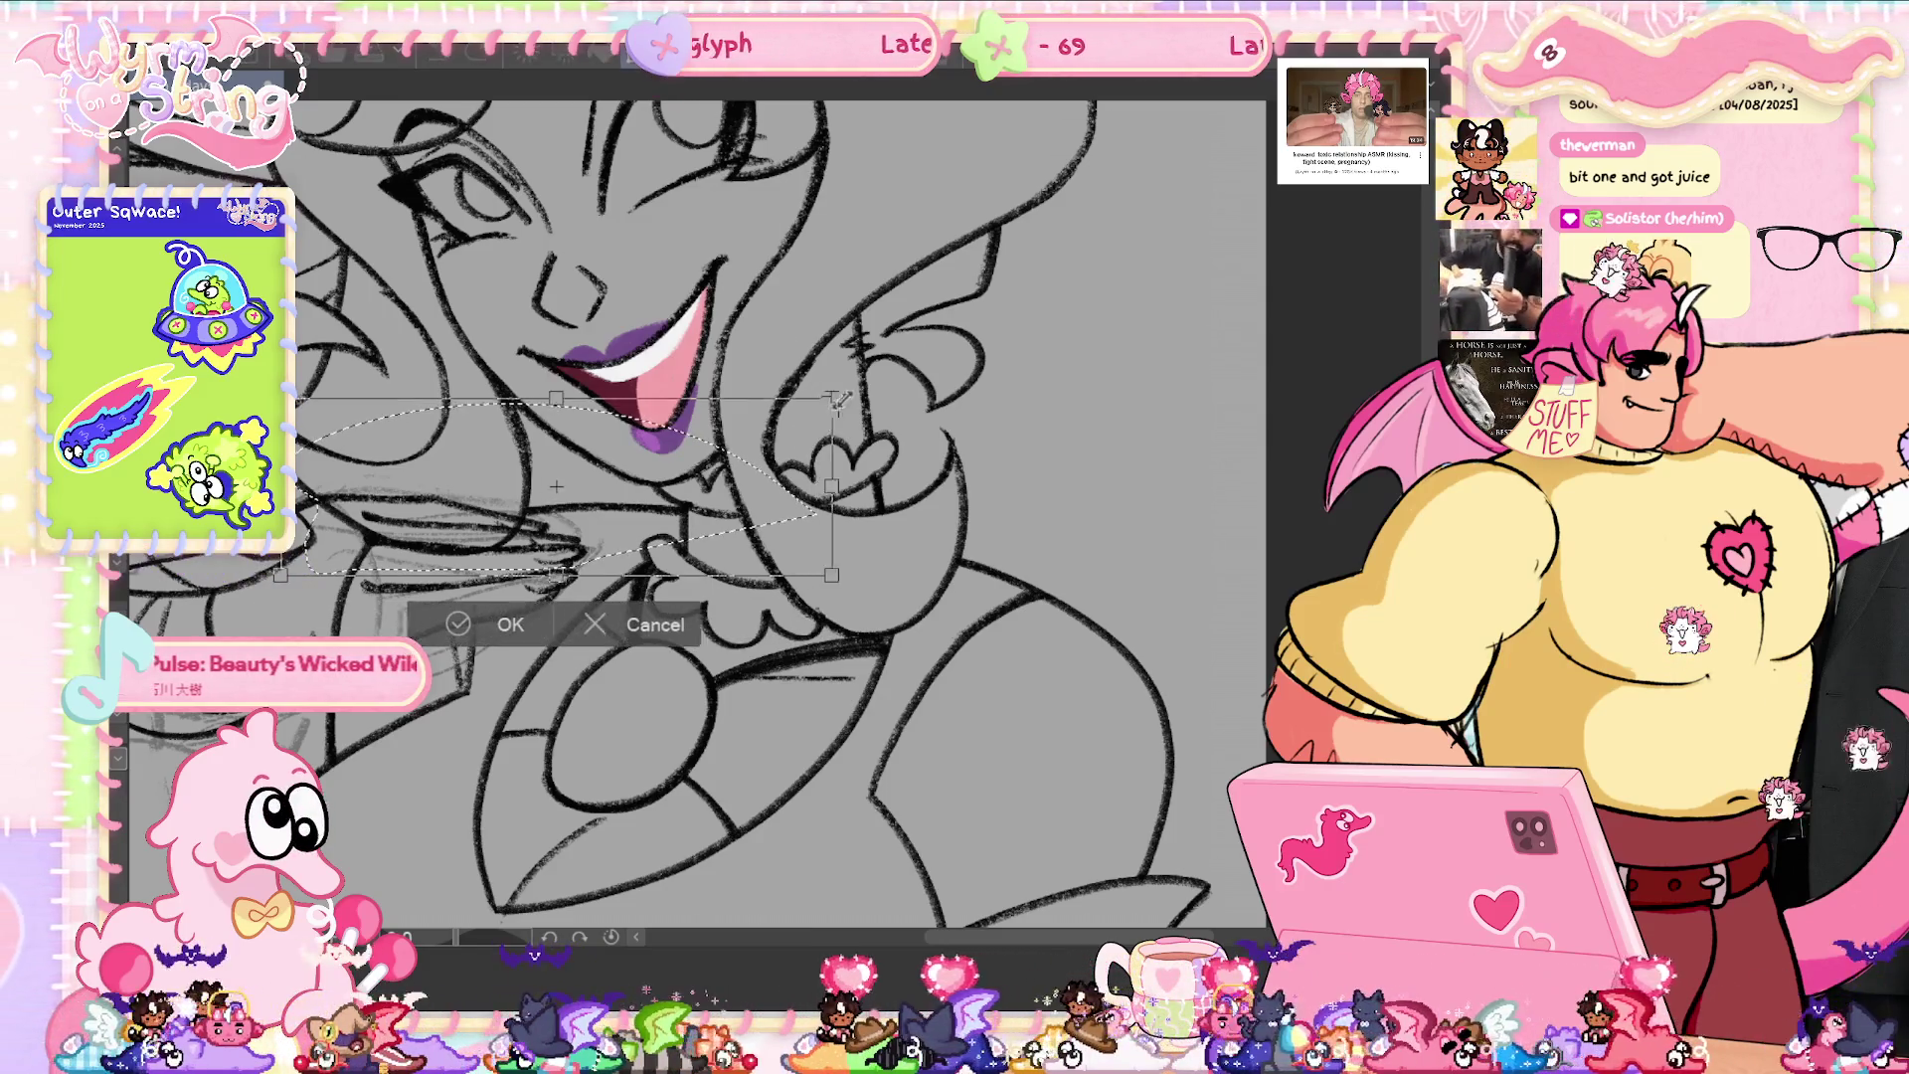
- Confirm the transform of the selected sketch lines, then fit the whole drawing in the window
left_click(472, 624)
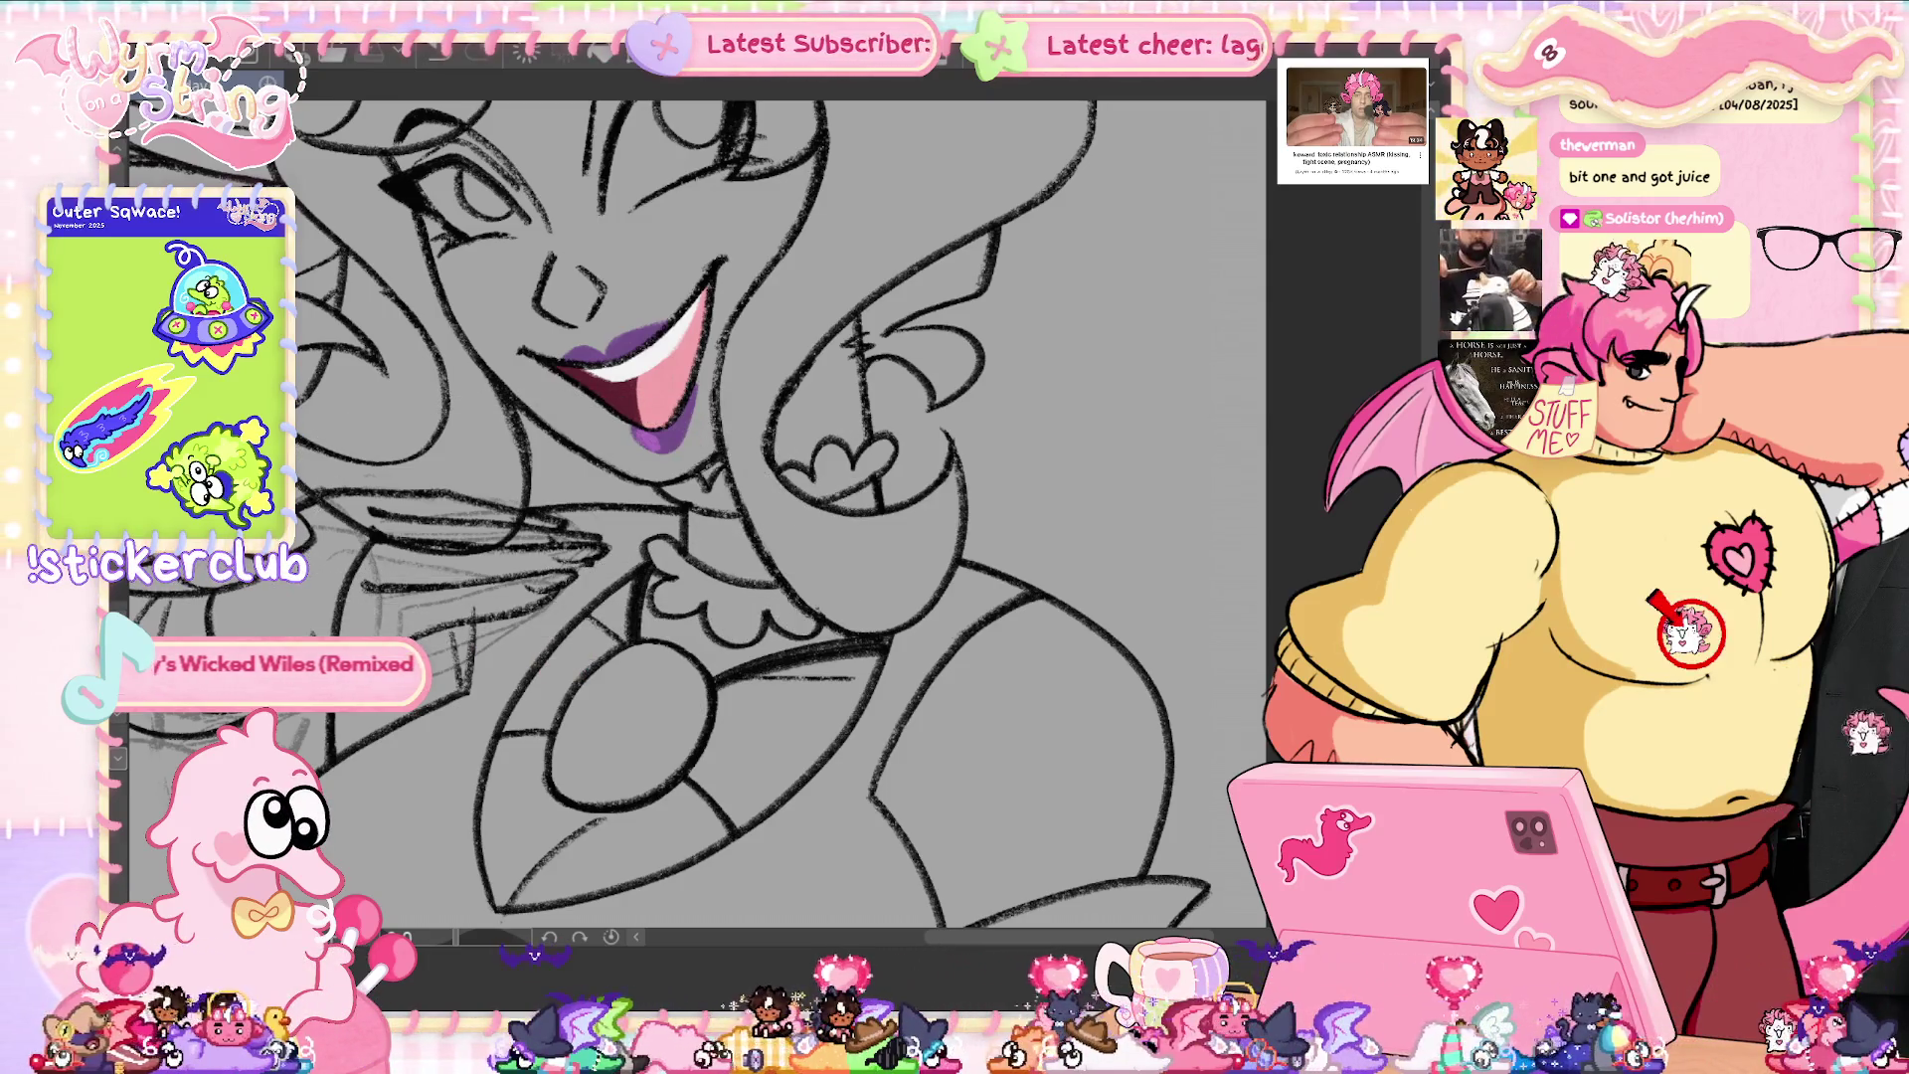
key("Tab")
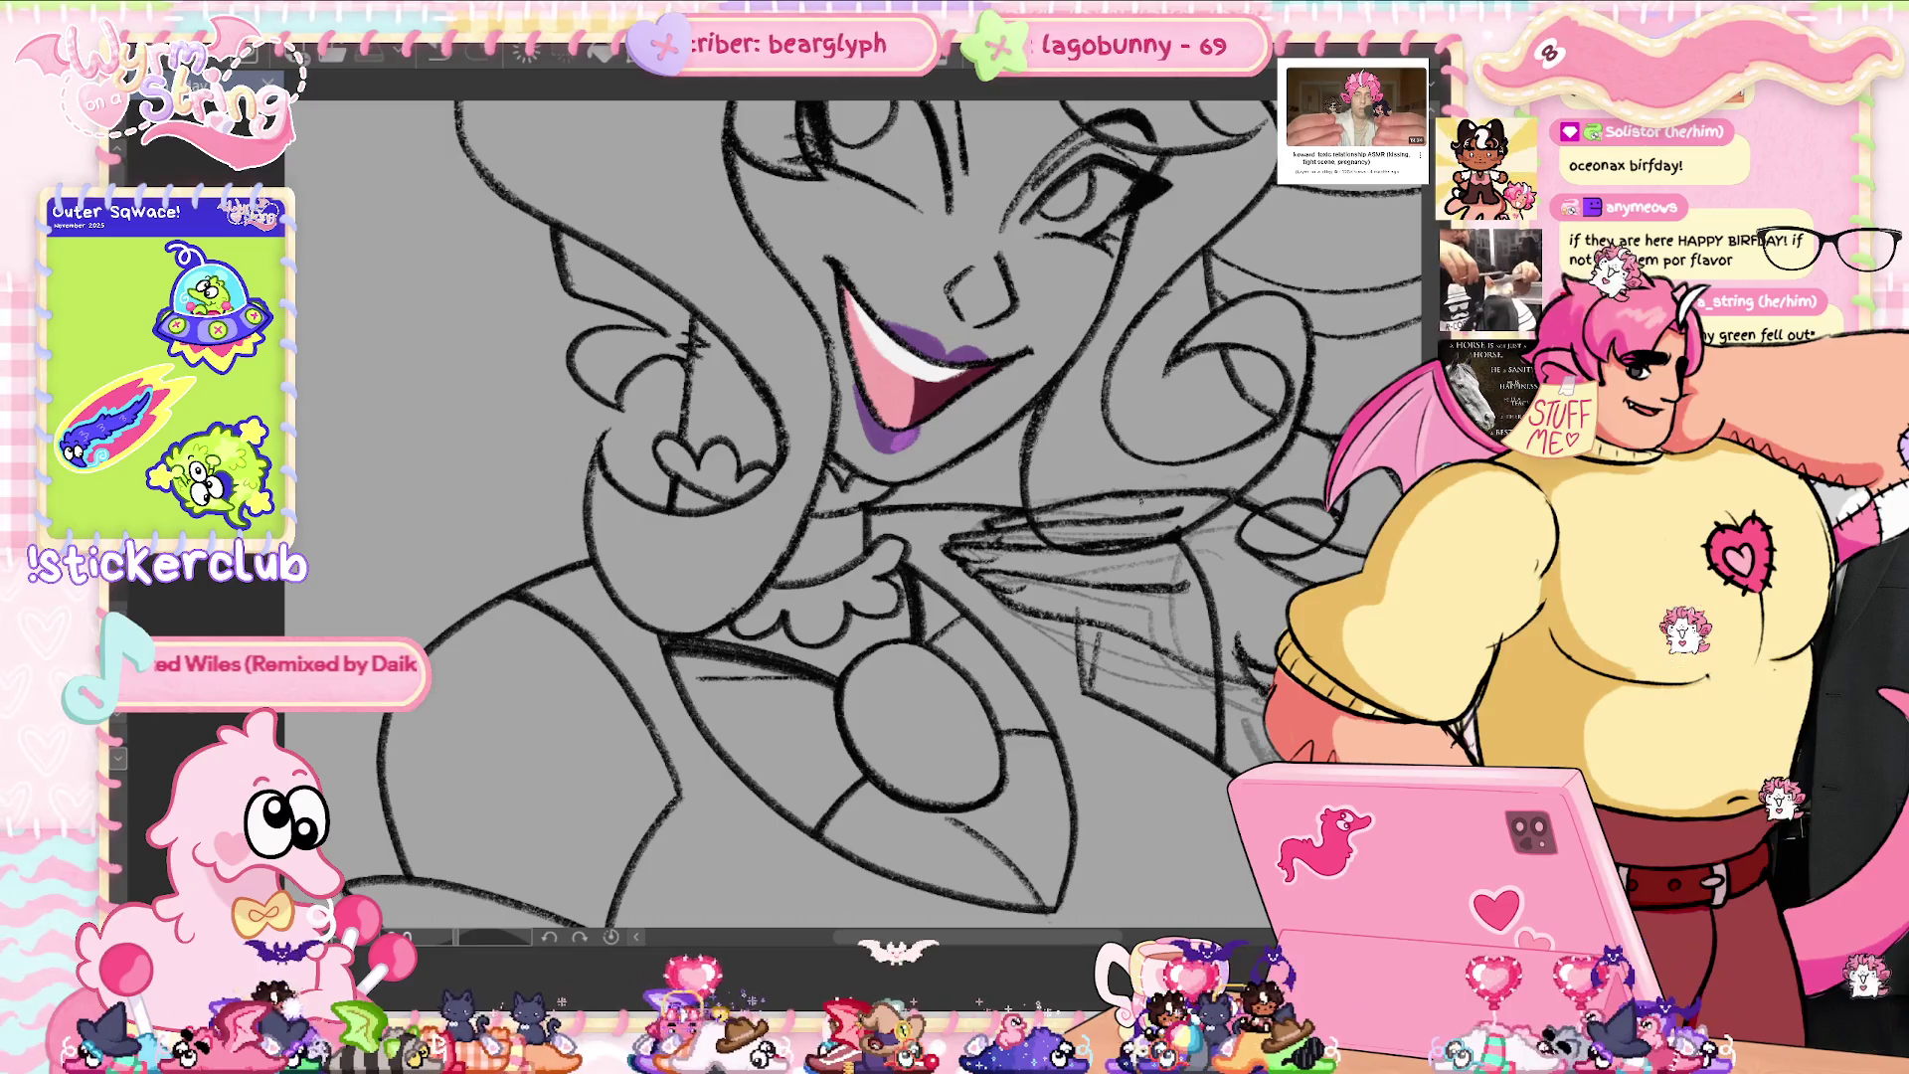
scroll(776, 498, "right", 5)
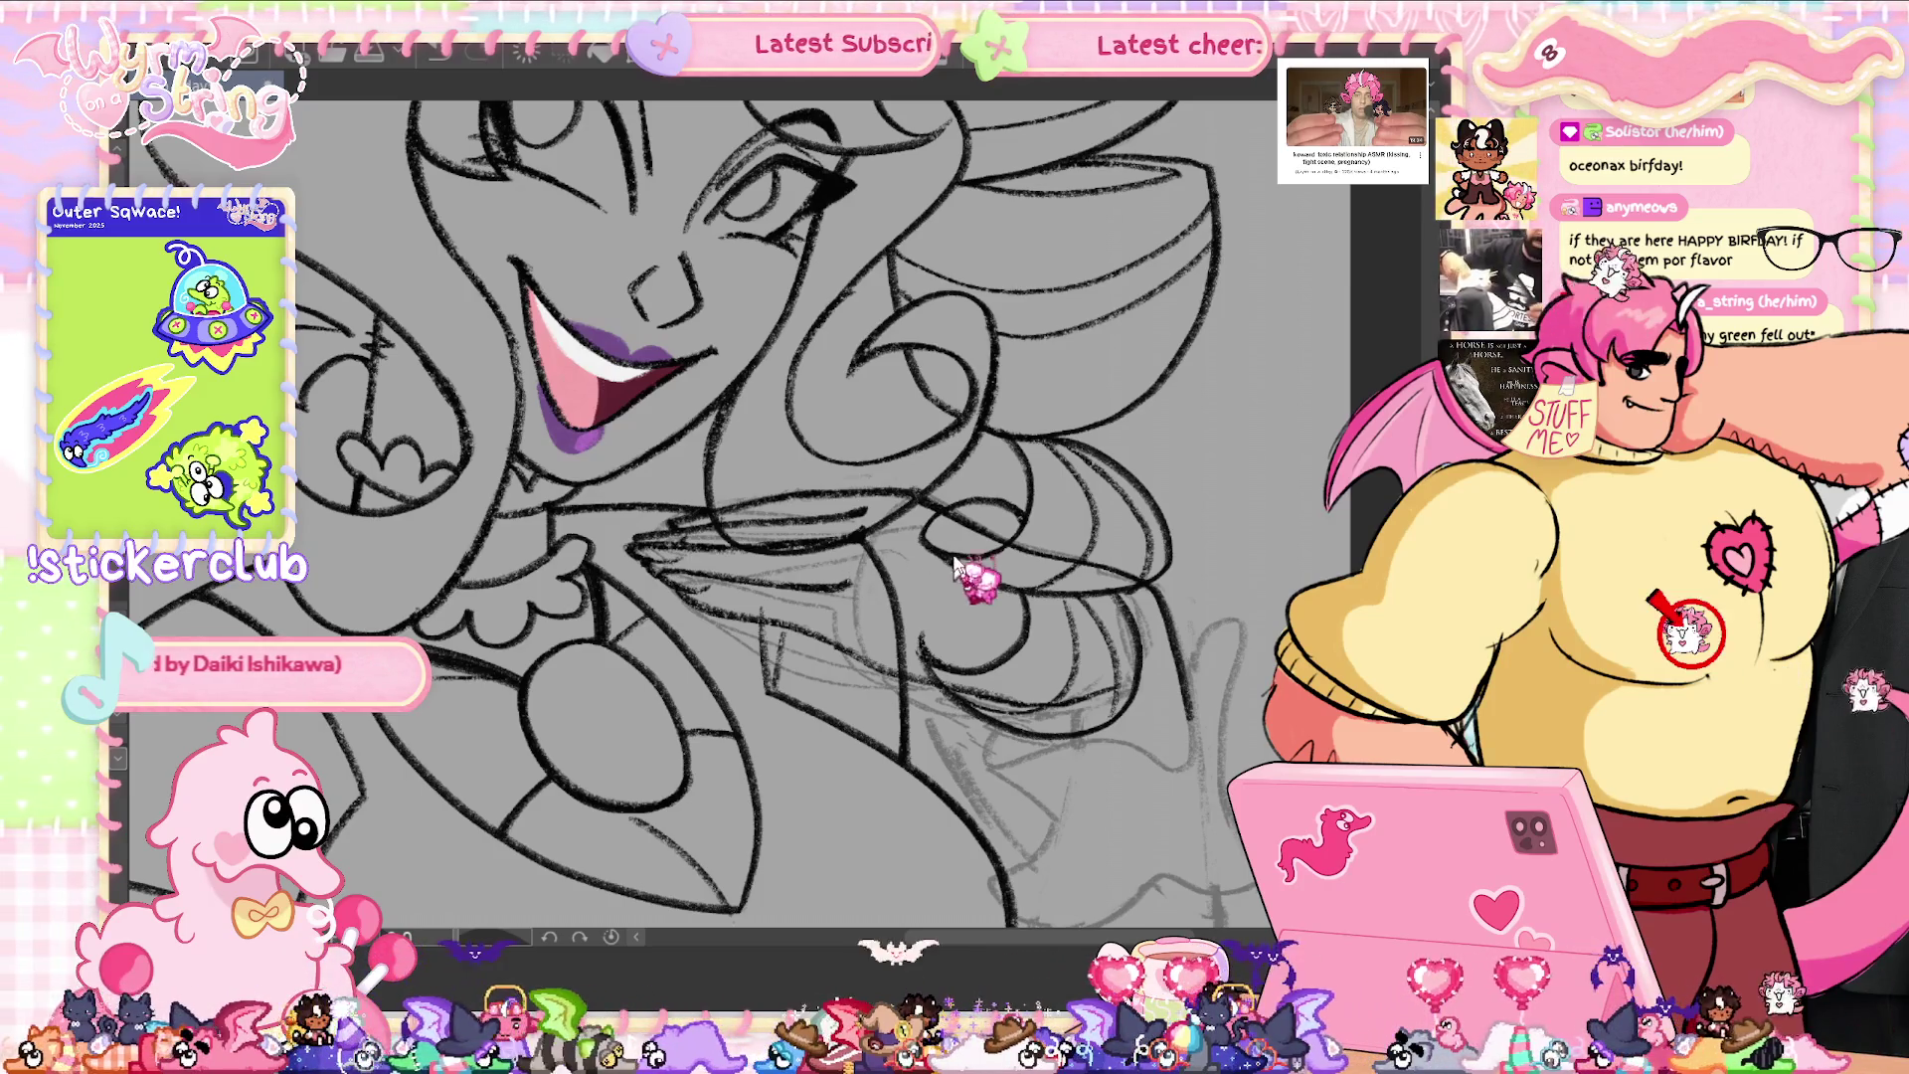
key("ctrl+0")
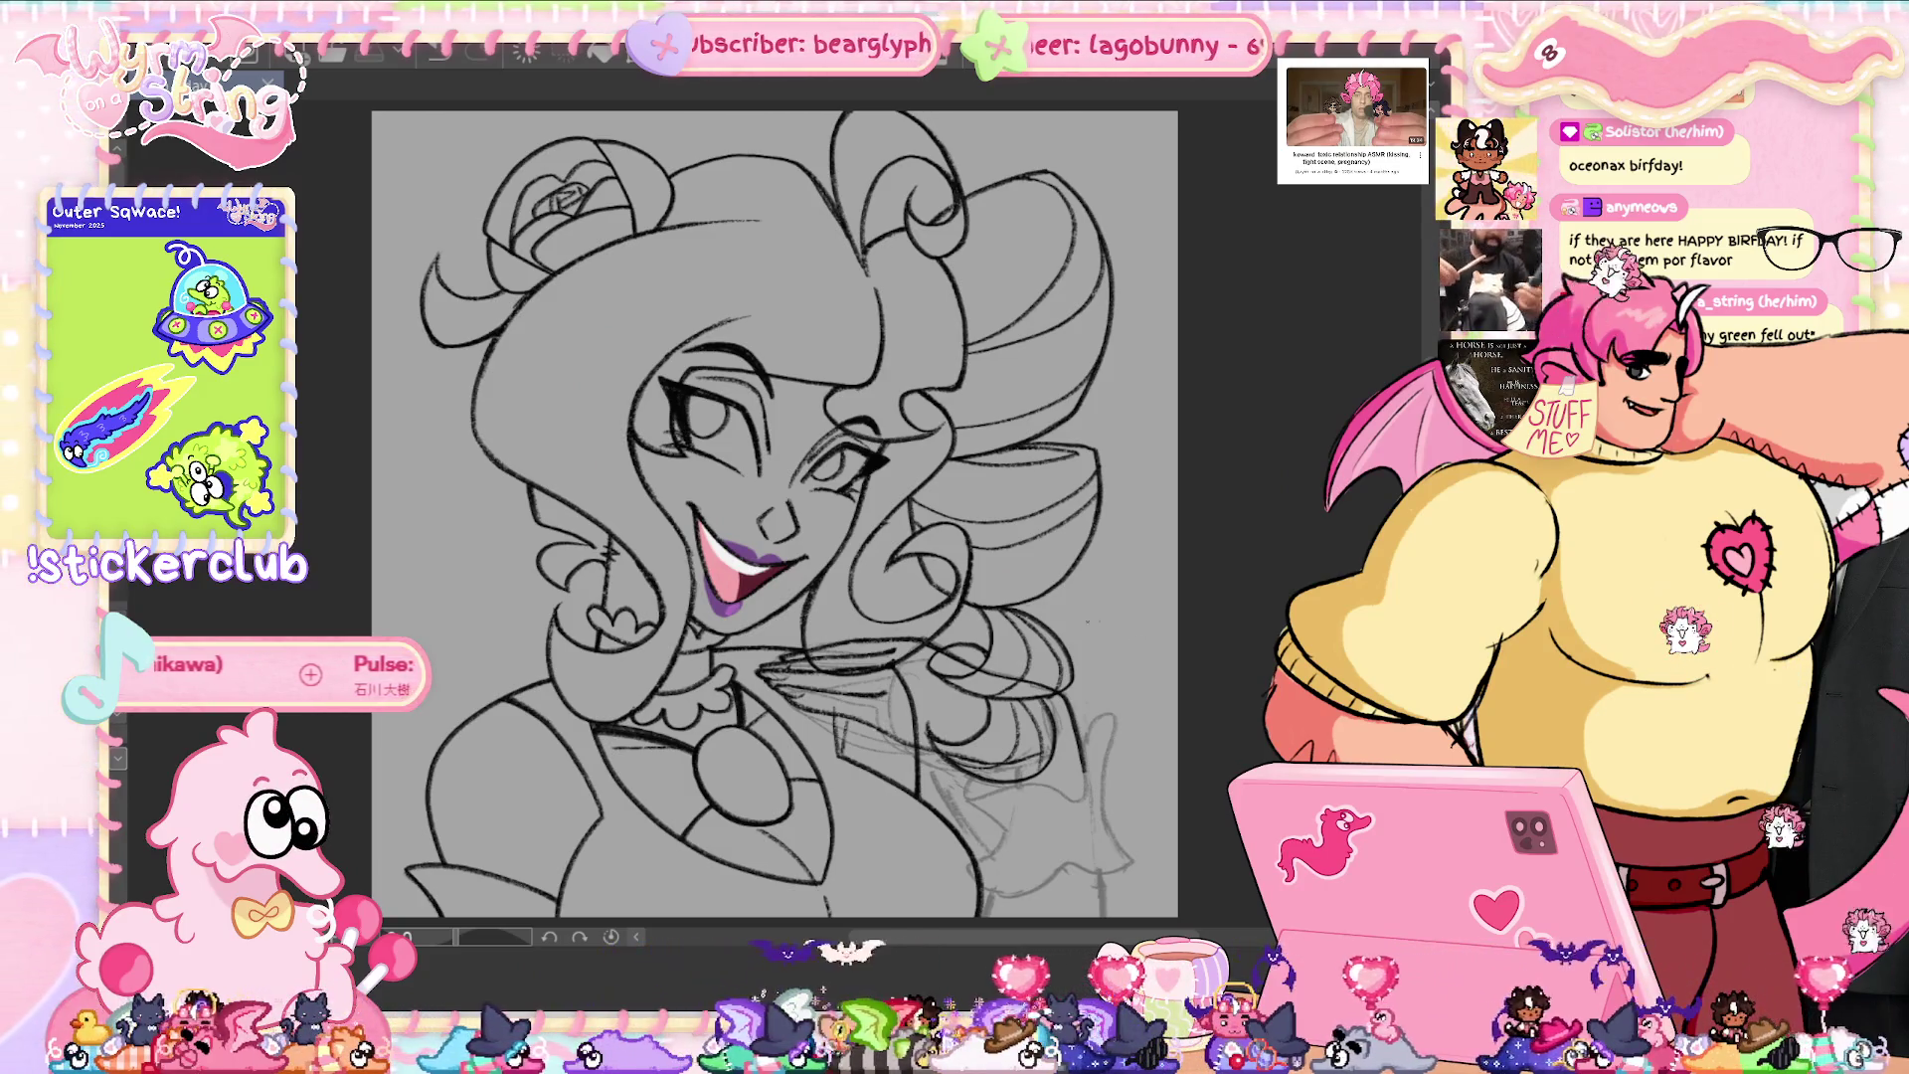
scroll(776, 512, "up", 2)
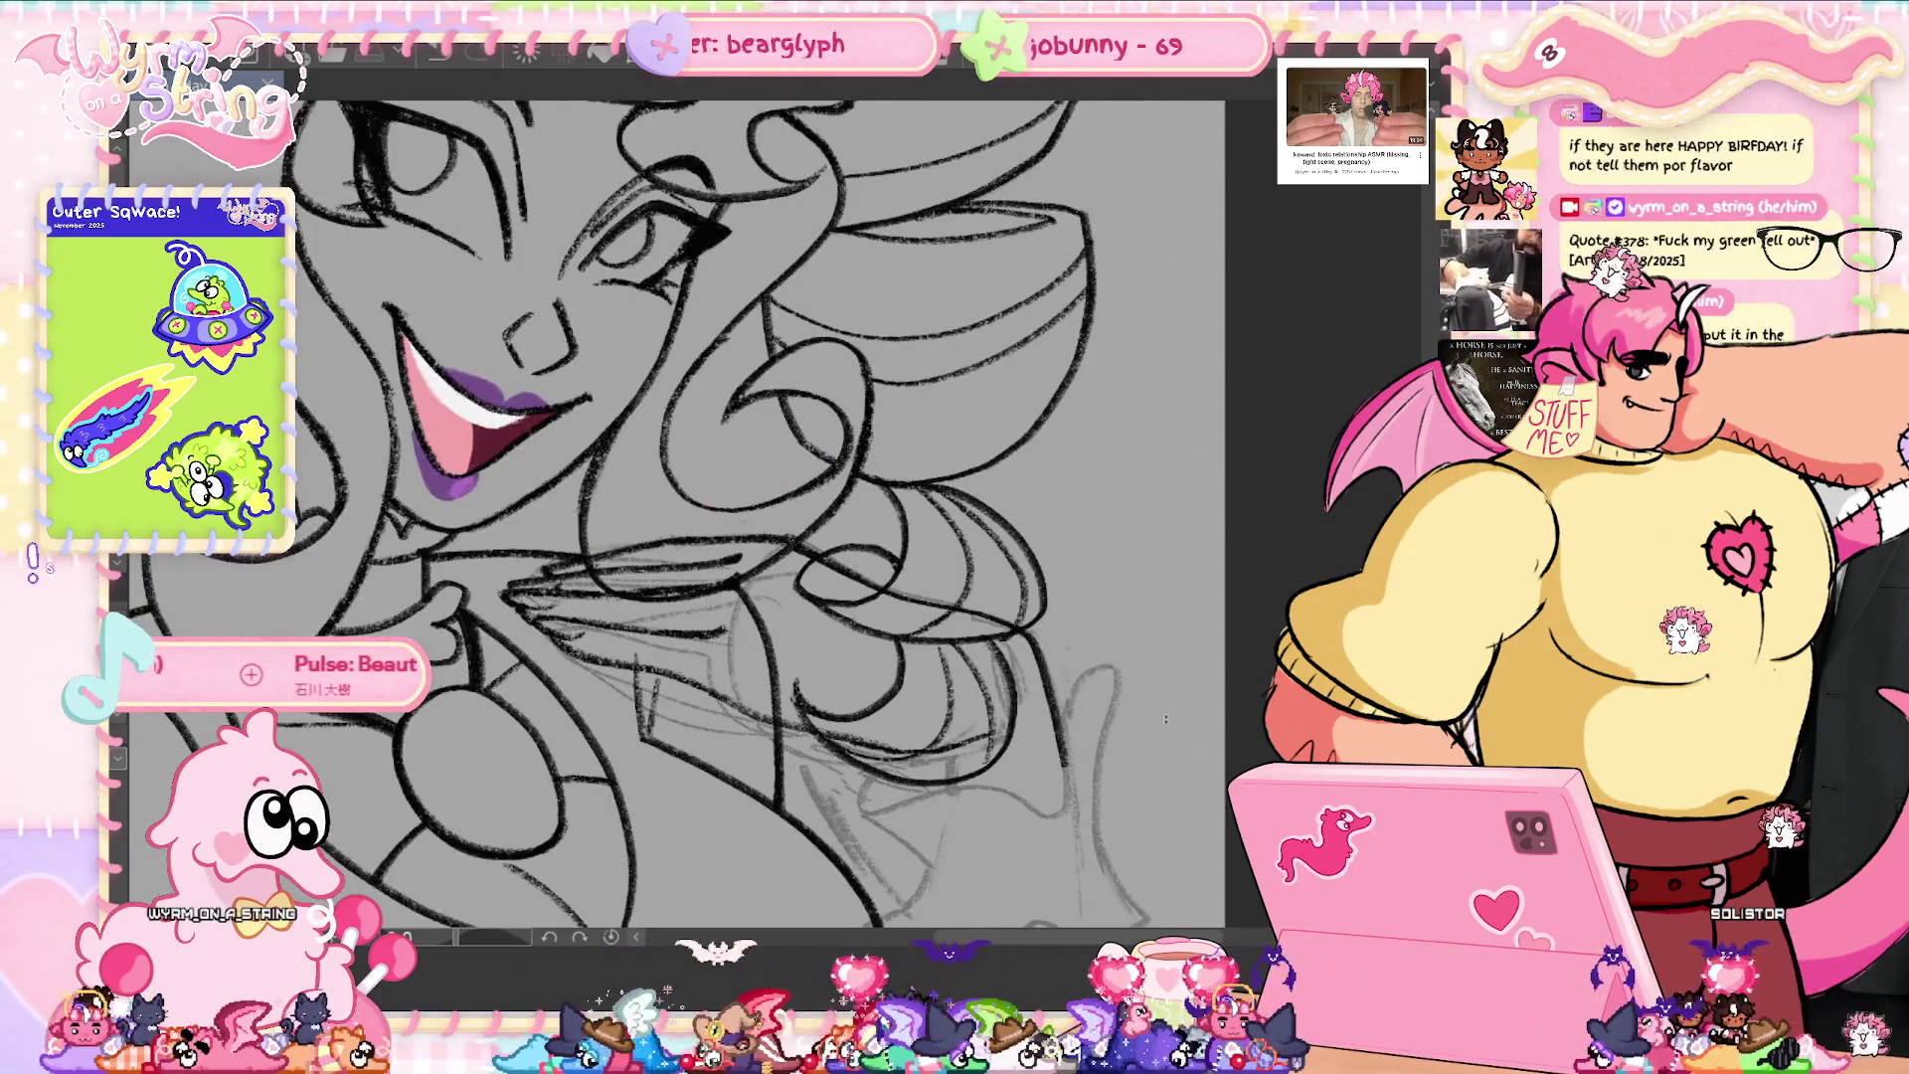
- Lasso the sketched hand area, enlarge it slightly with a transform, and deselect
scroll(776, 512, "up", 2)
left_click_drag(781, 636, 607, 605)
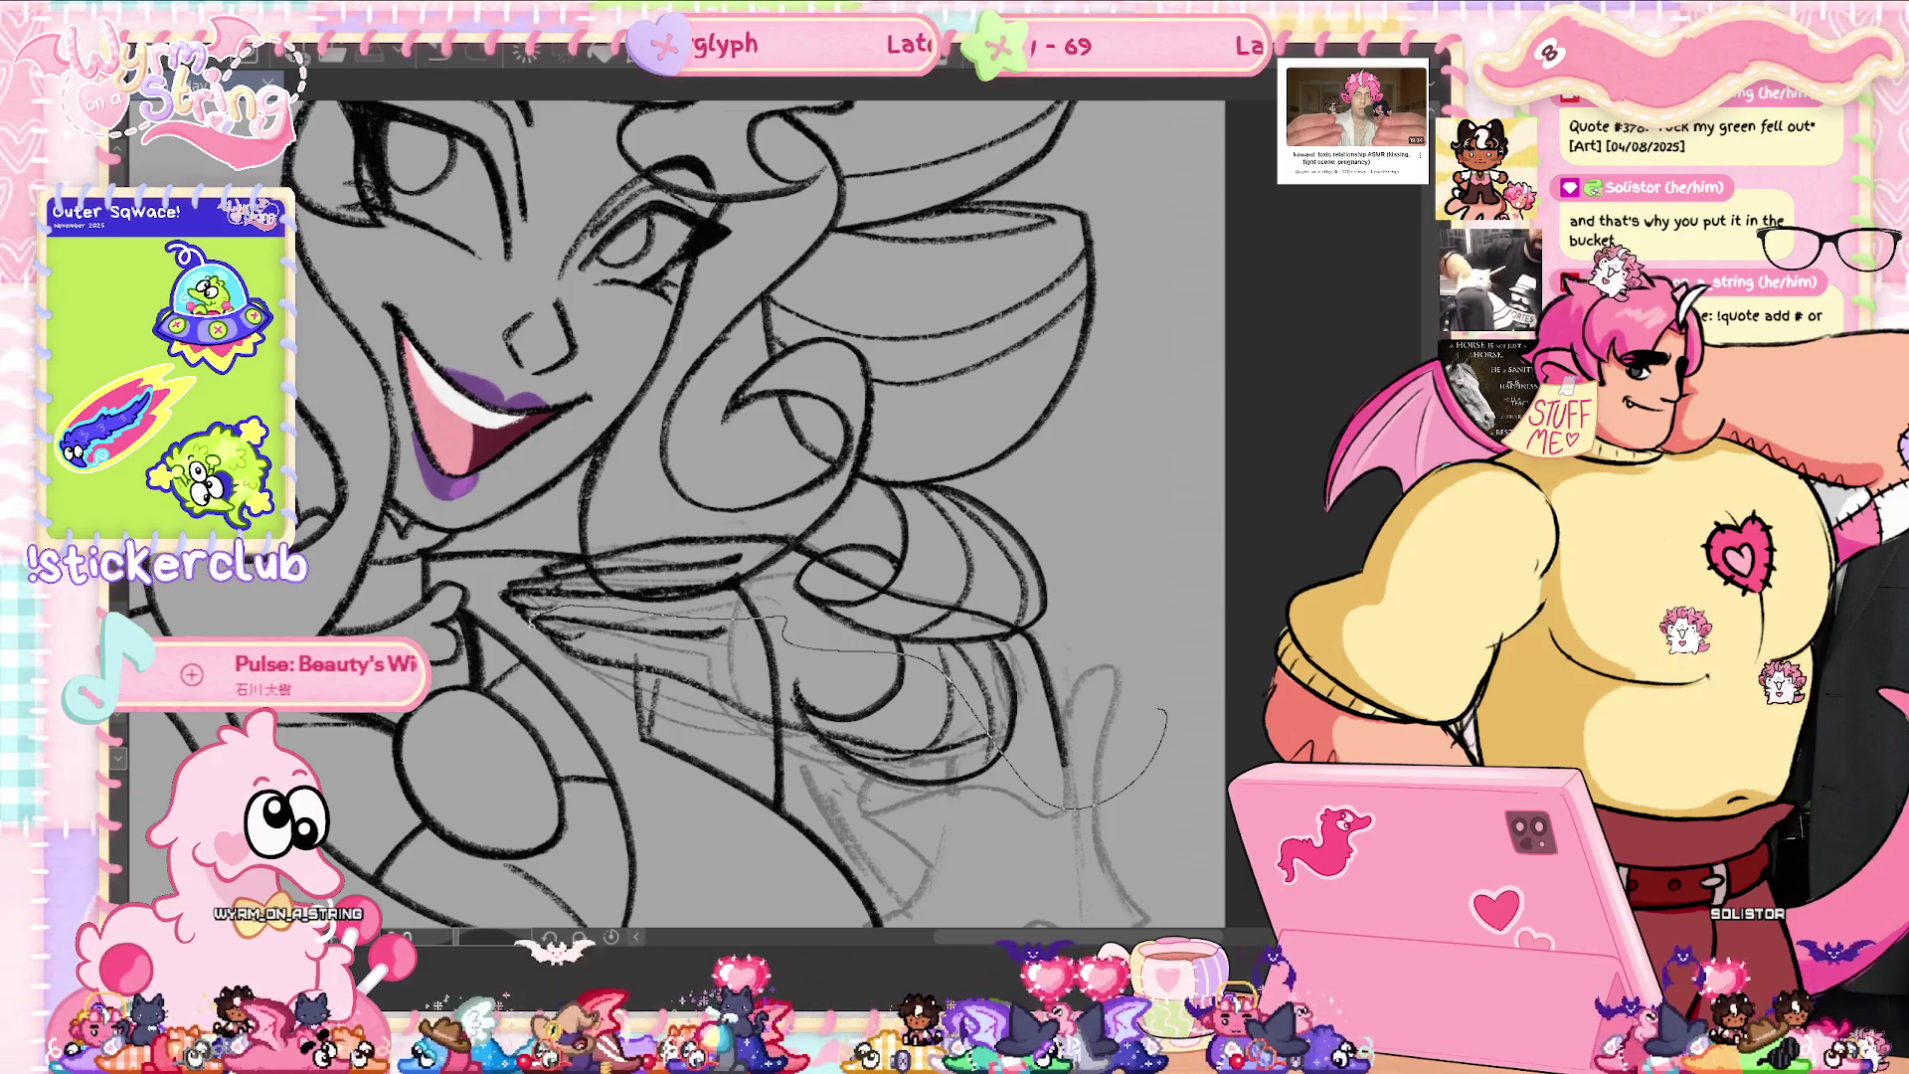
left_click_drag(1166, 711, 1193, 774)
key("ctrl+t")
left_click_drag(845, 398, 868, 474)
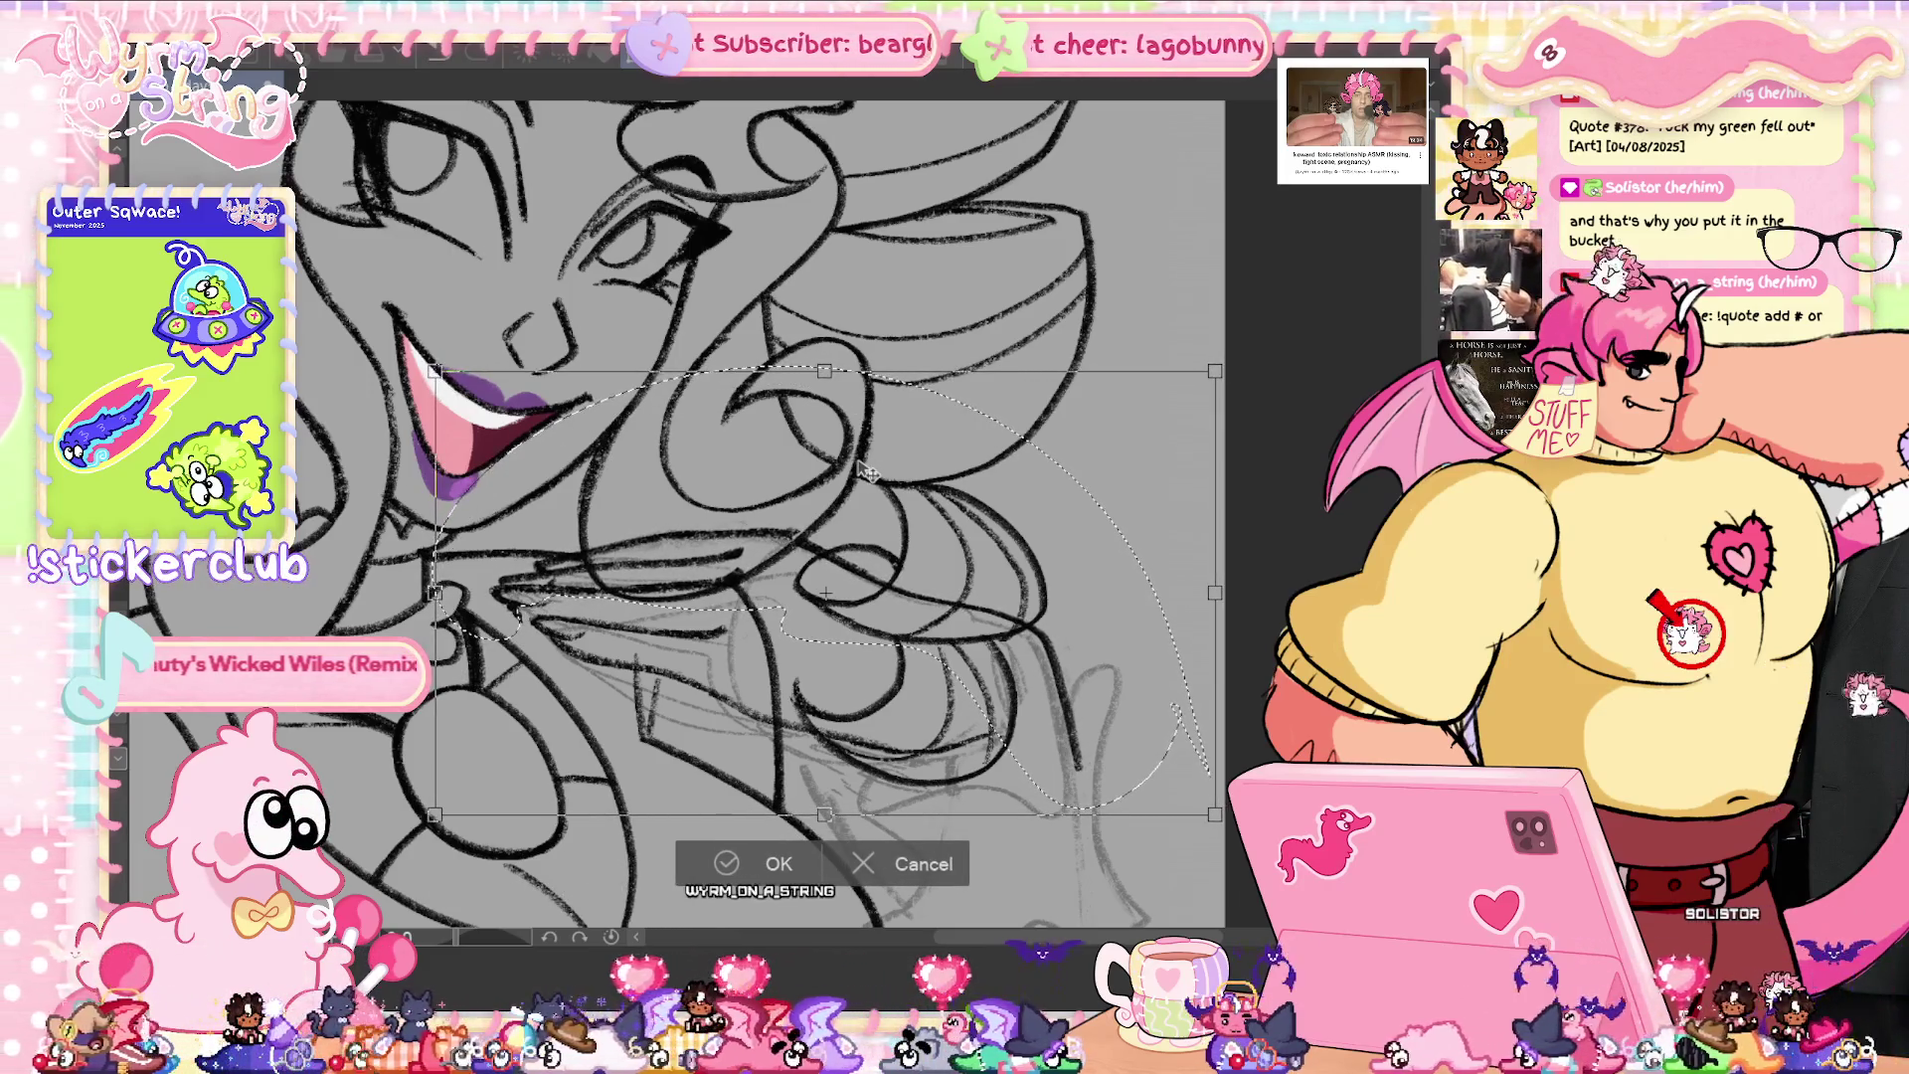
key("Return")
key("ctrl+minus")
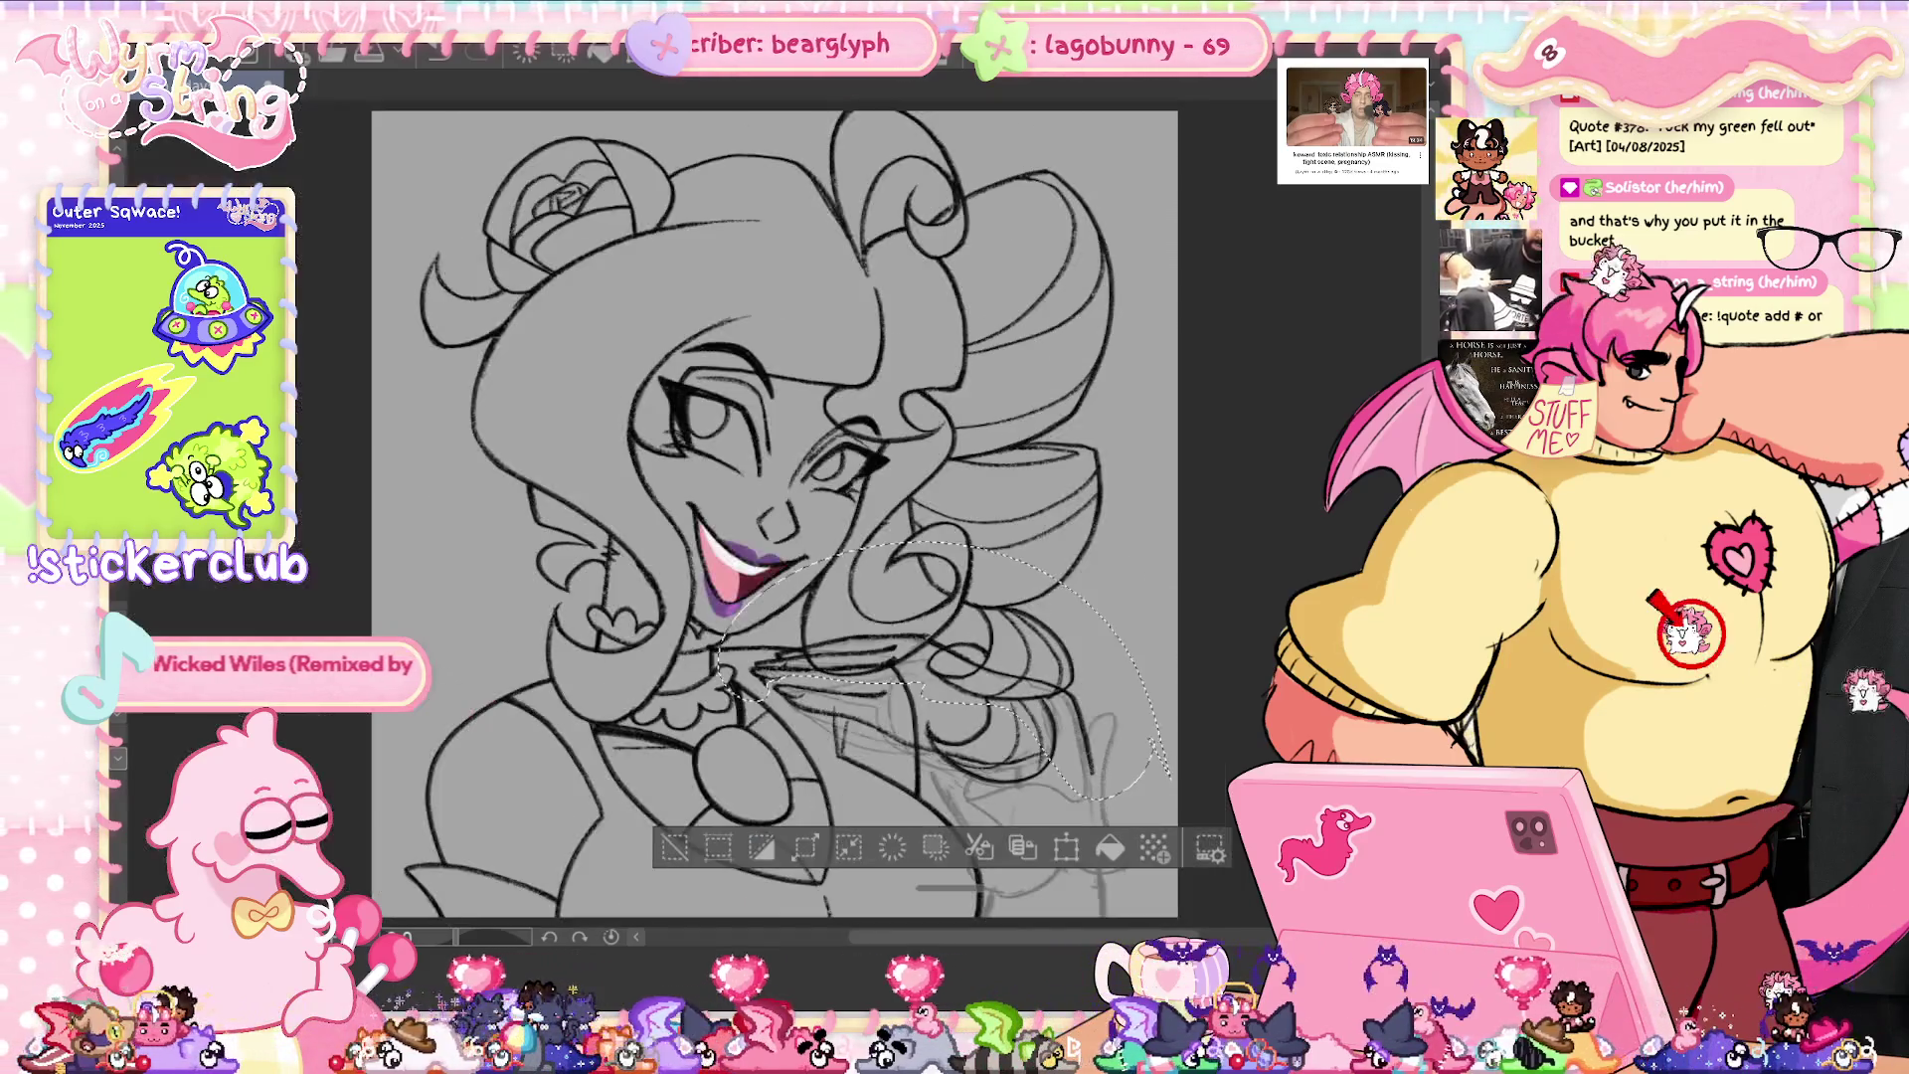
key("ctrl+d")
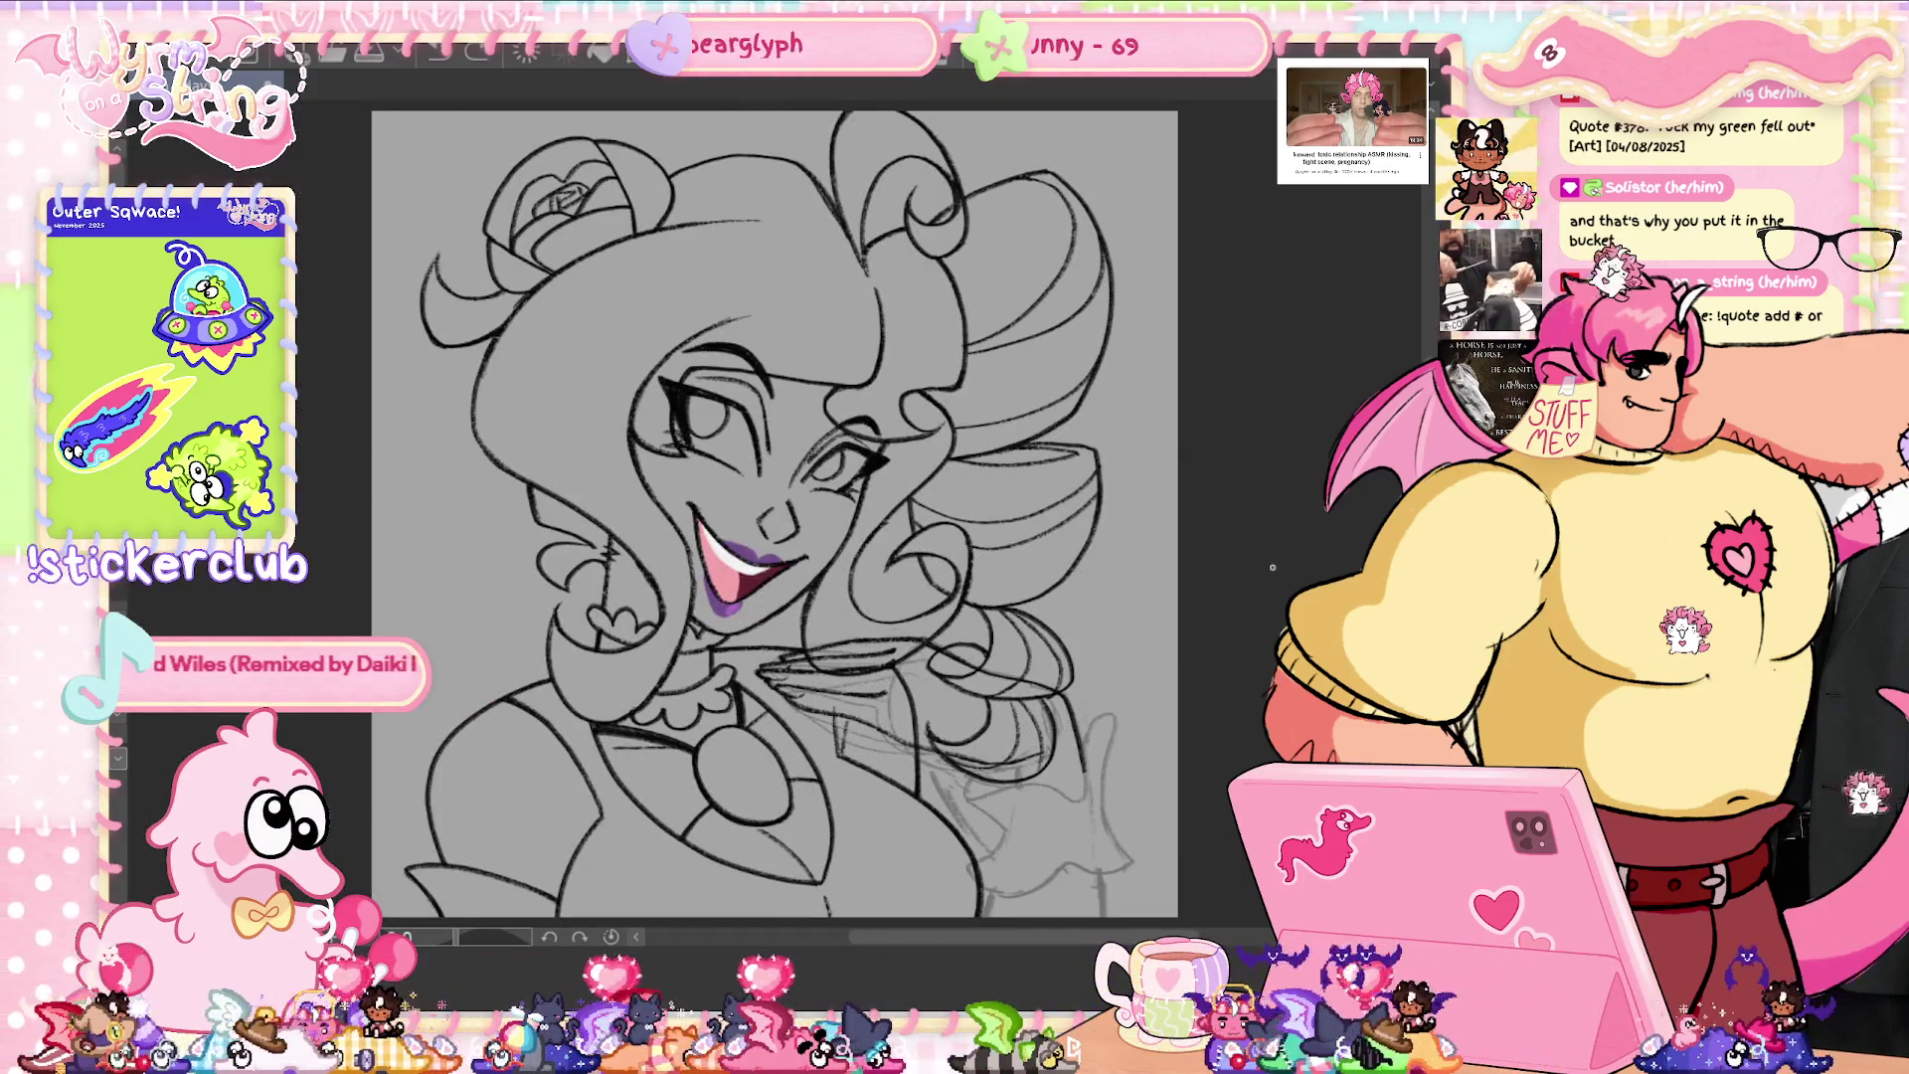
- Ink a stroke down along the sketched hand
left_click_drag(1081, 706, 1092, 773)
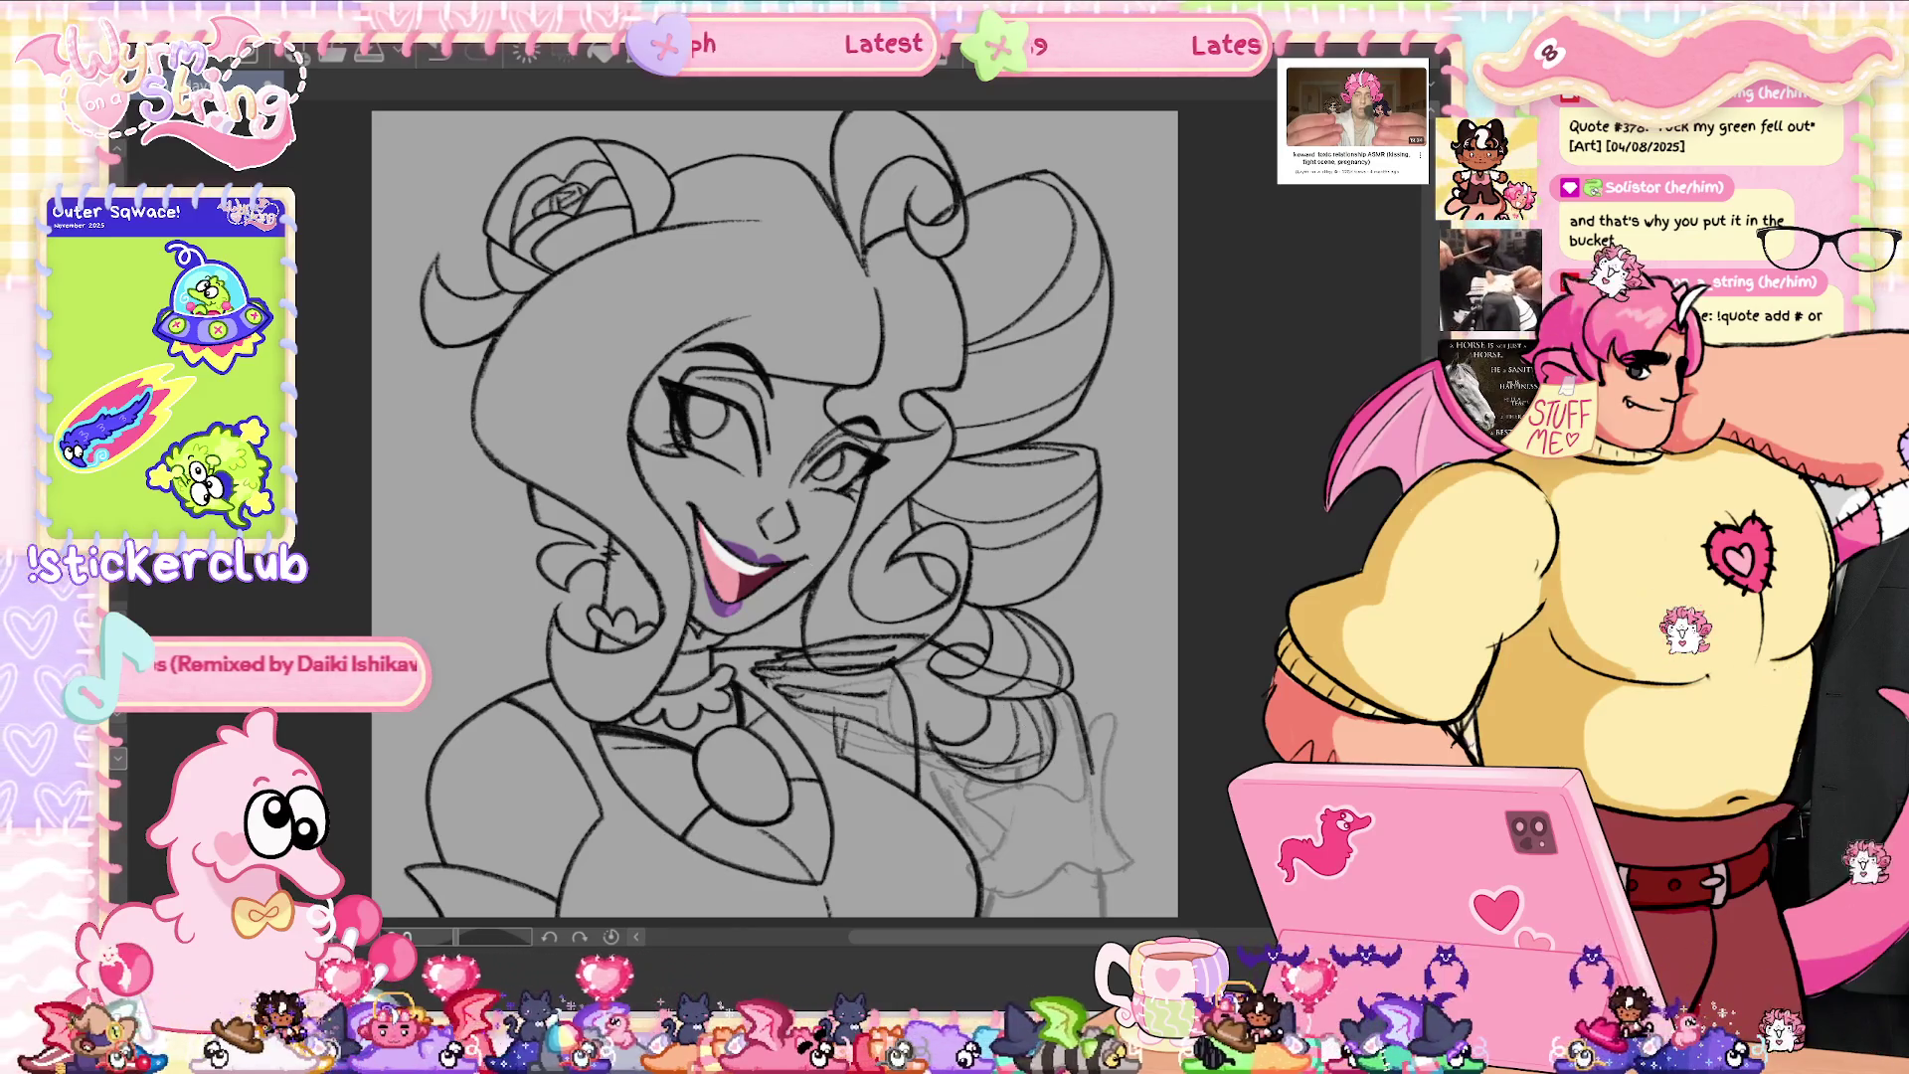
key("ctrl+plus")
key("ctrl+plus")
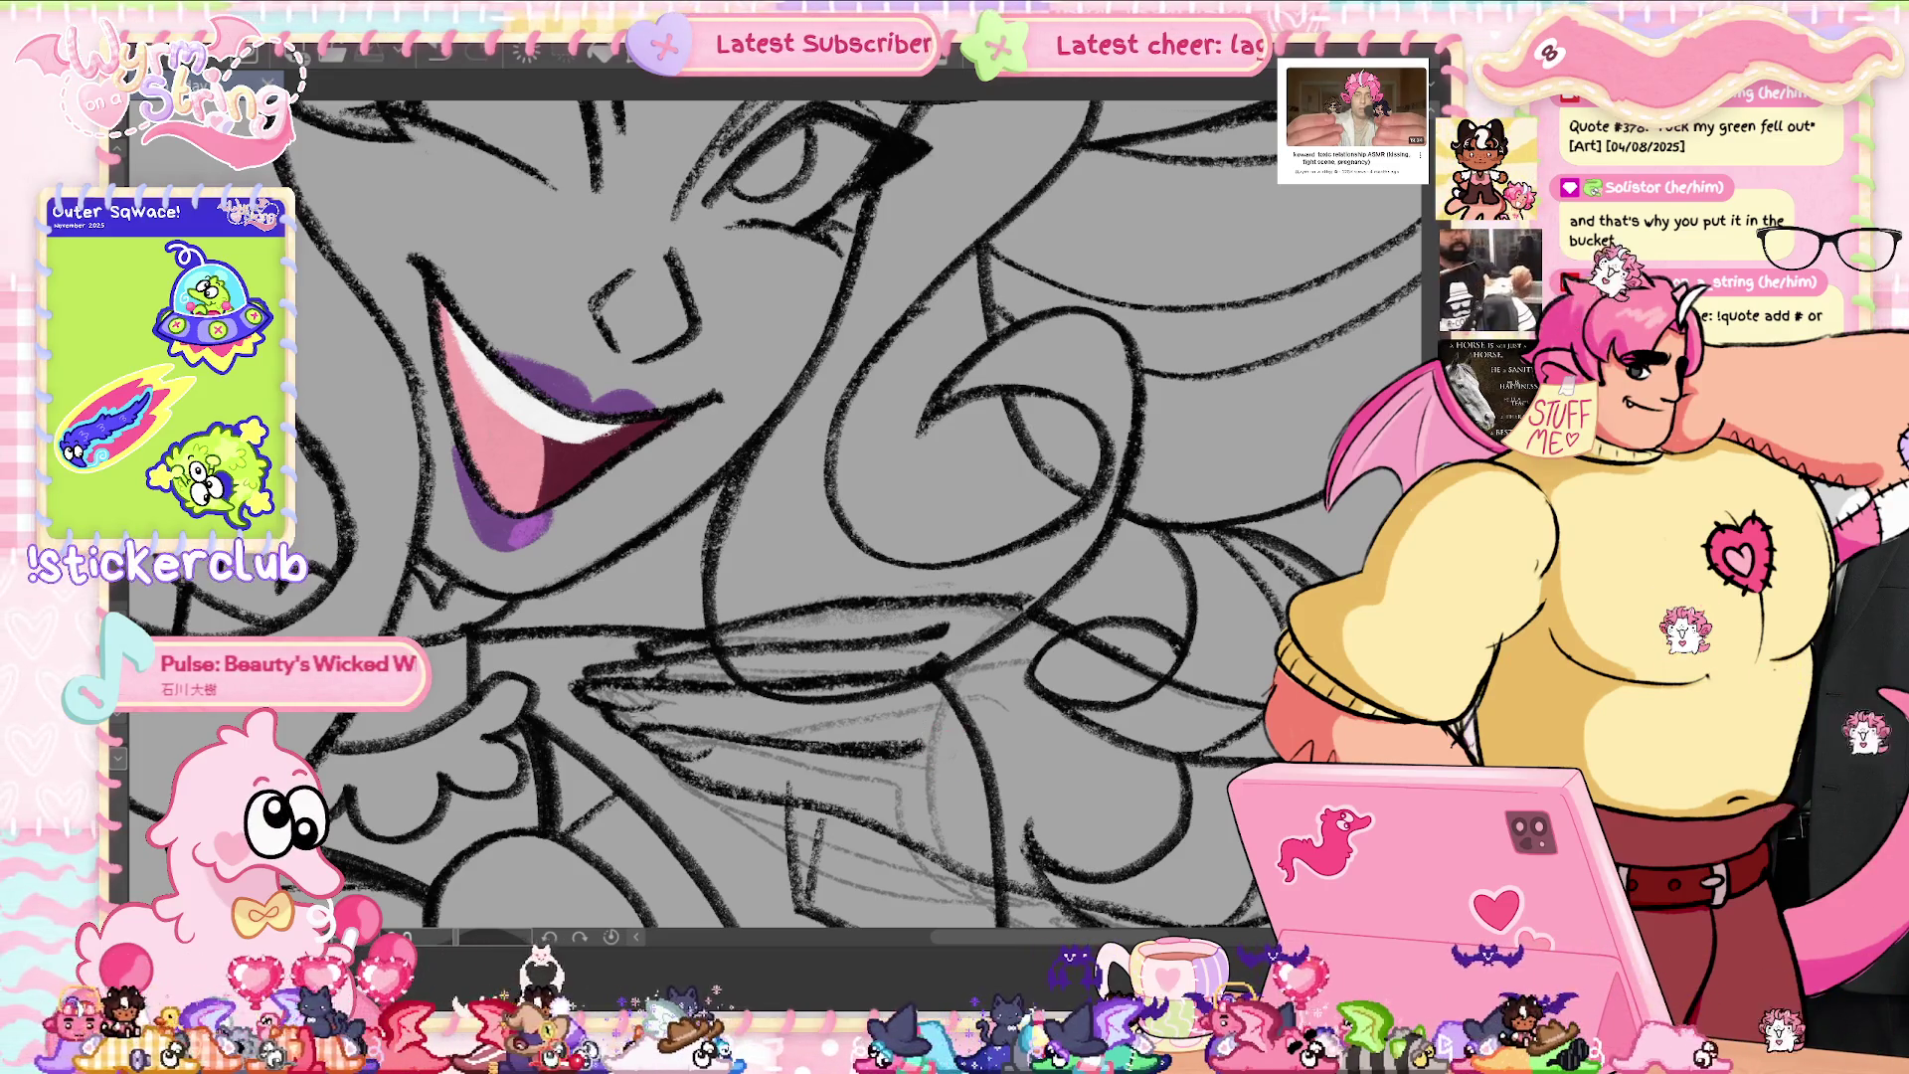
key("ctrl+0")
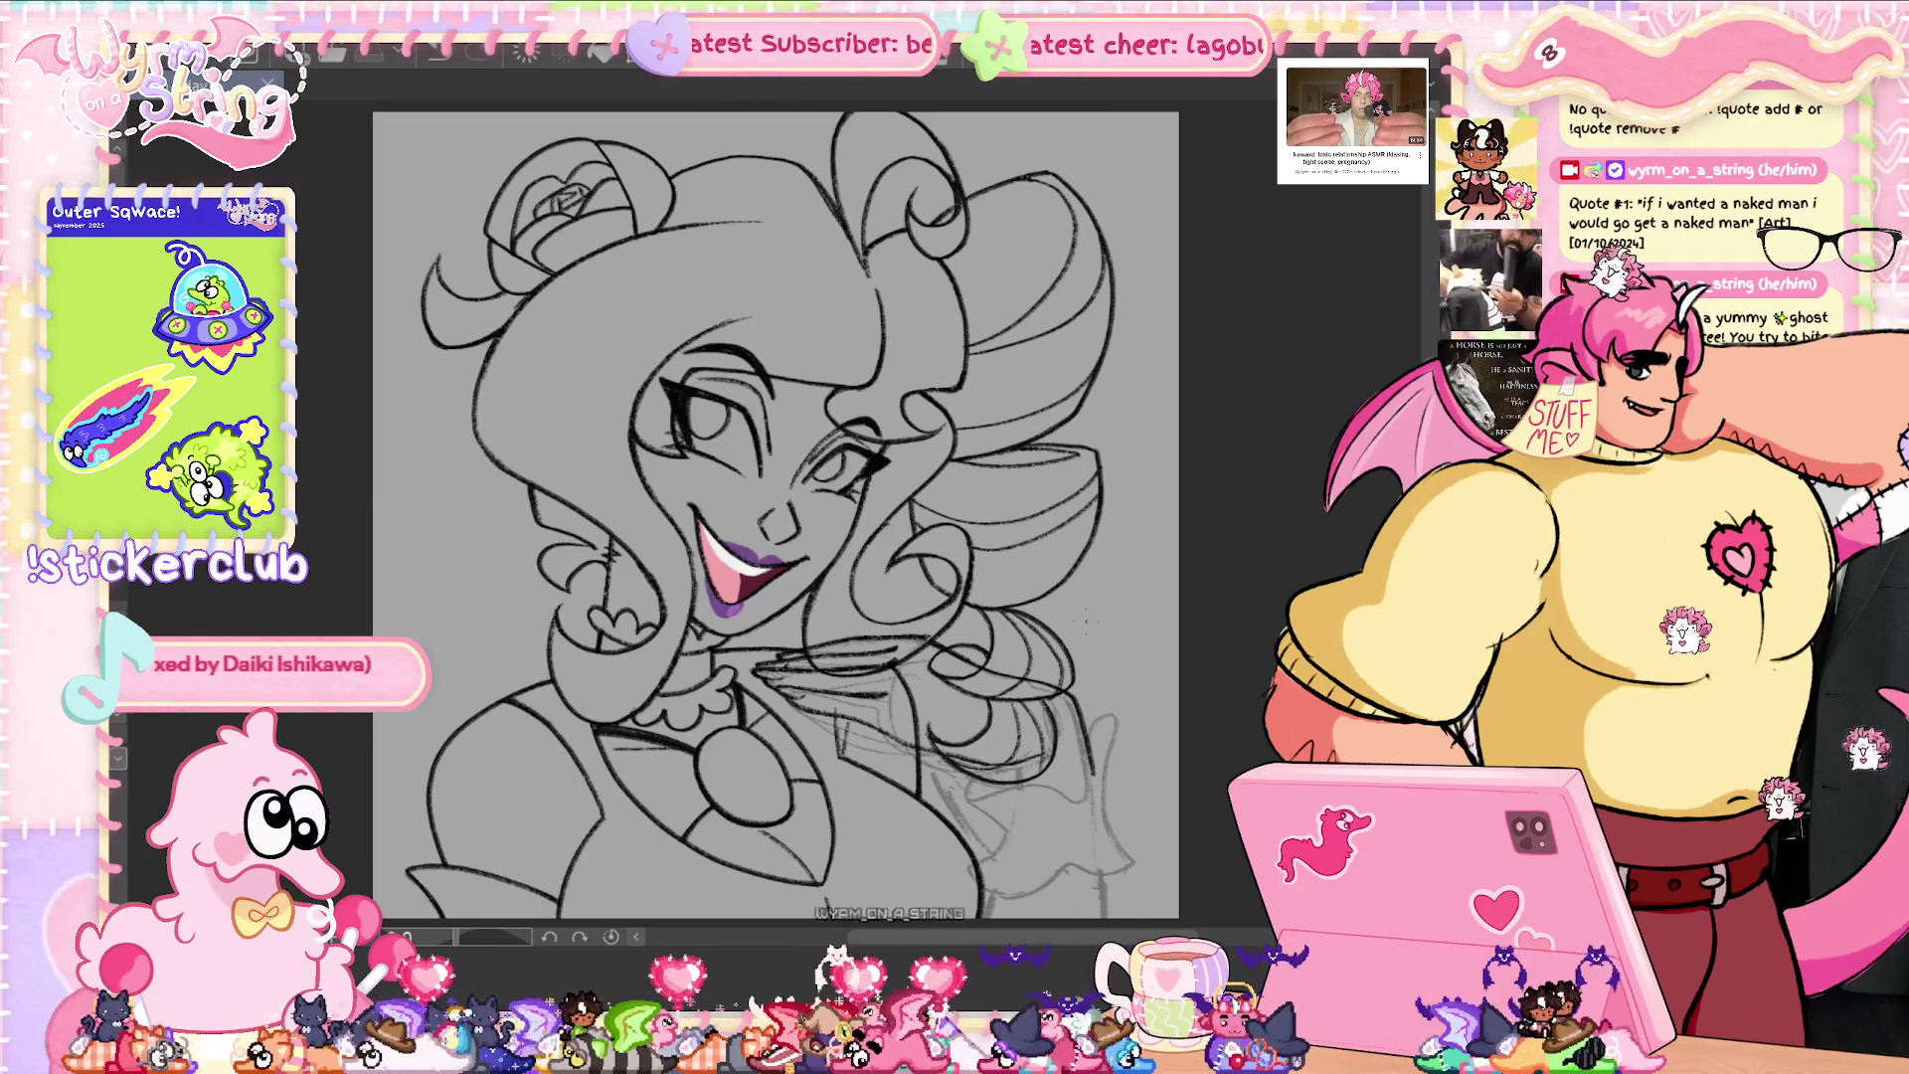
scroll(1084, 836, "up", 5)
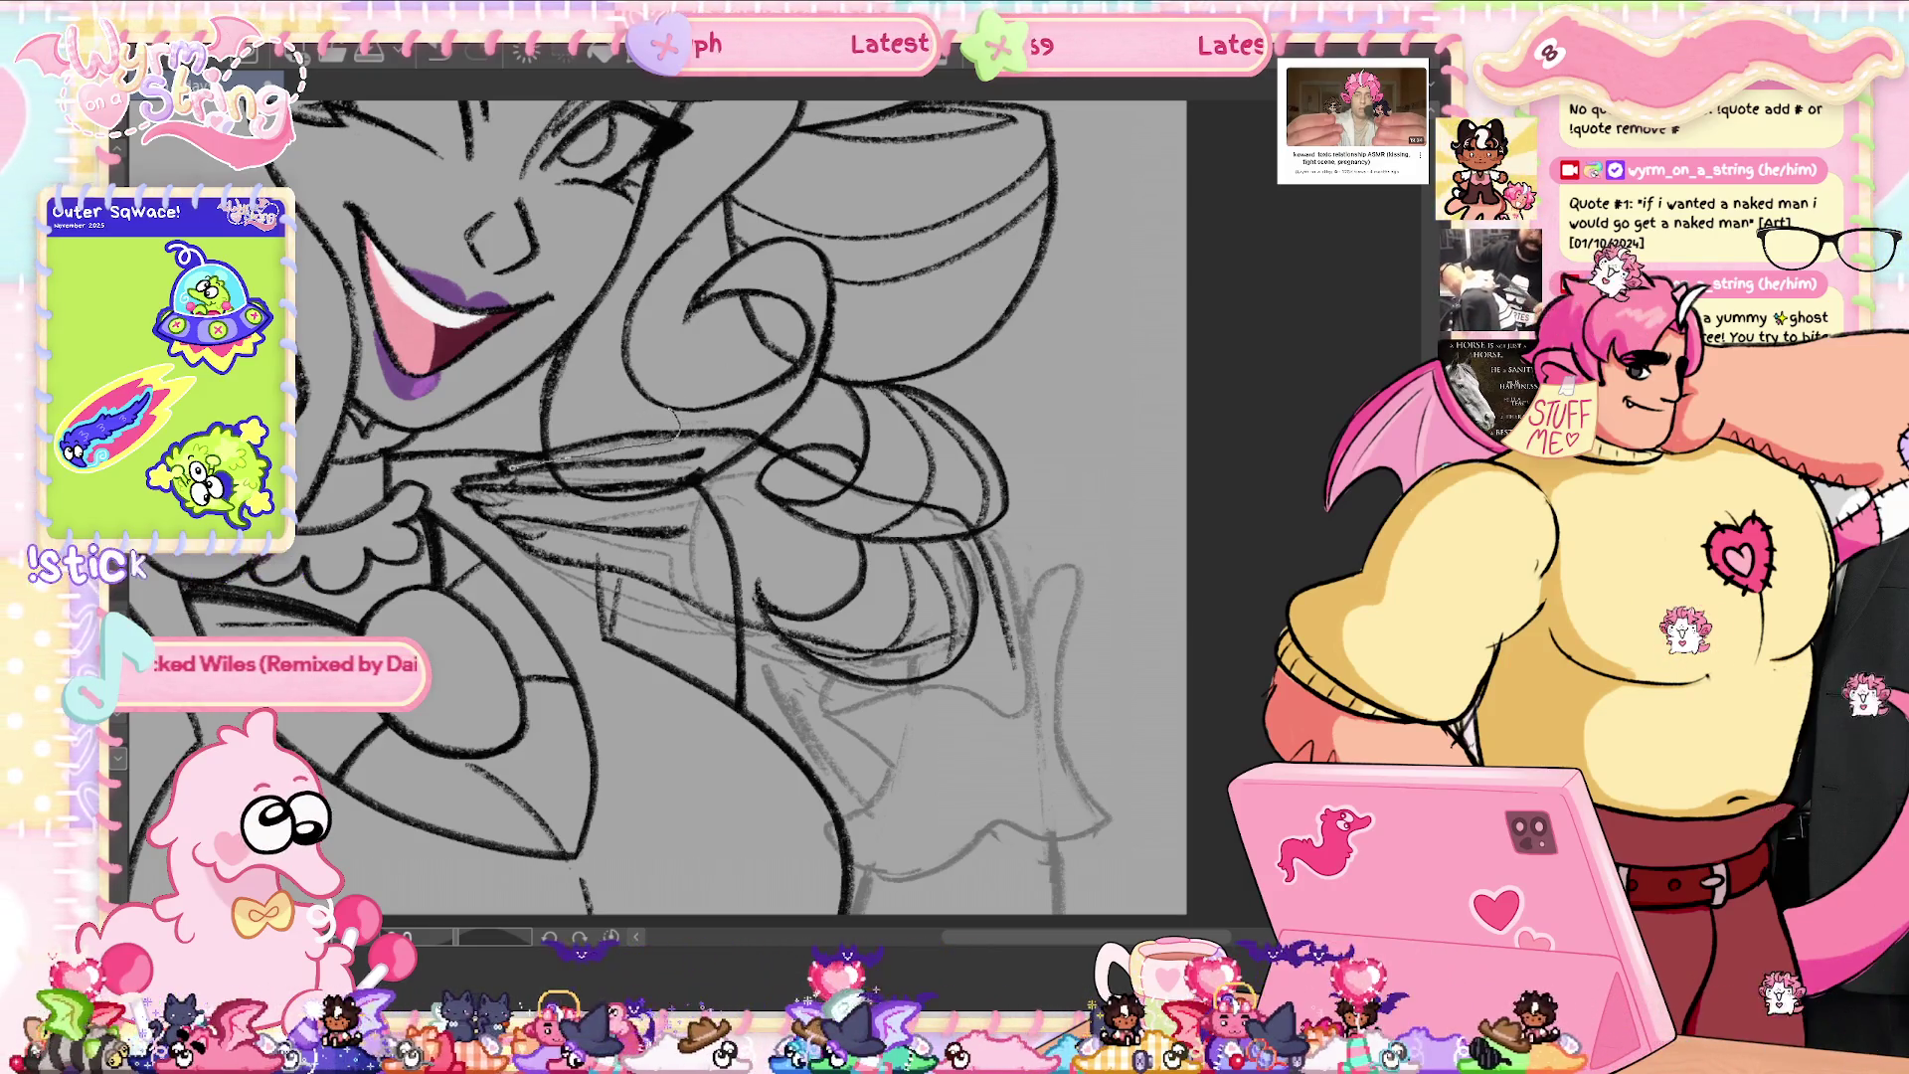
- Lasso and transform the collar area, then ink a curved line over the sketch below the hair
left_click_drag(714, 370, 697, 403)
key("ctrl+t")
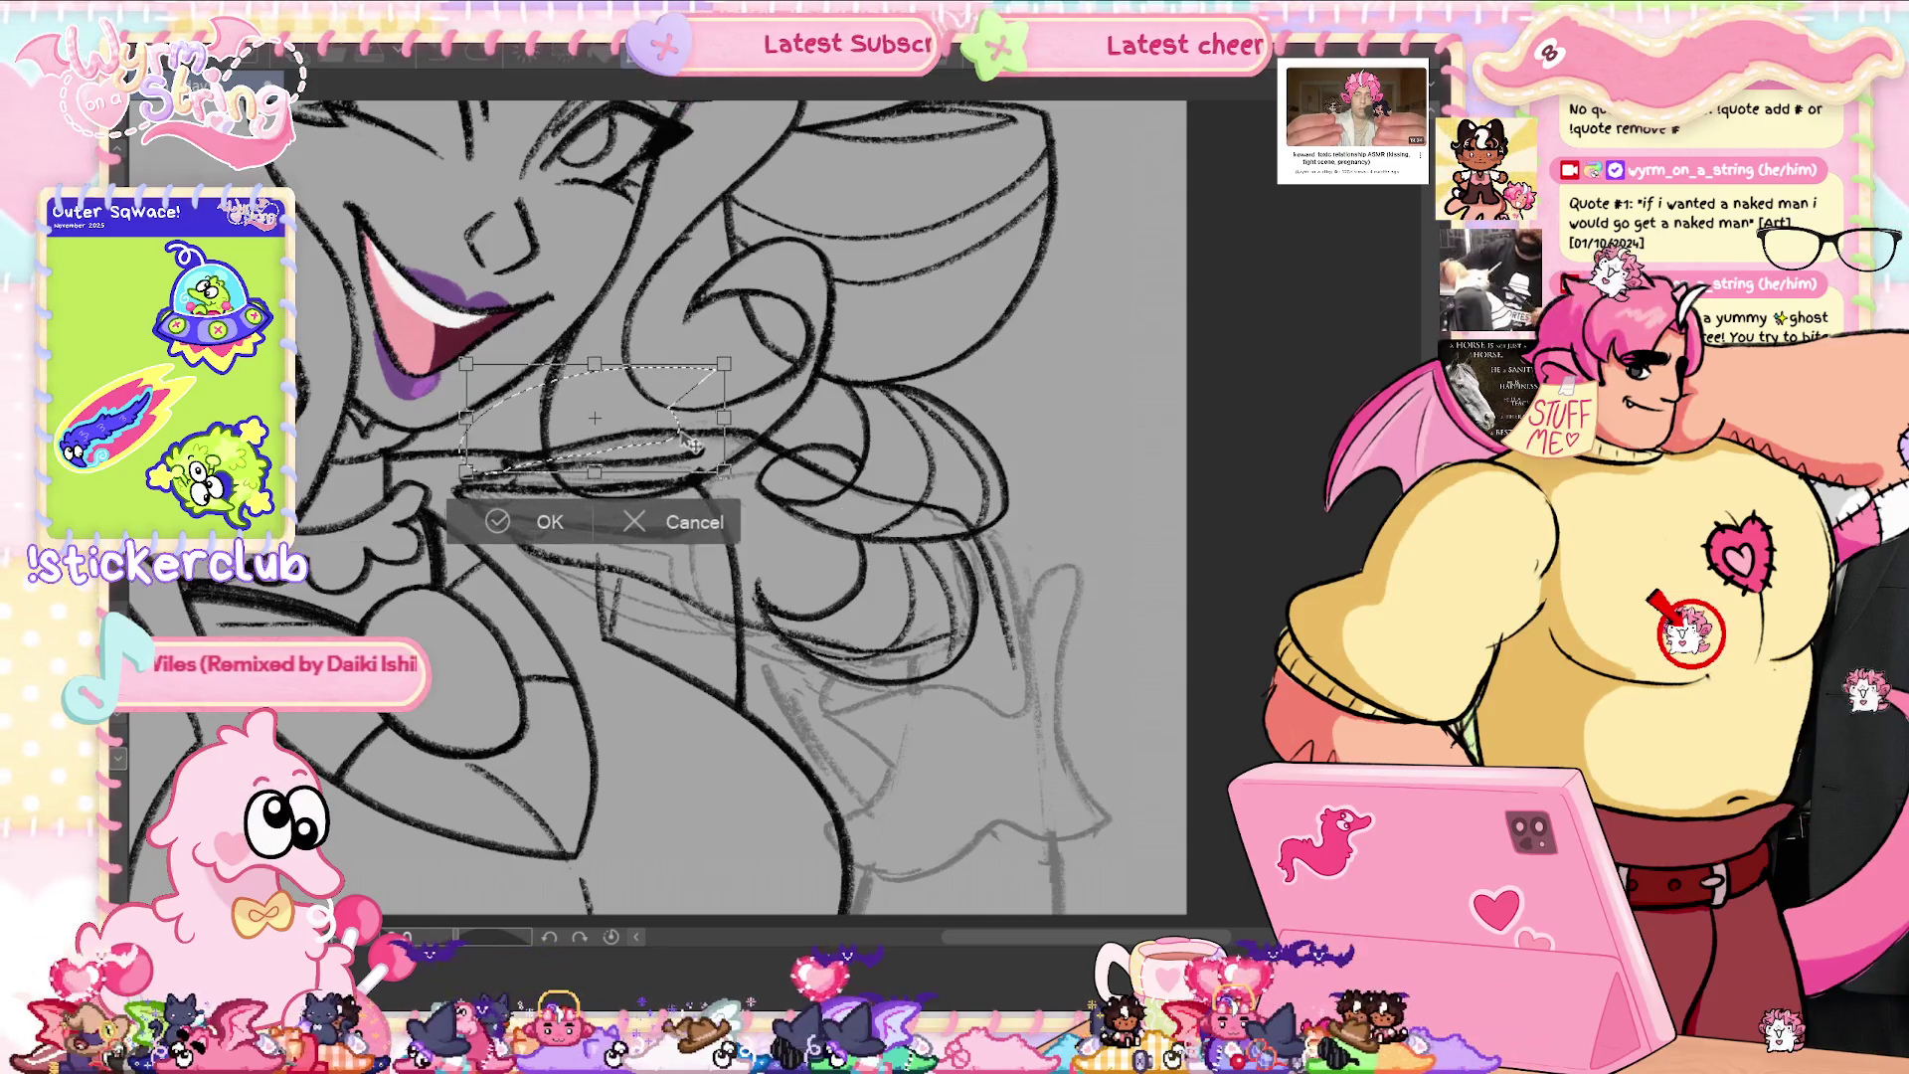
left_click(494, 527)
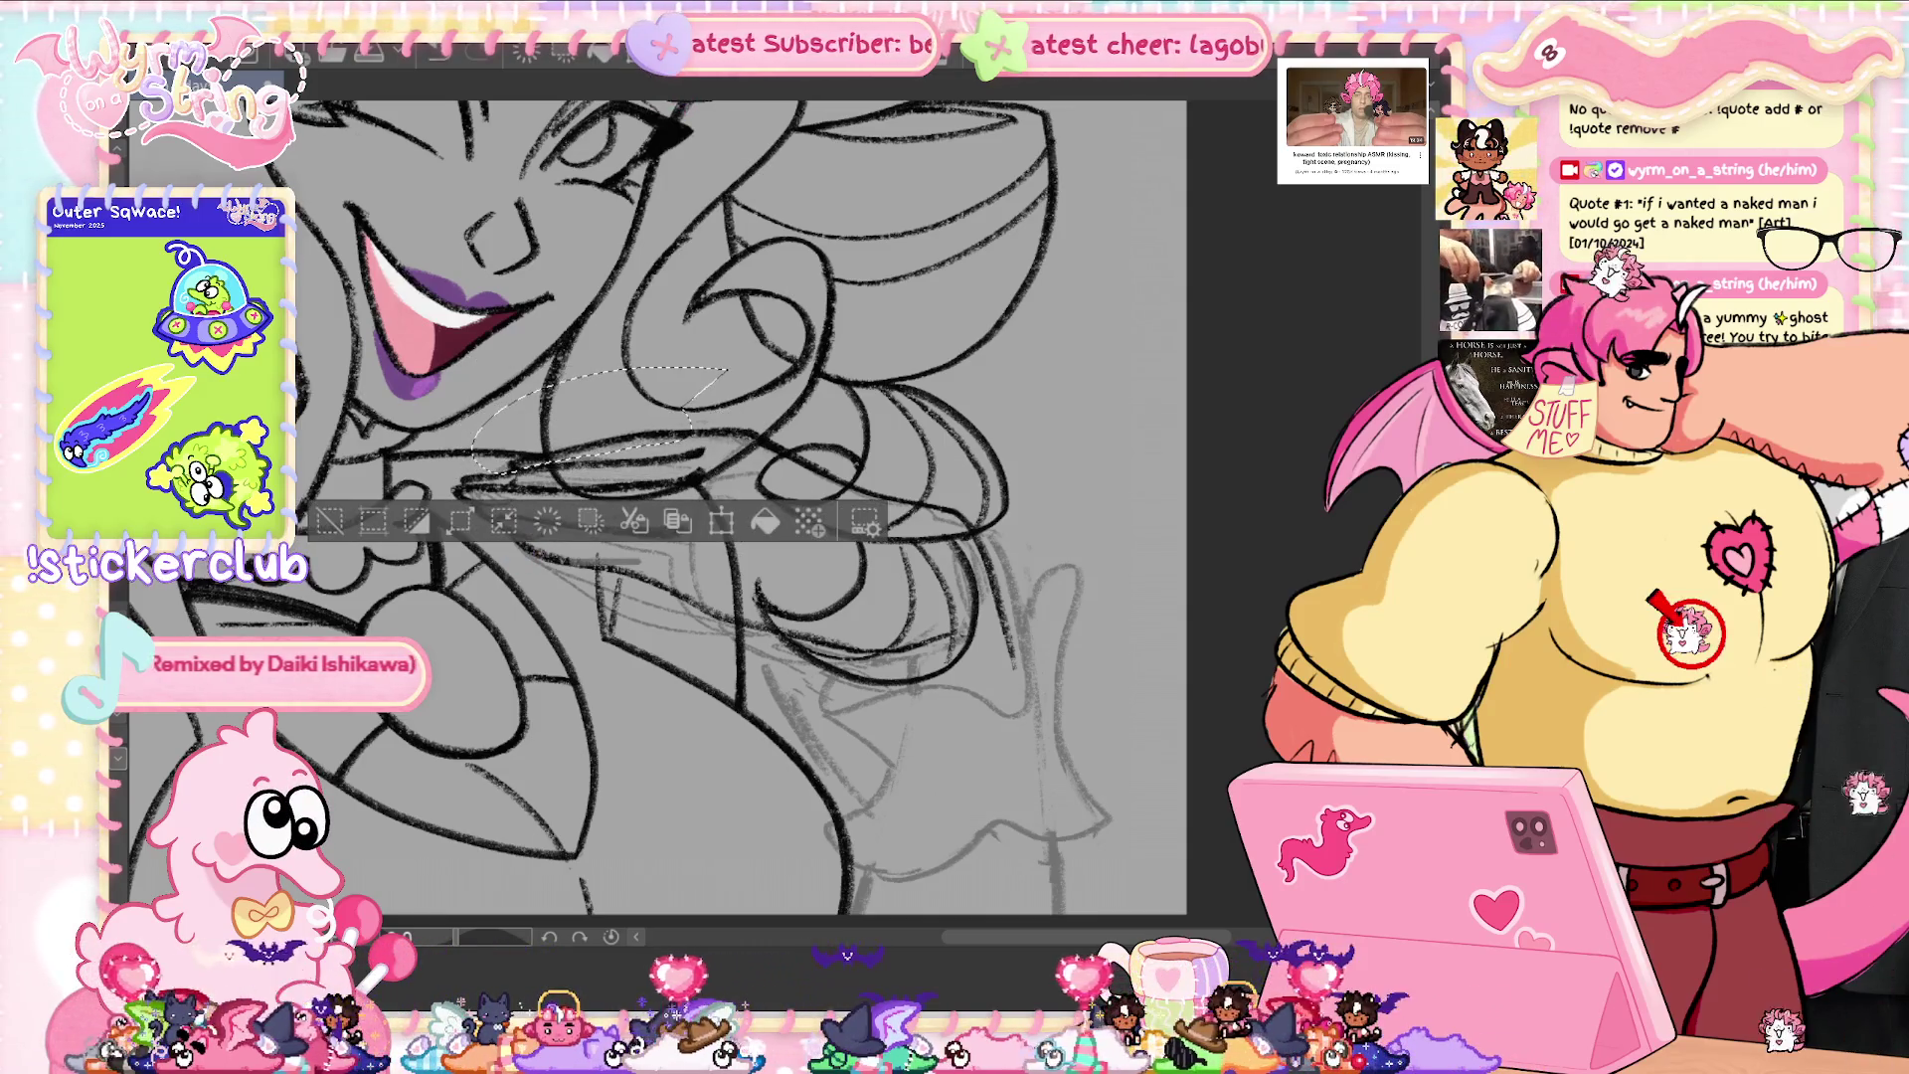
key("ctrl+d")
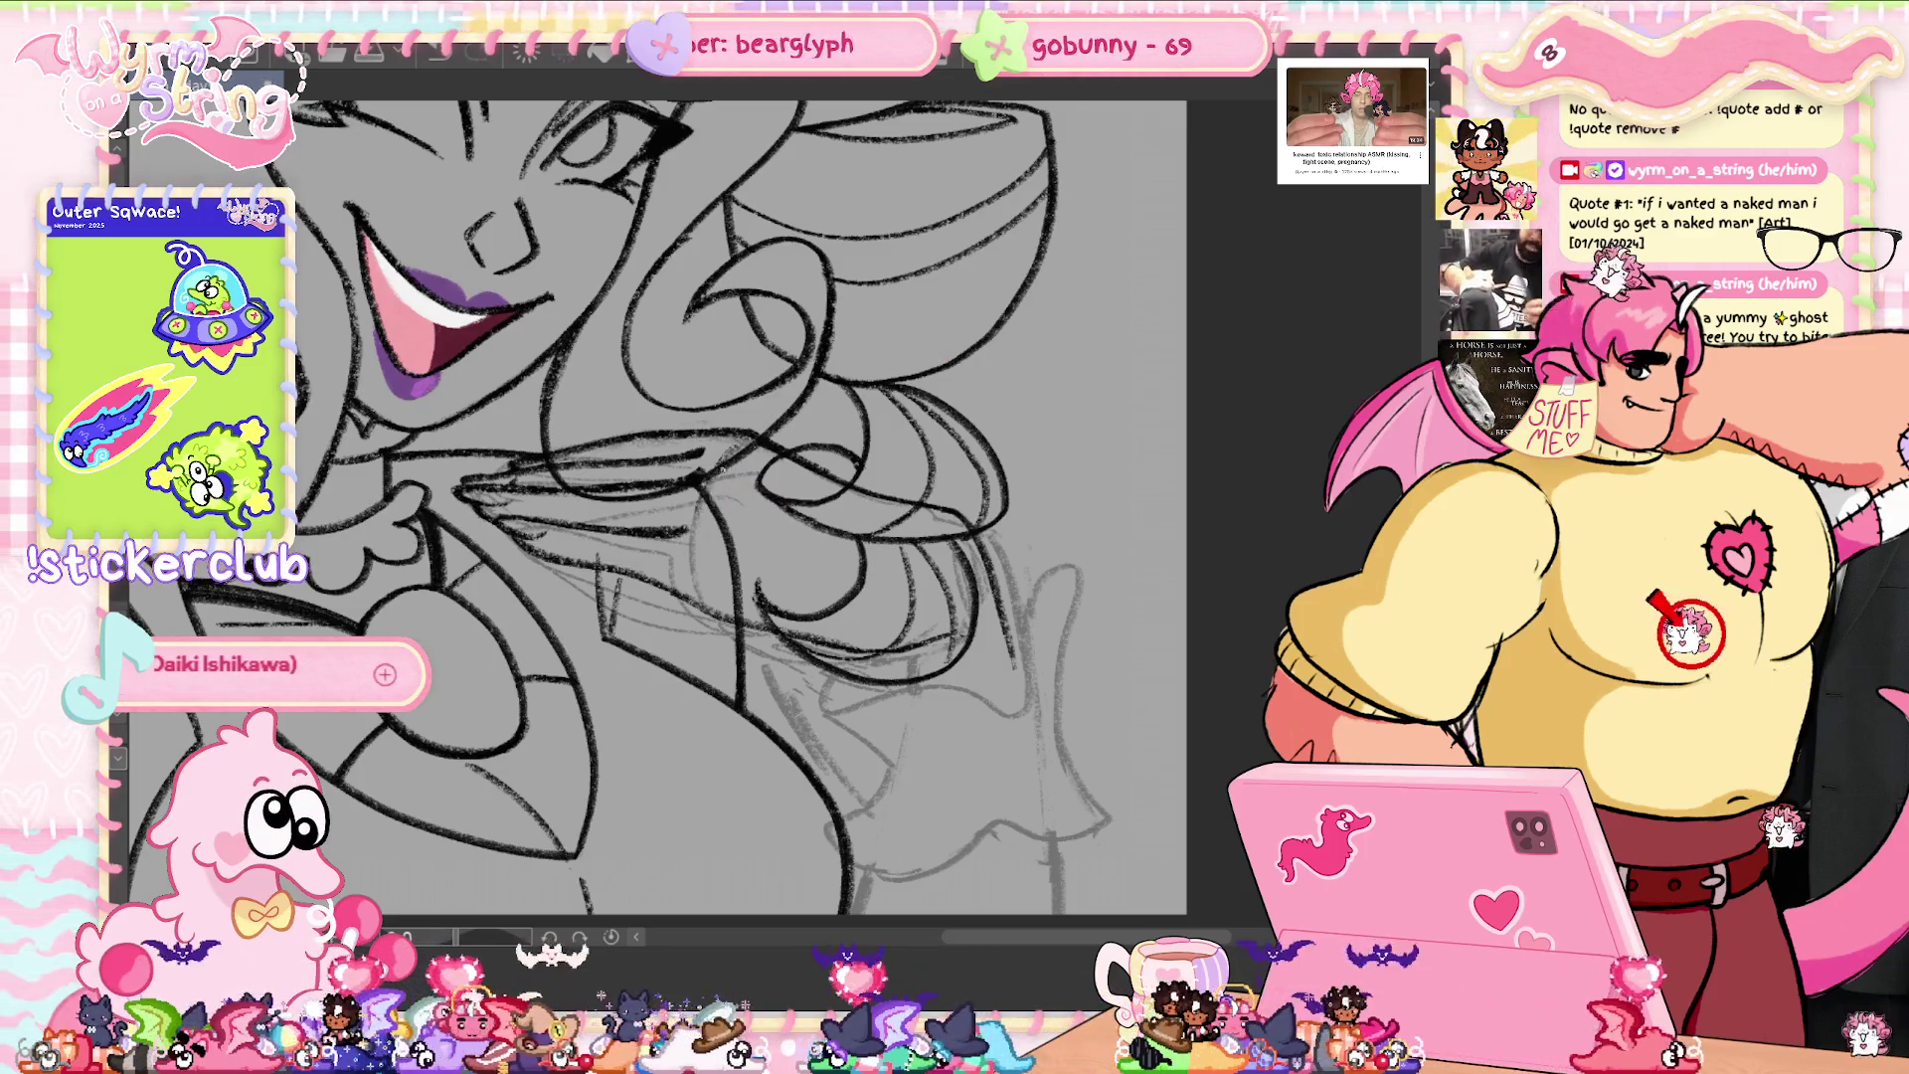
scroll(1112, 675, "down", 3)
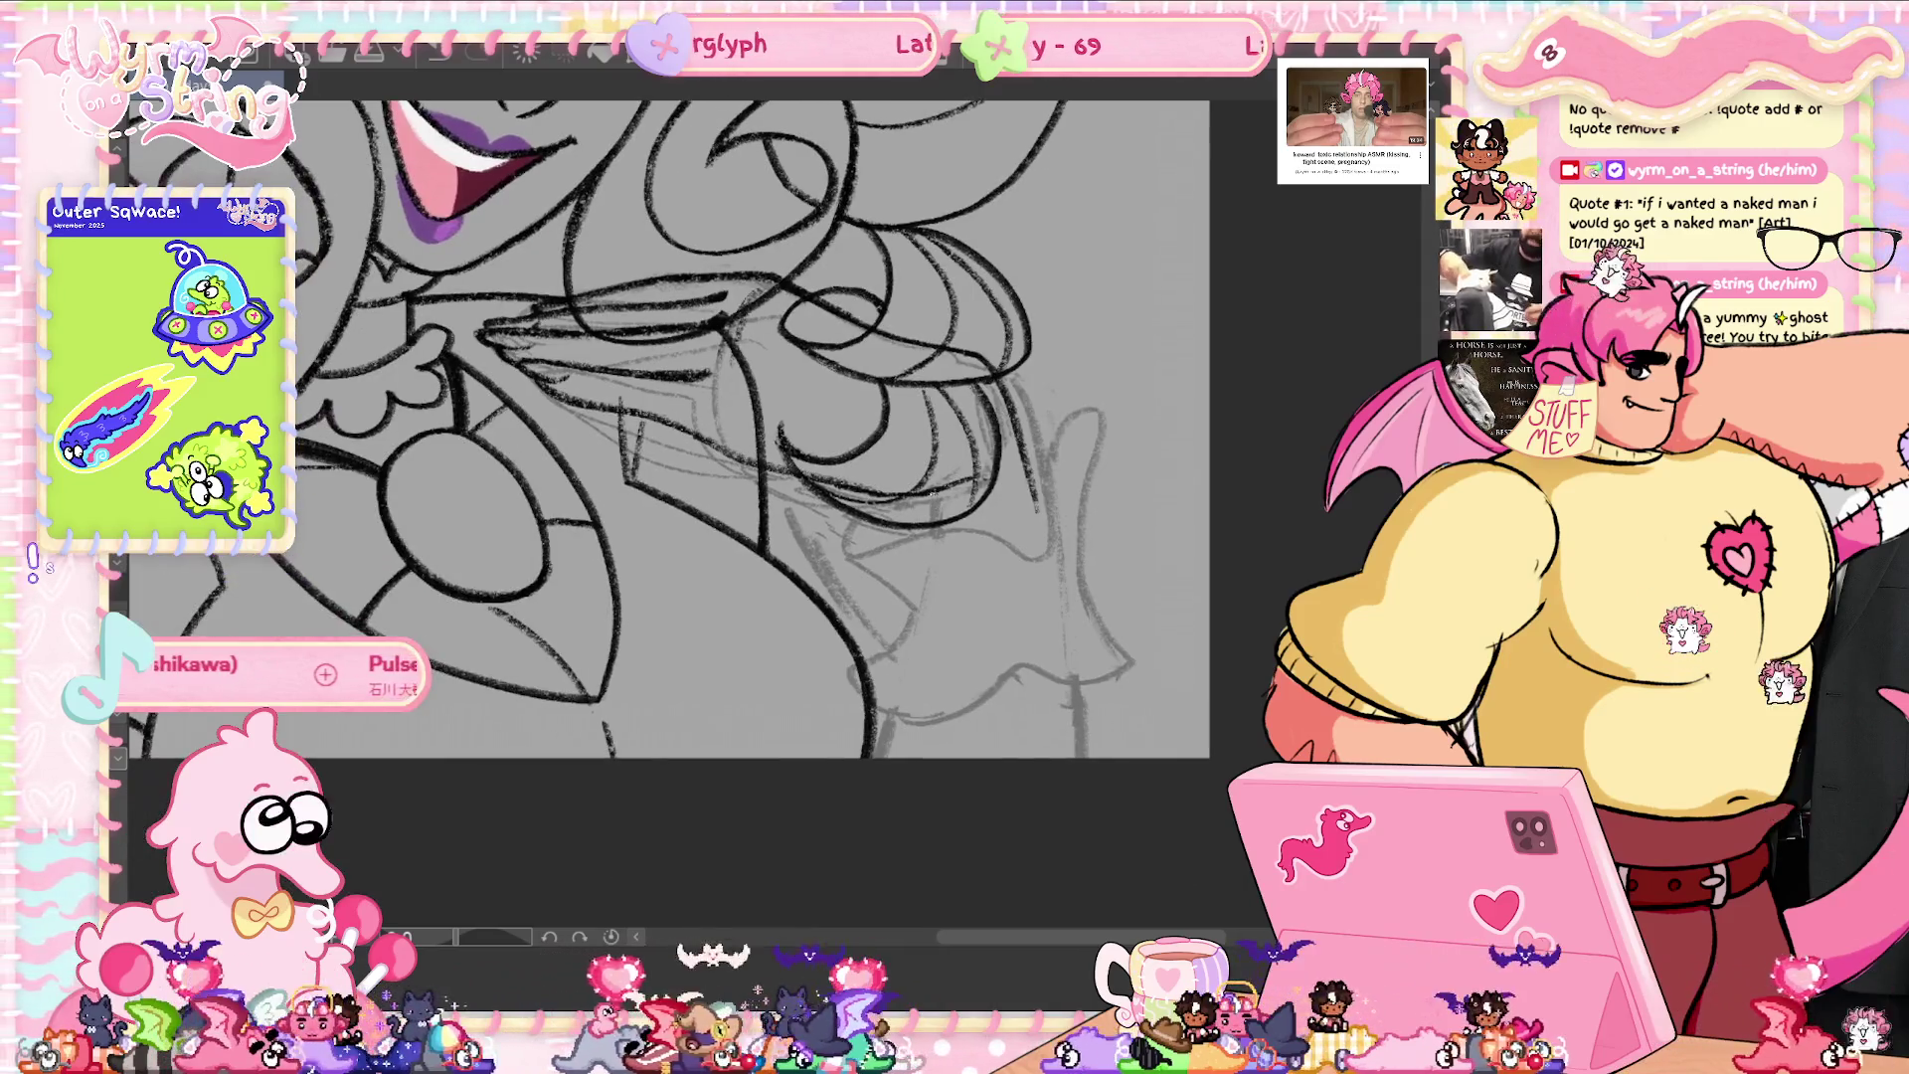
left_click_drag(1104, 410, 1041, 562)
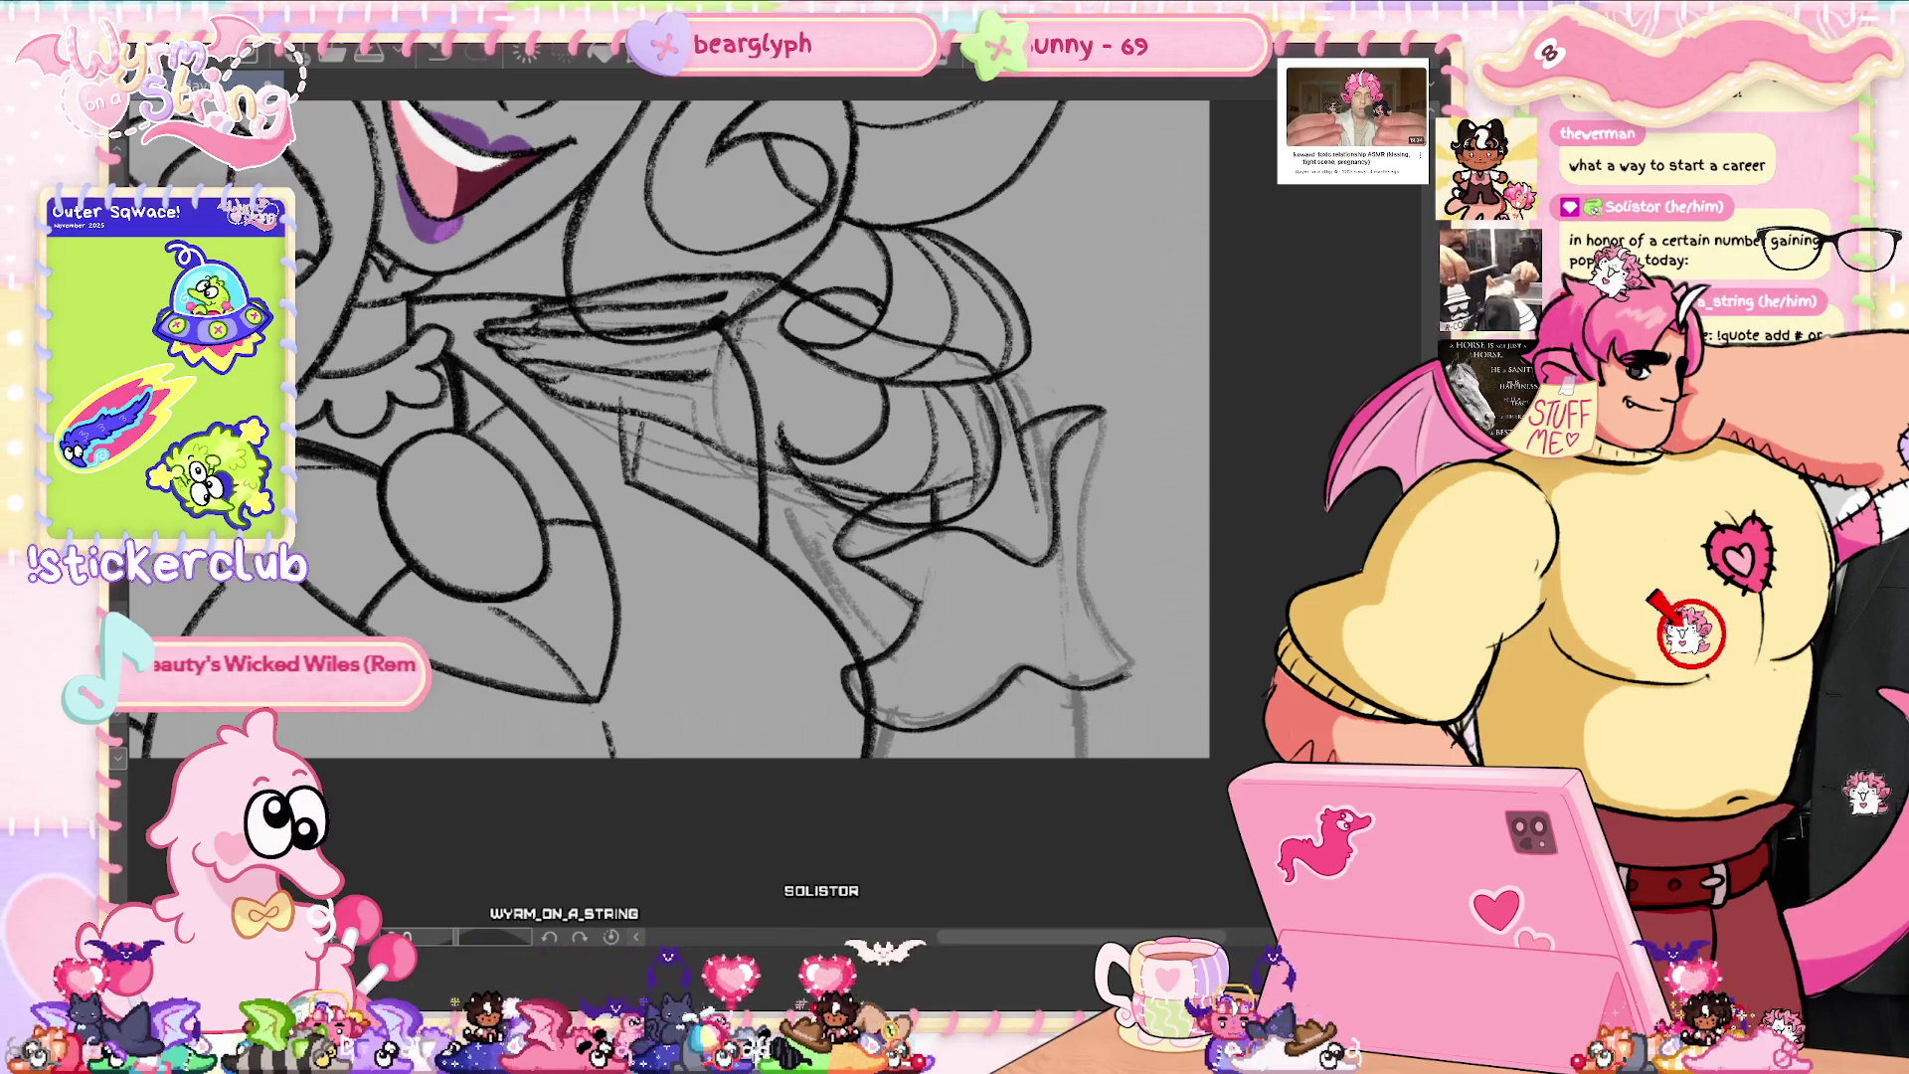
- Ink the right edge of the hand outline and rotate the canvas to a comfortable angle
left_click_drag(1099, 467, 1134, 657)
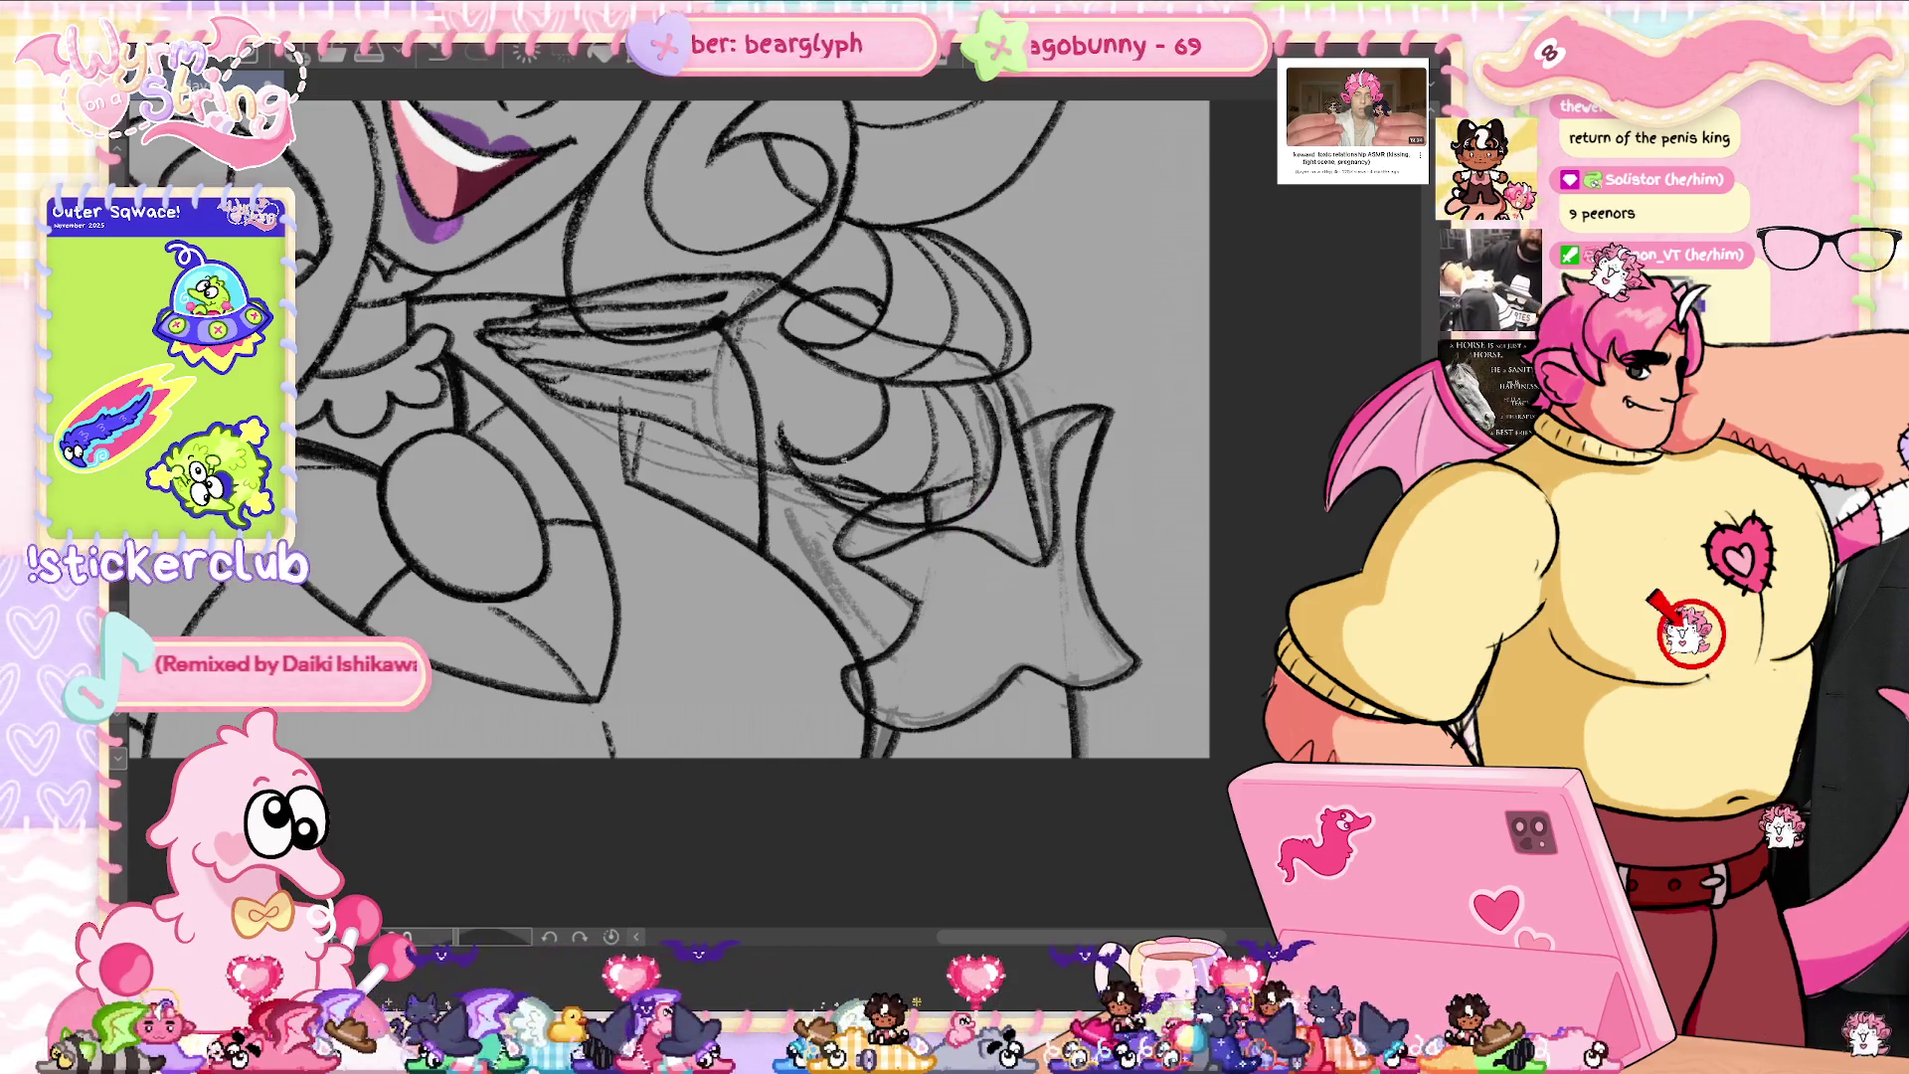
left_click_drag(666, 428, 696, 518)
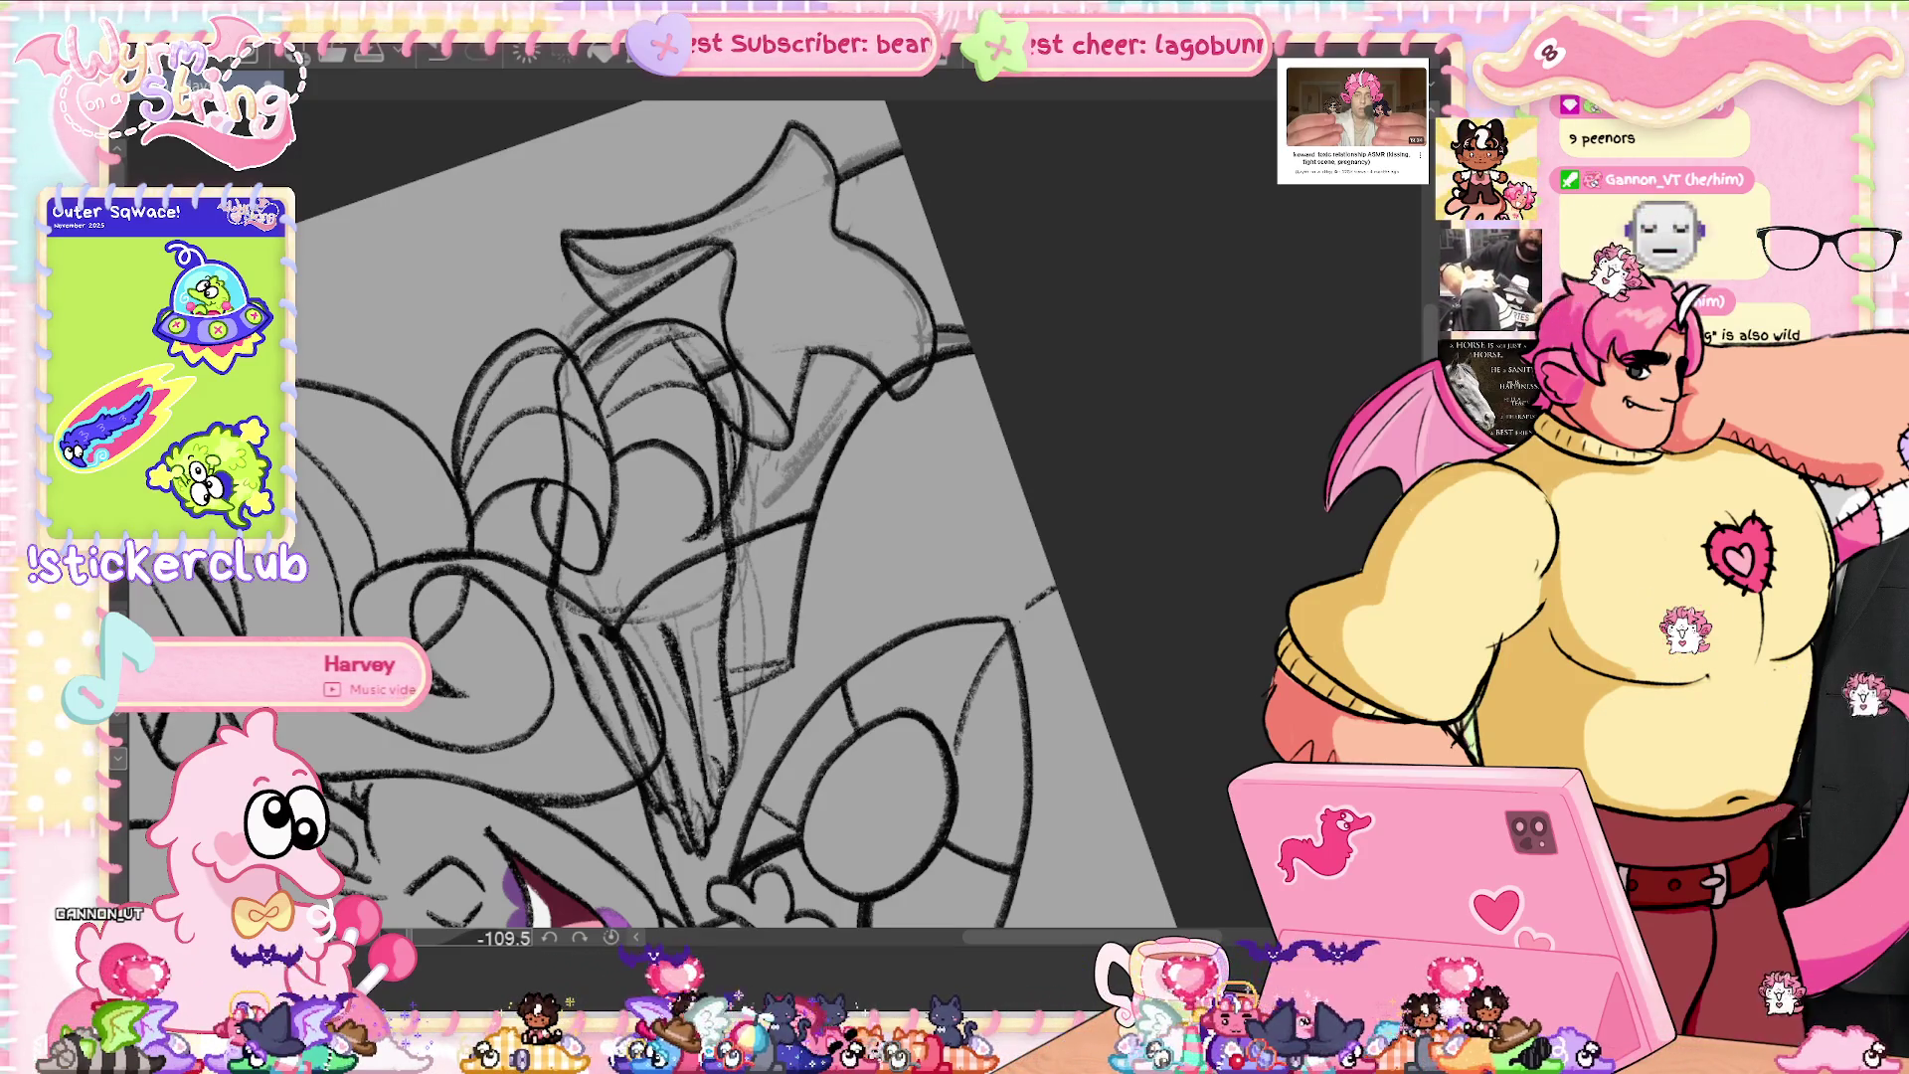
- Return the rotated view upright and fit the whole portrait with Ctrl+0
key("ctrl+0")
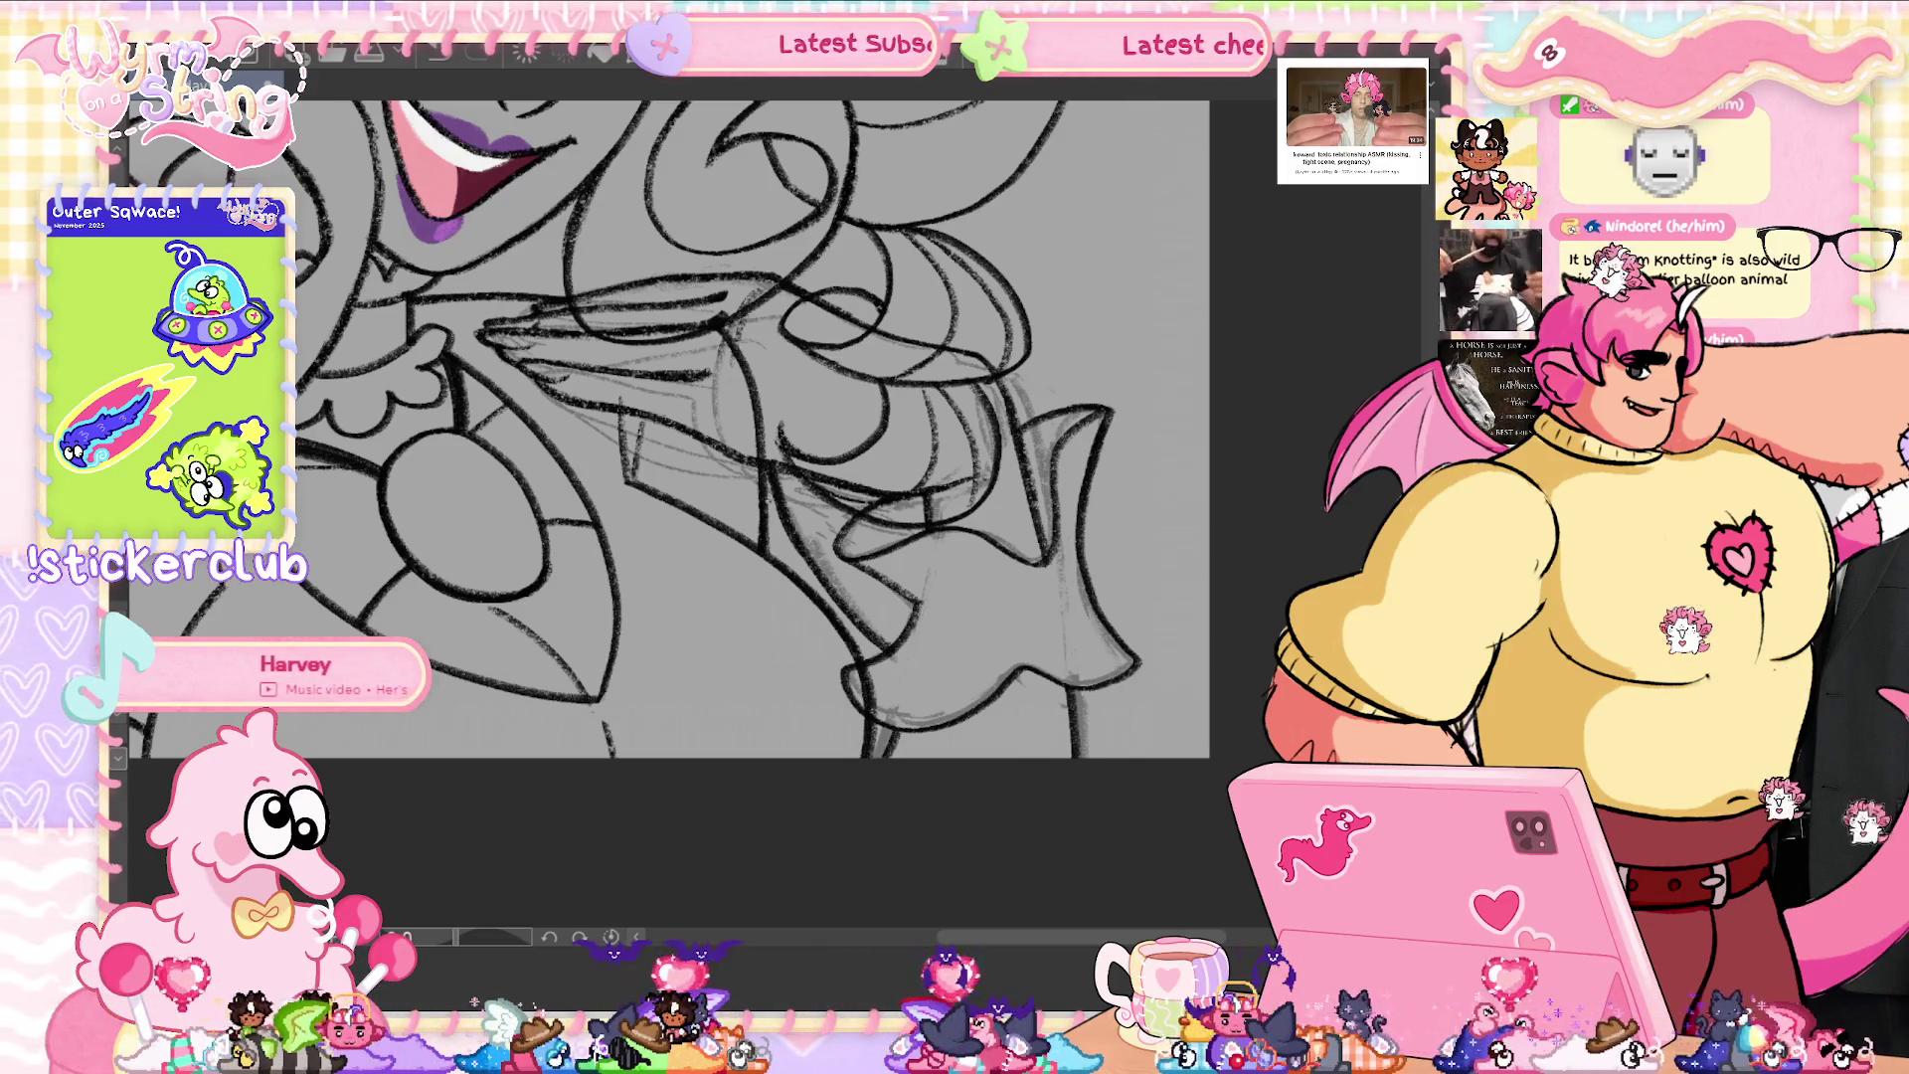
key("ctrl+0")
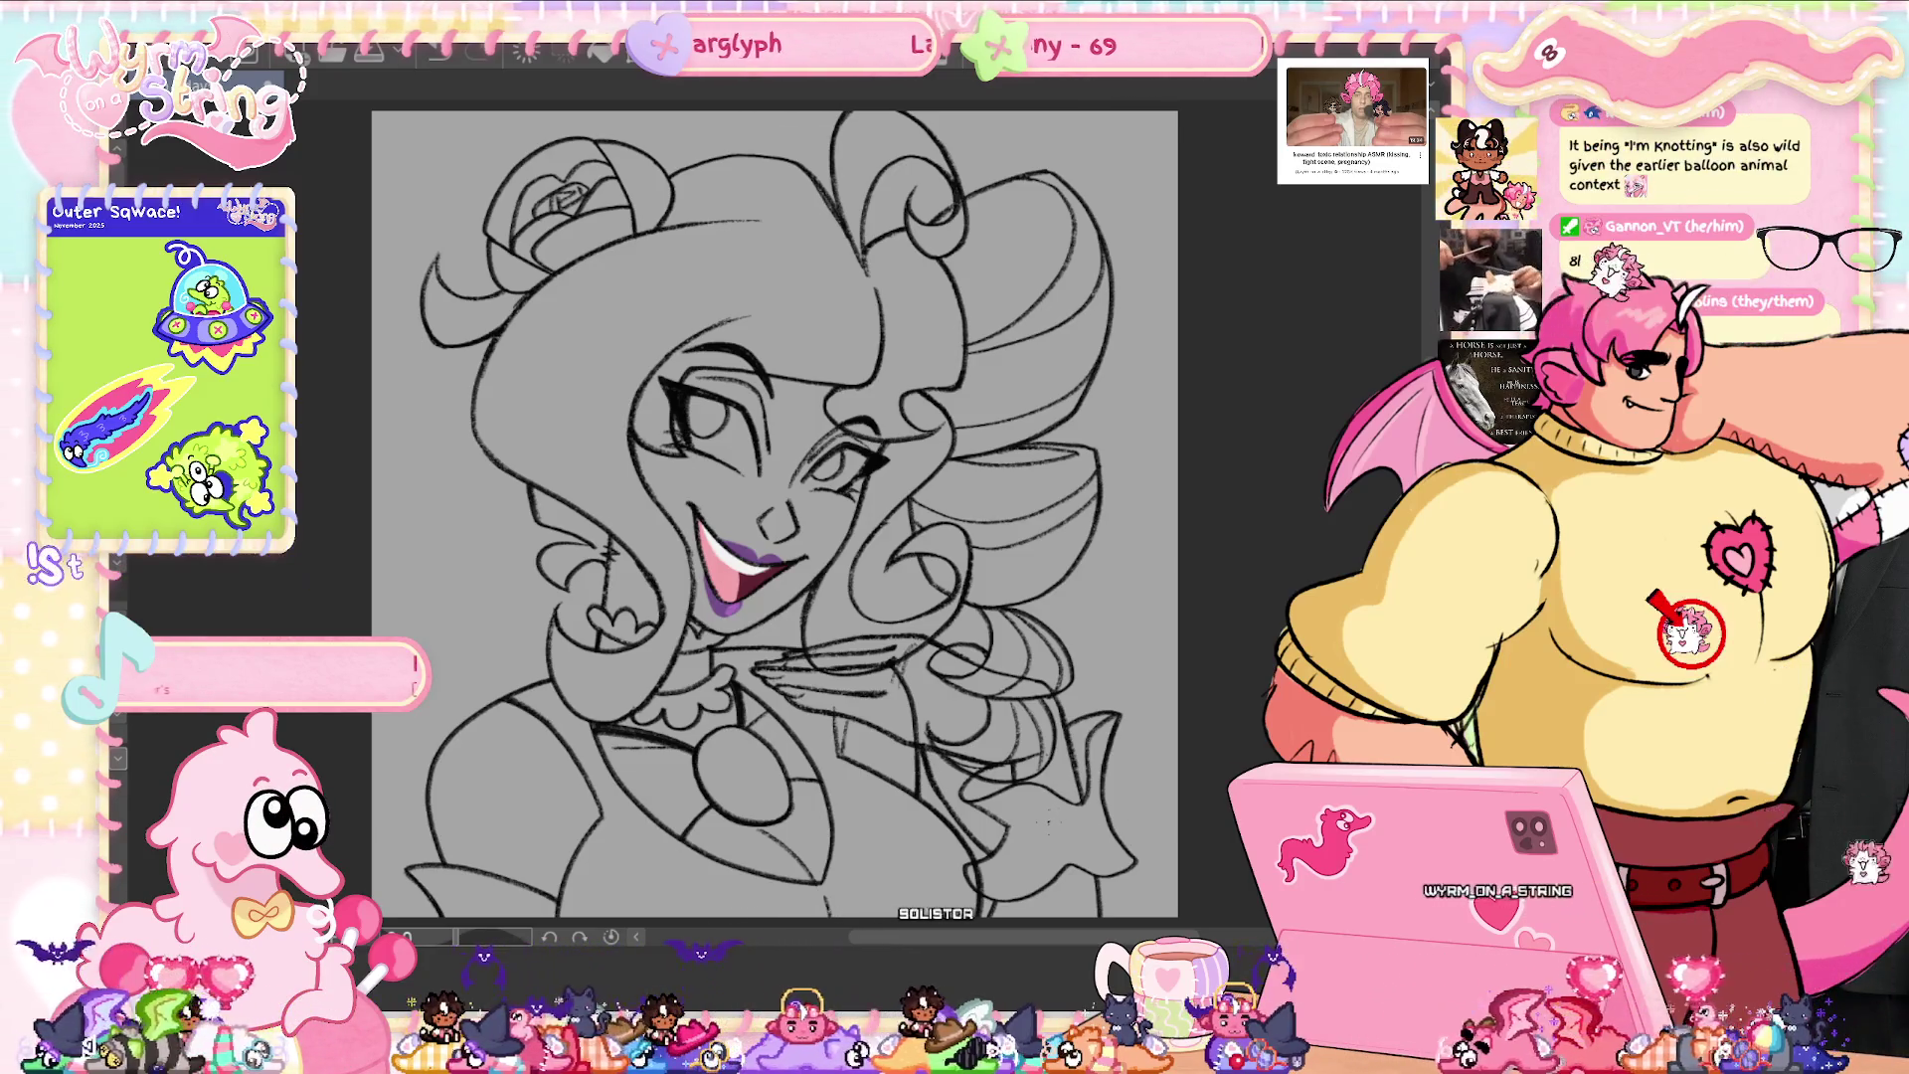
- Ink the finger lines with the canvas rotated, then reset the rotation to upright
scroll(776, 513, "up", 3)
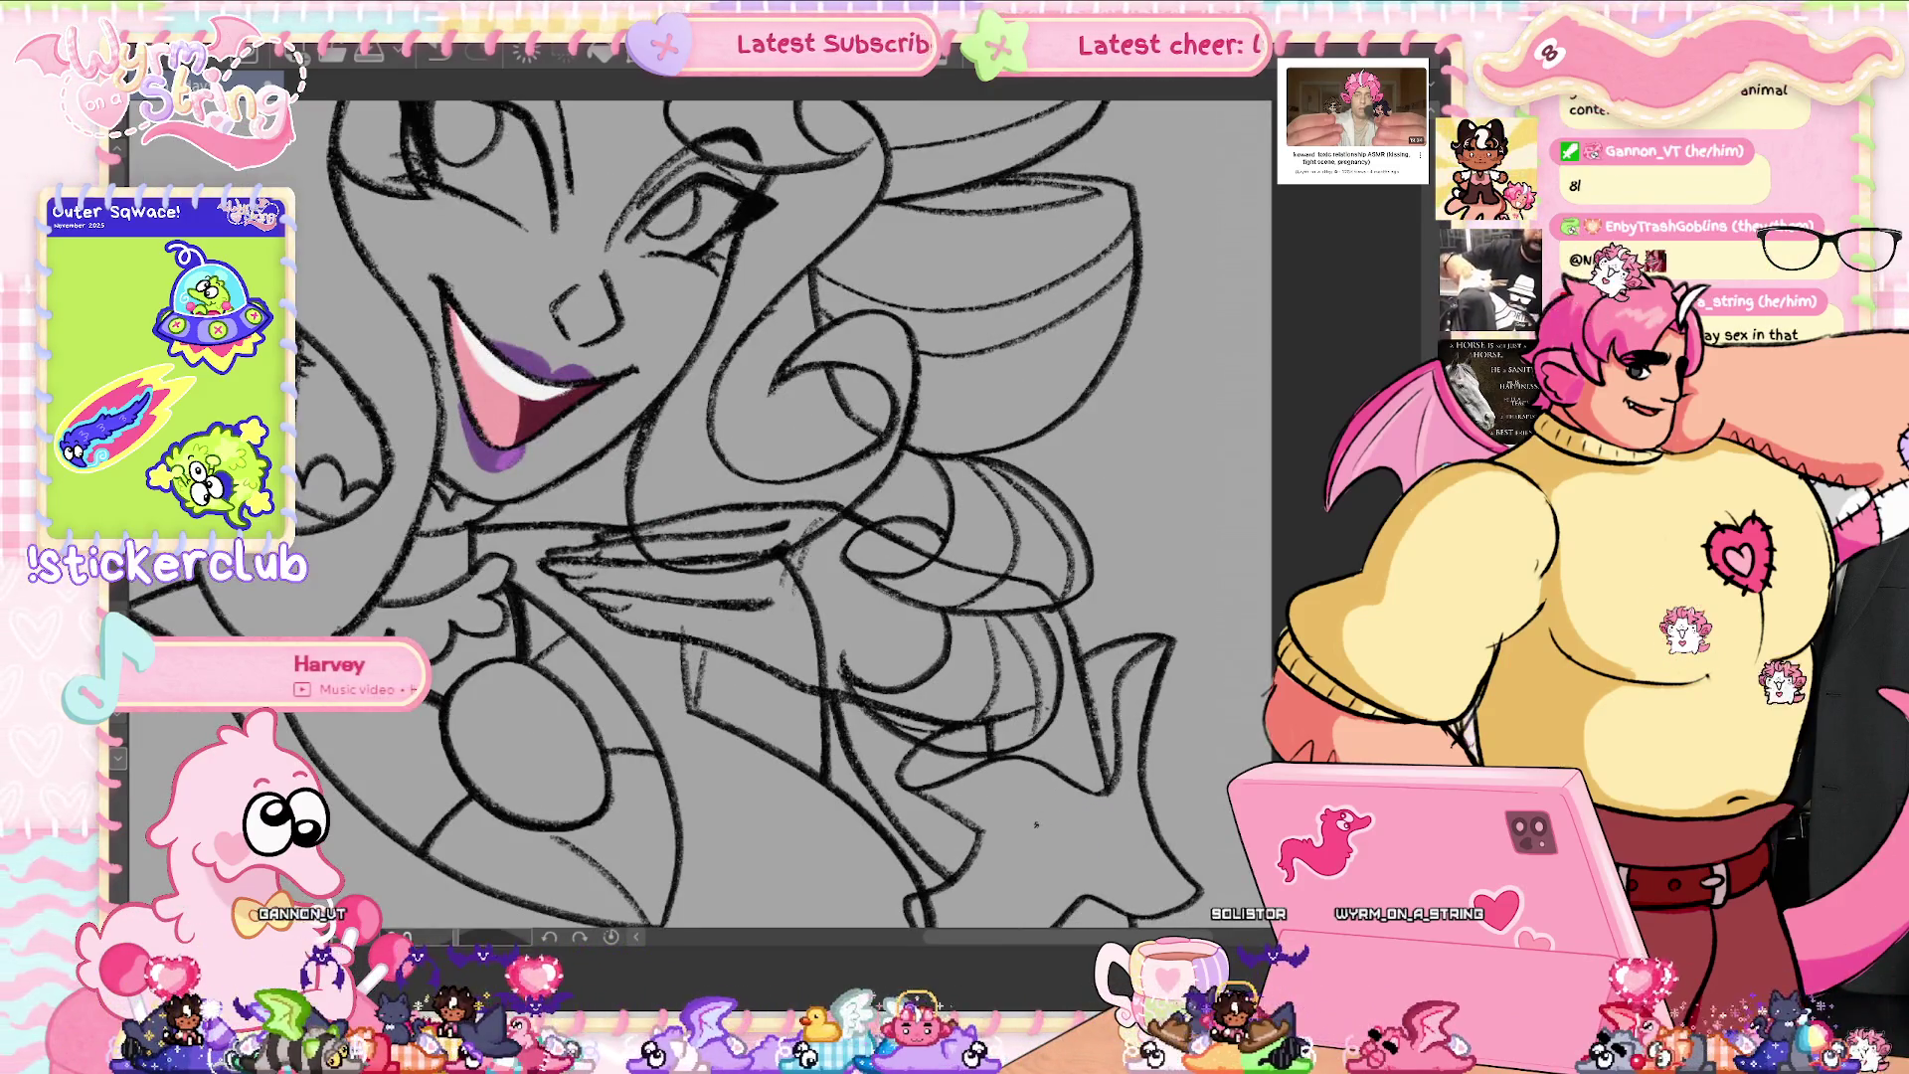
left_click_drag(895, 299, 557, 696)
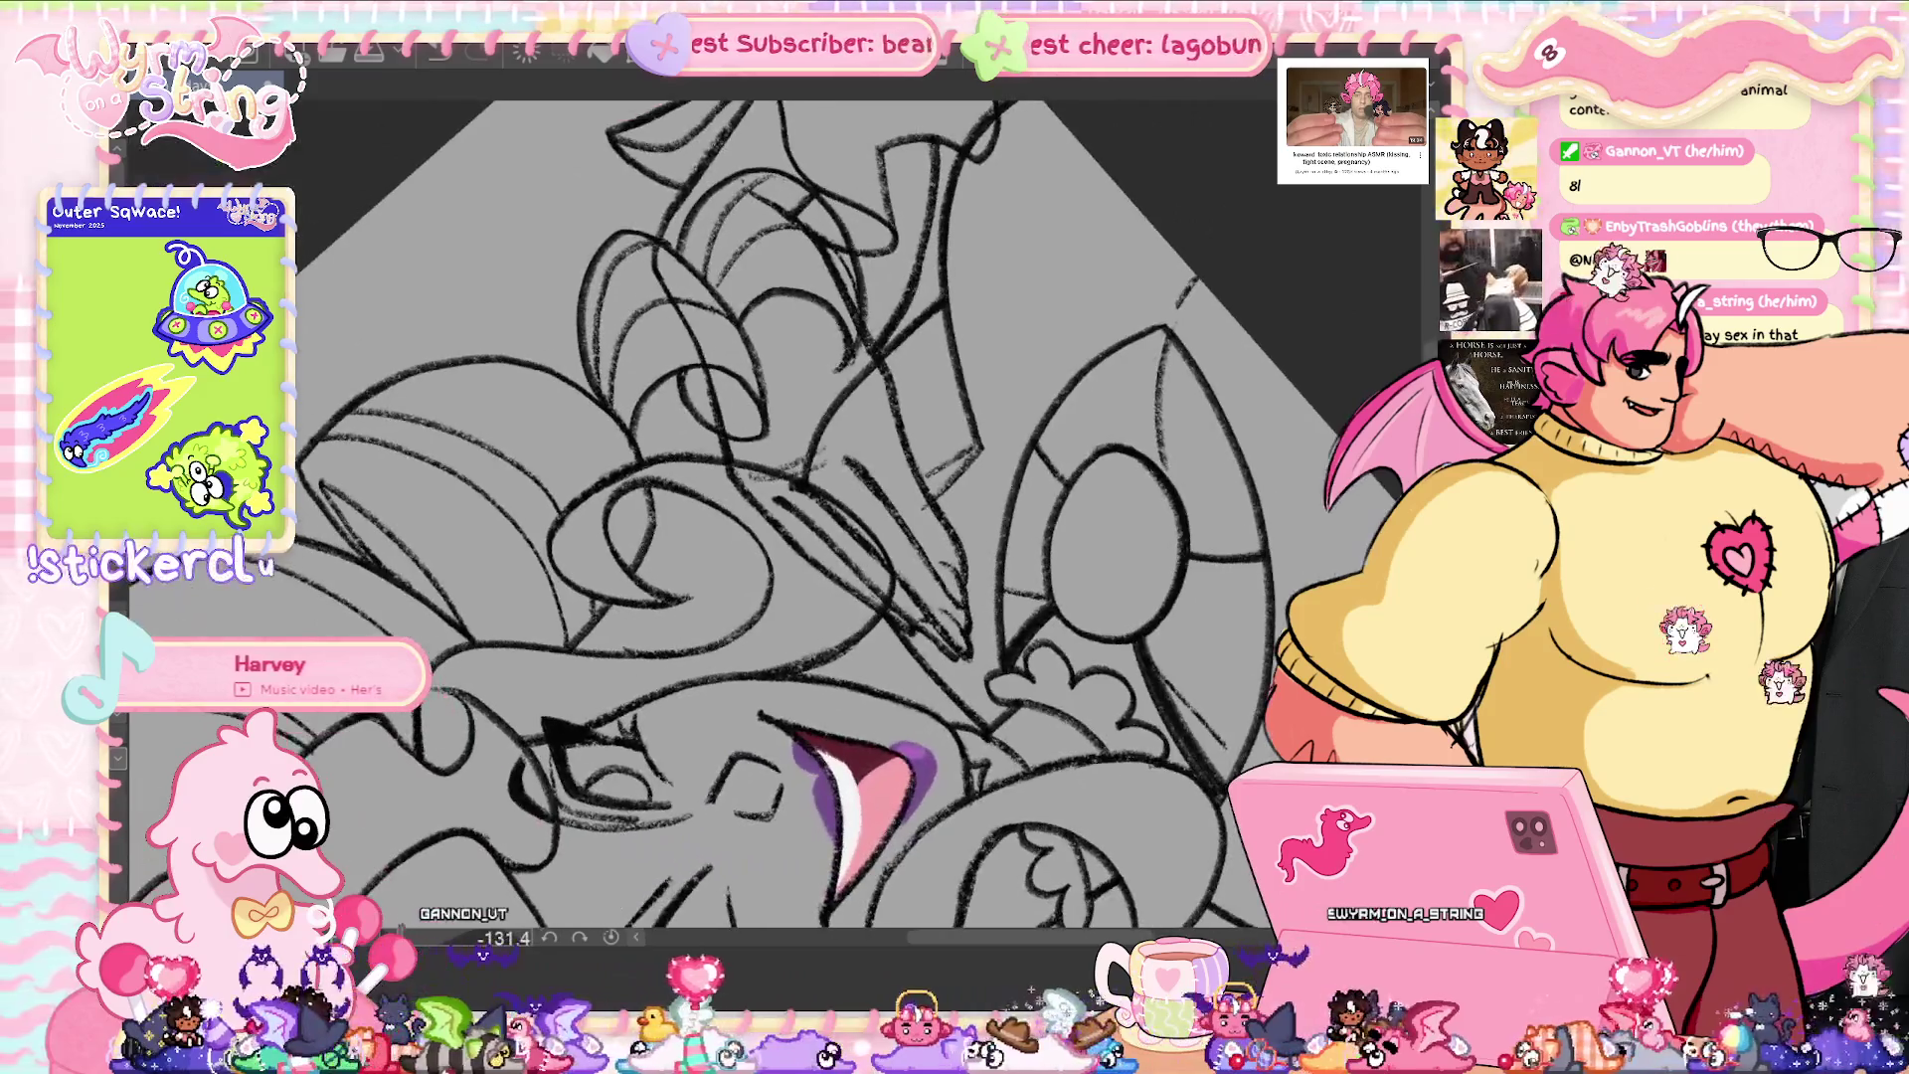
scroll(731, 512, "up", 2)
scroll(731, 512, "up", 2)
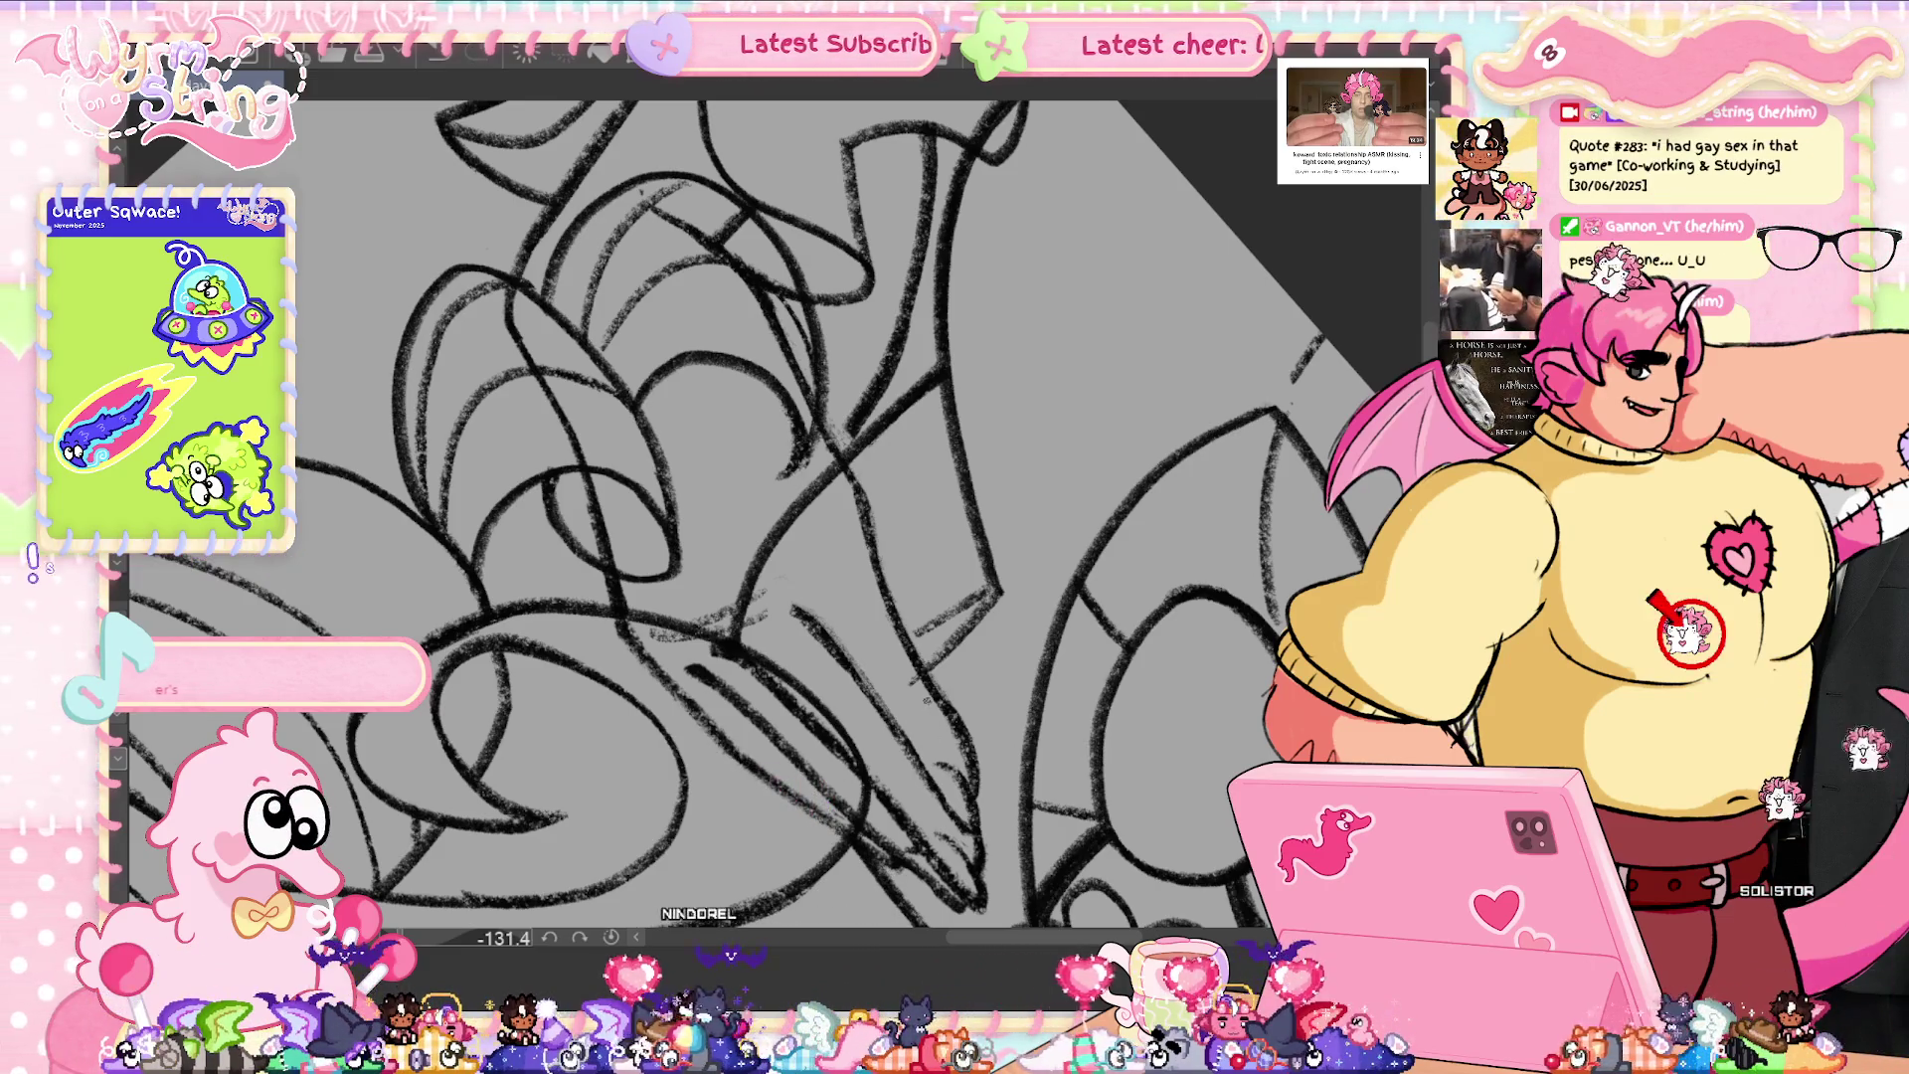
scroll(1004, 476, "down", 2)
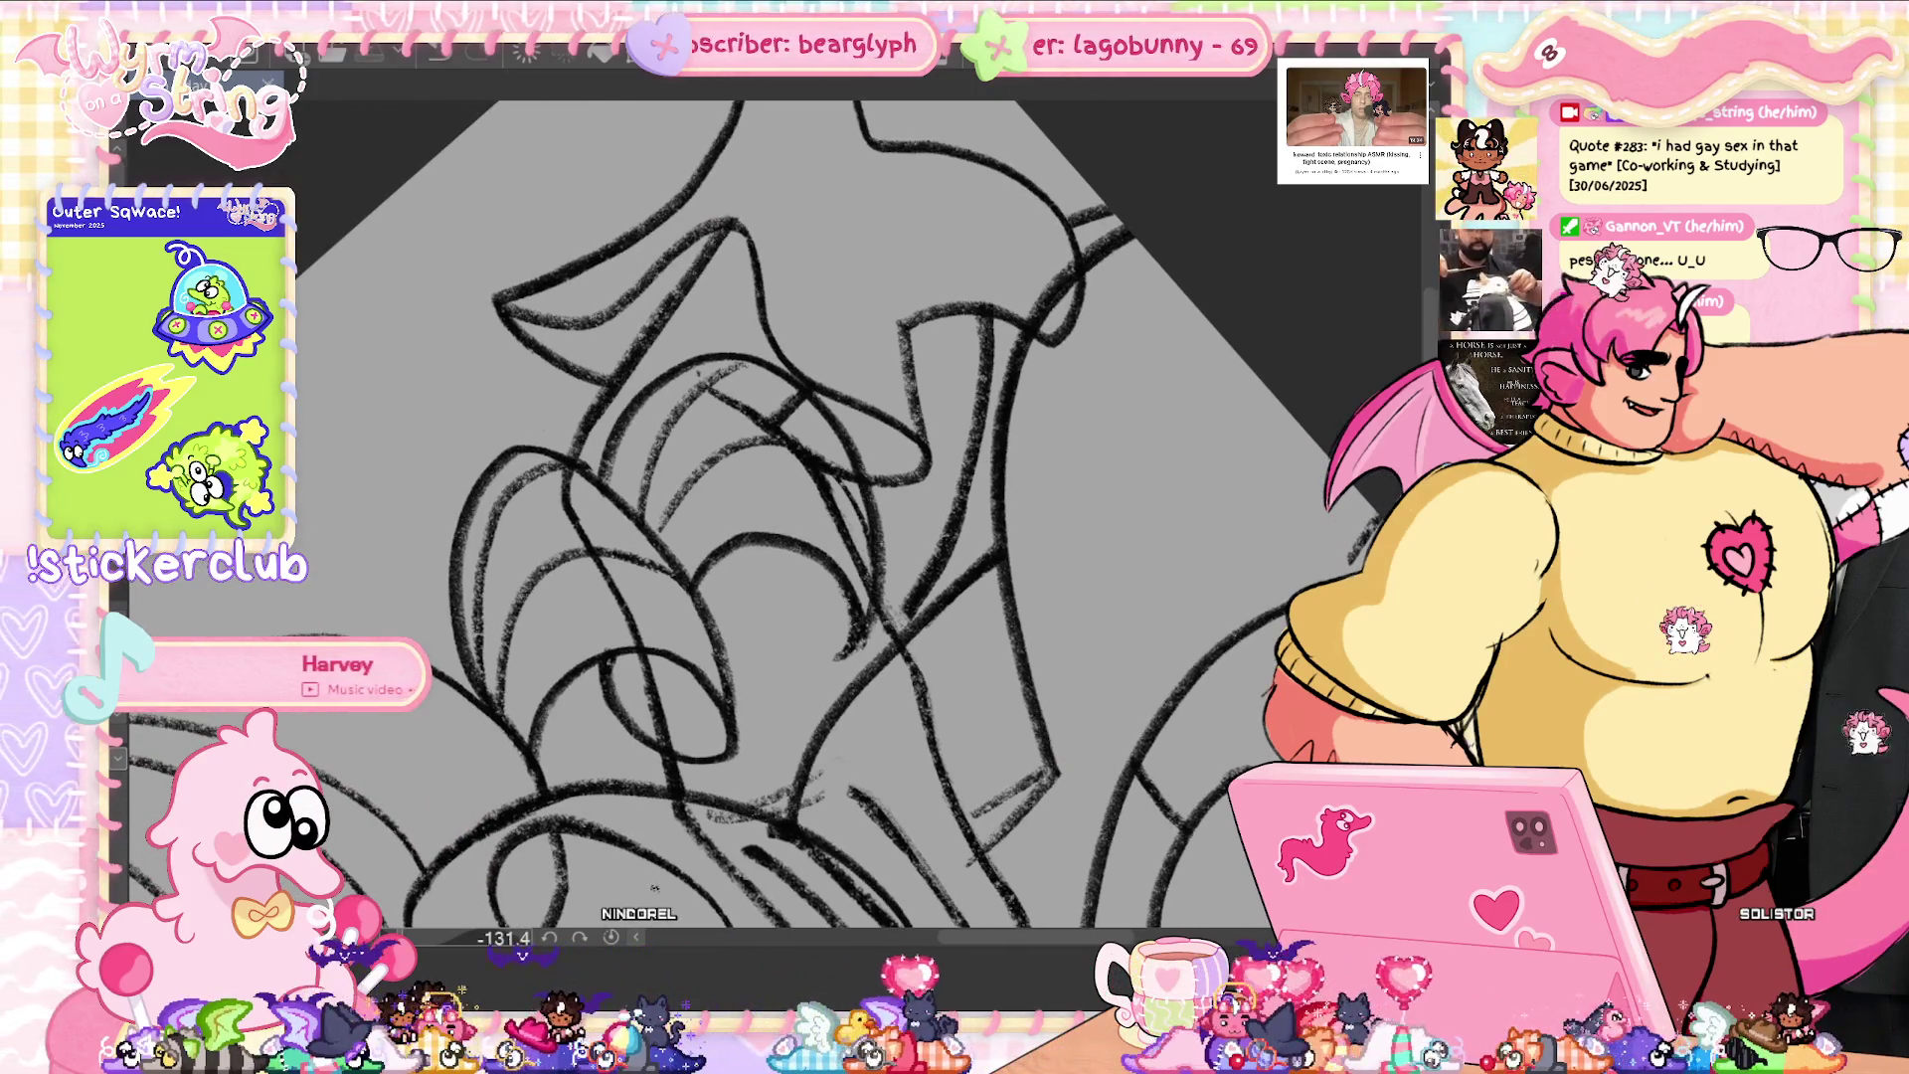
left_click(611, 938)
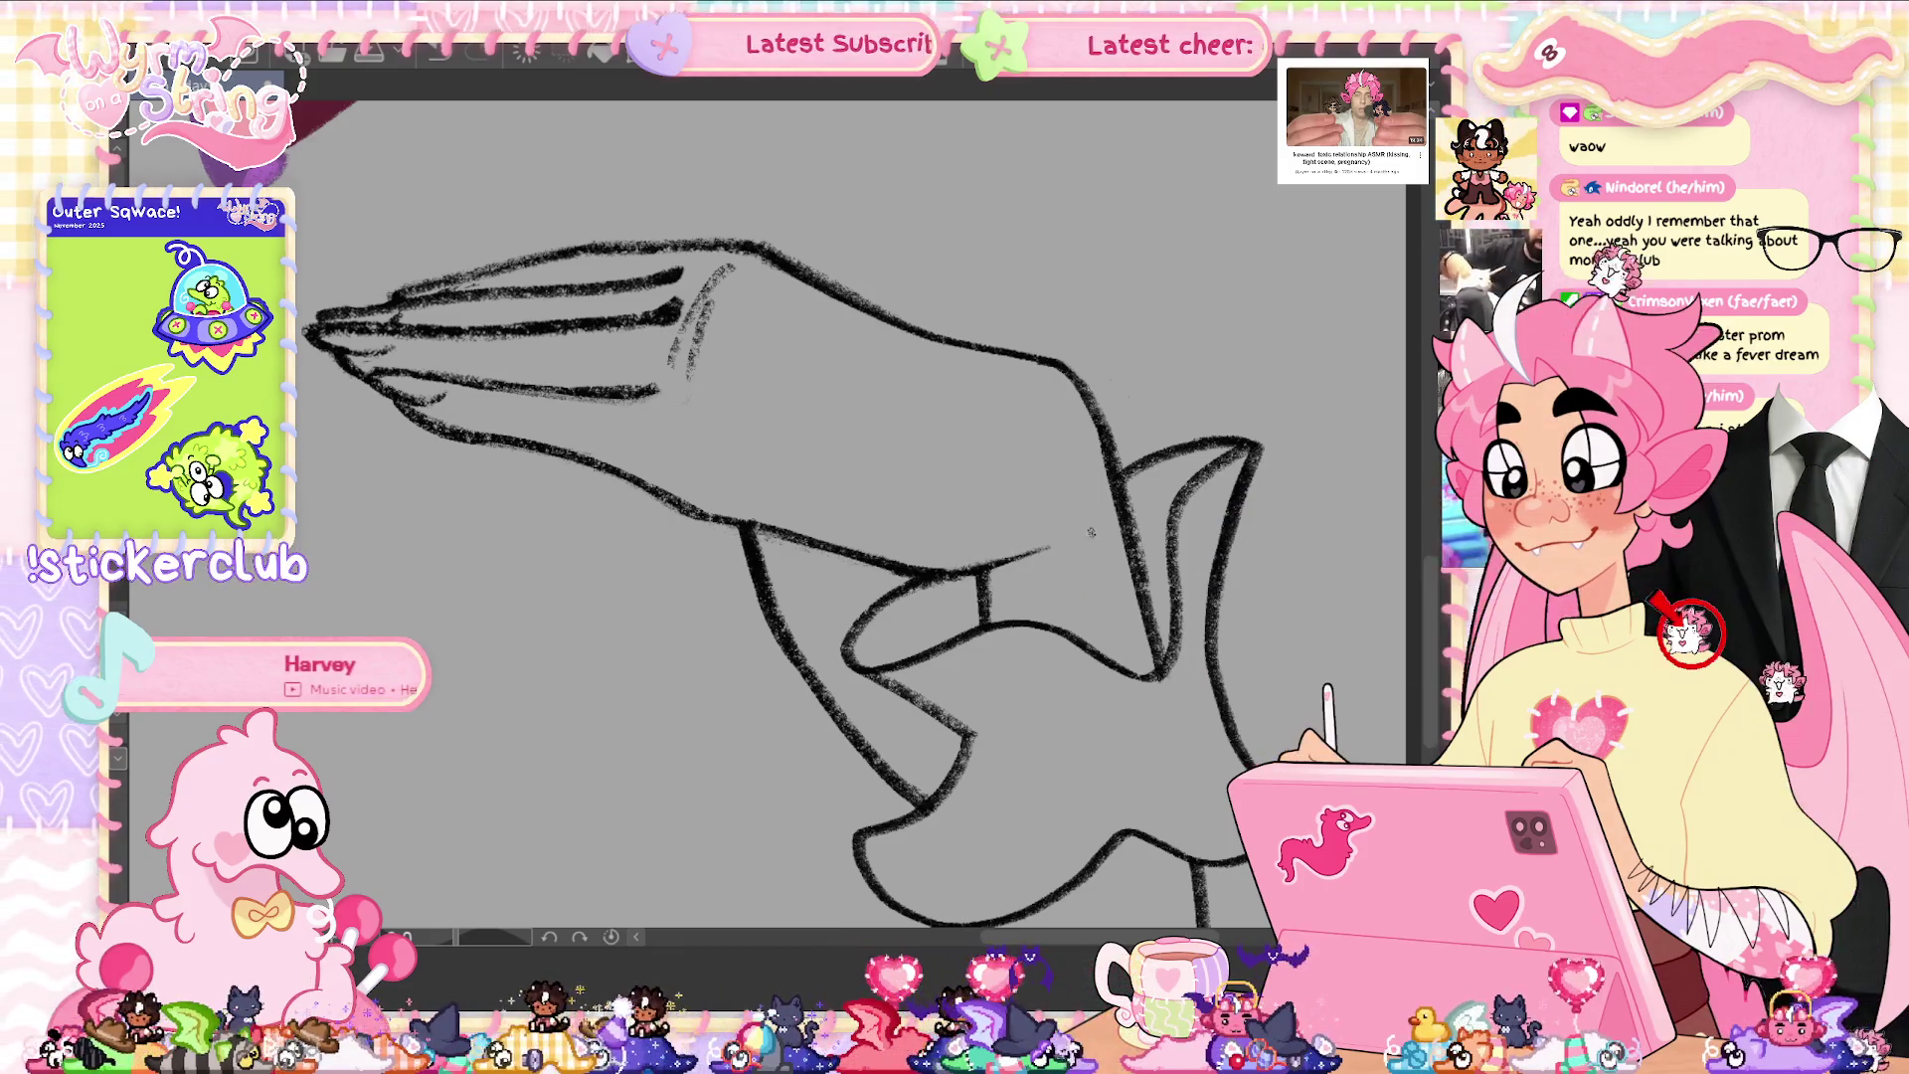
- Ink the remaining finger lines on a rotated canvas, then reset rotation and zoom out to the face
left_click_drag(855, 518, 696, 597)
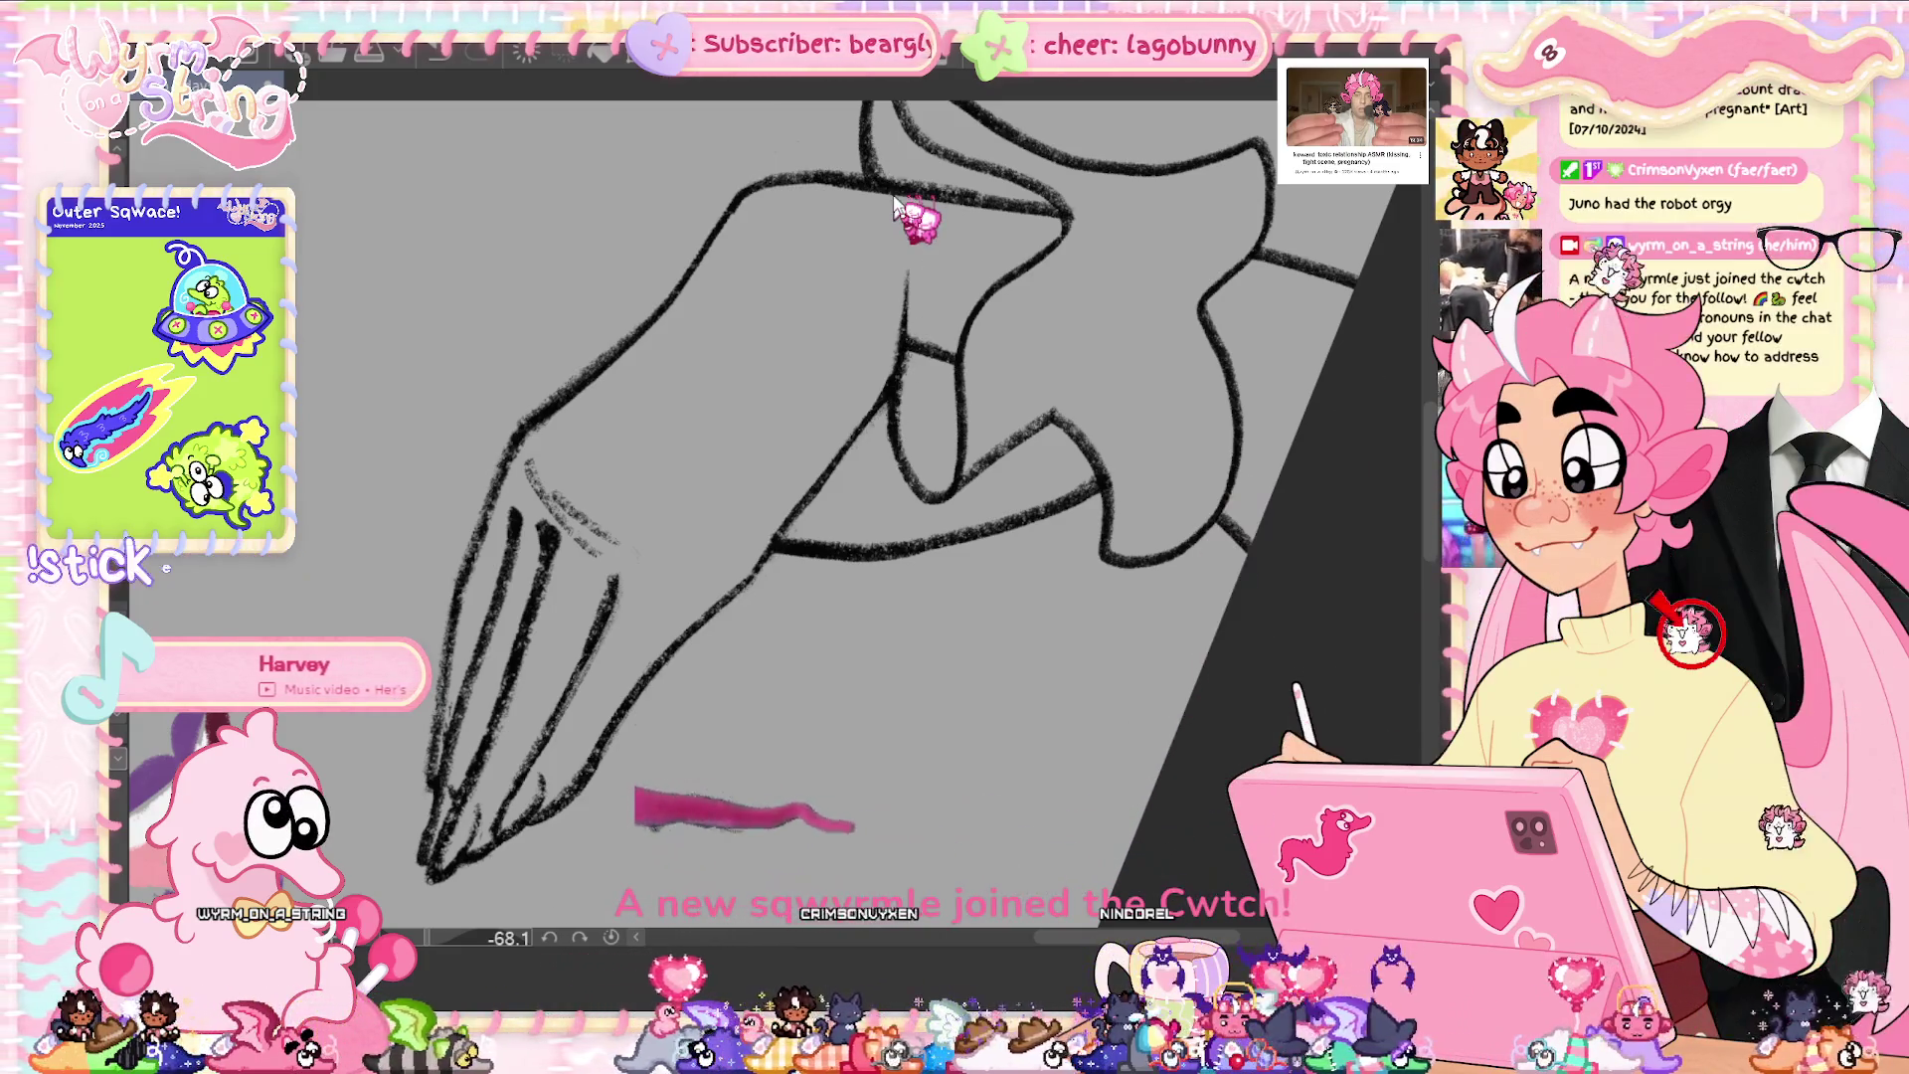
left_click(611, 936)
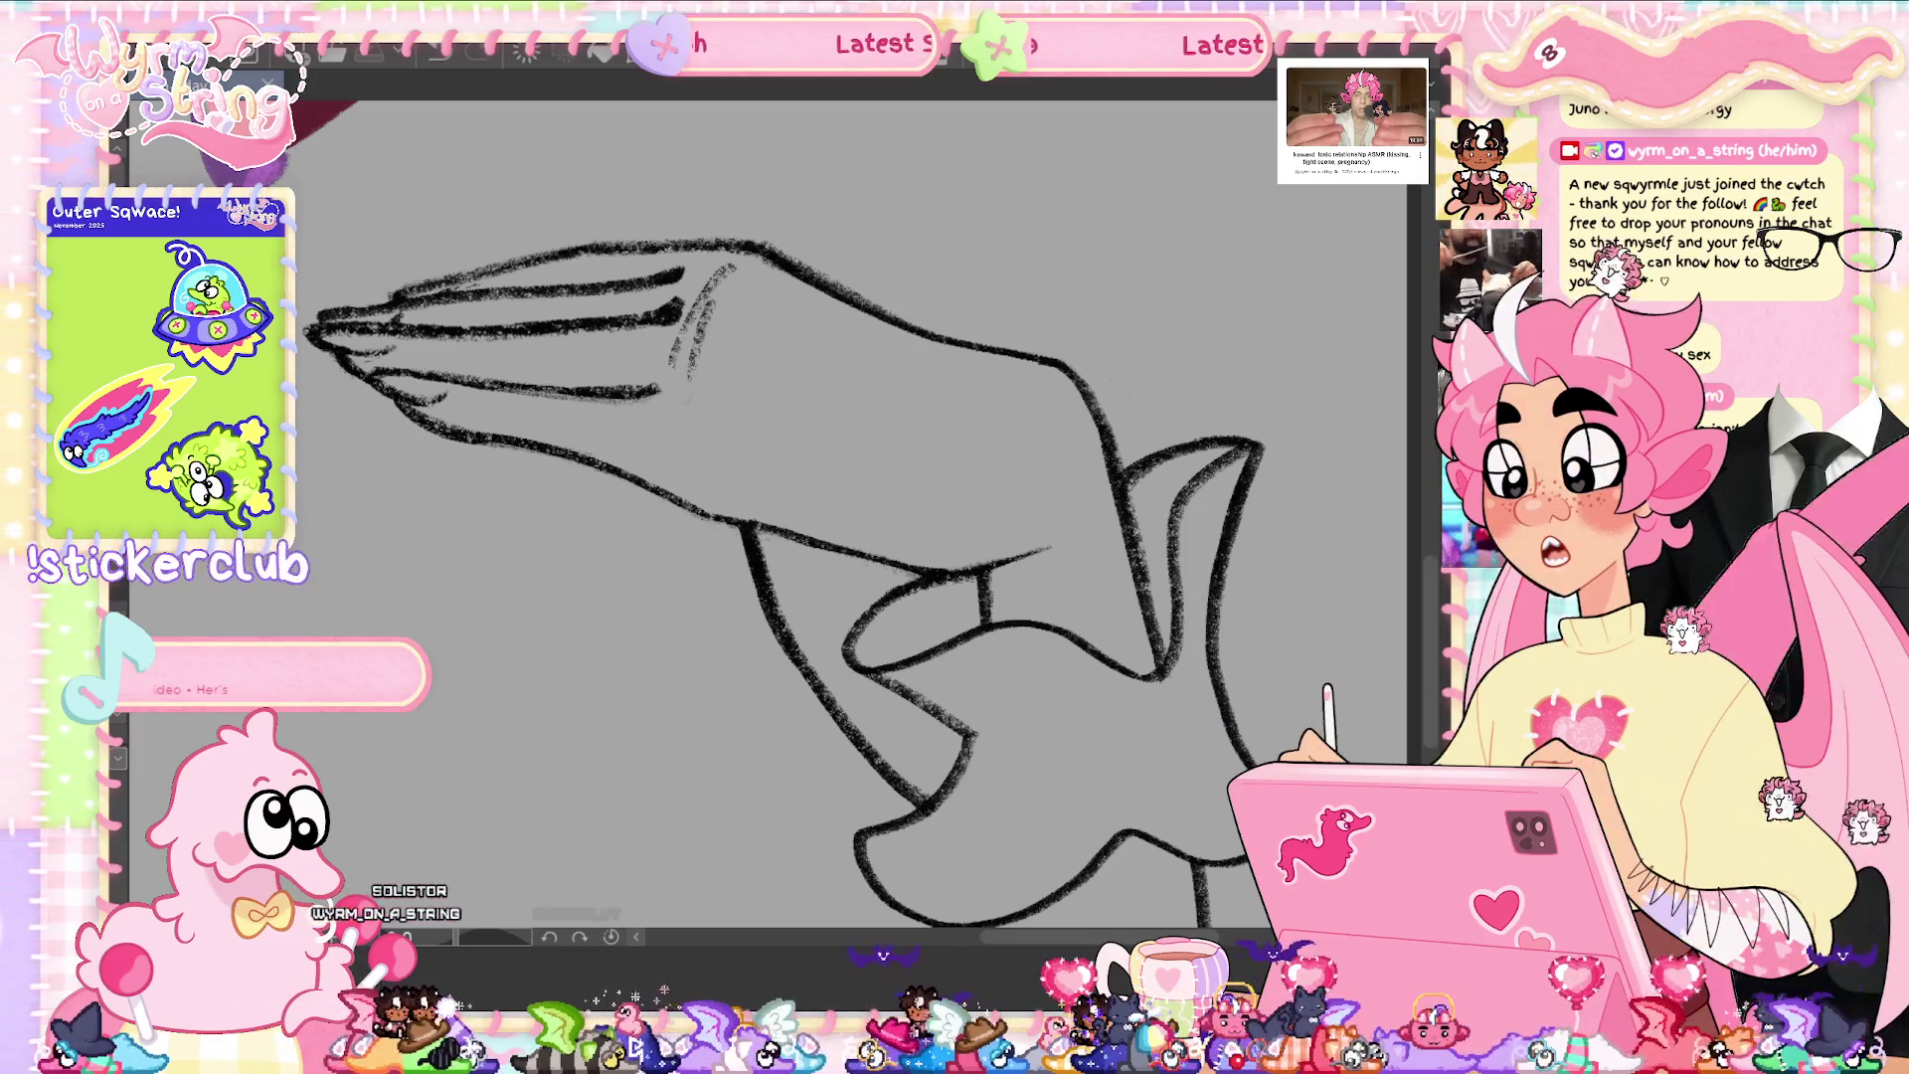
scroll(1432, 628, "down", 1)
scroll(1432, 628, "down", 1)
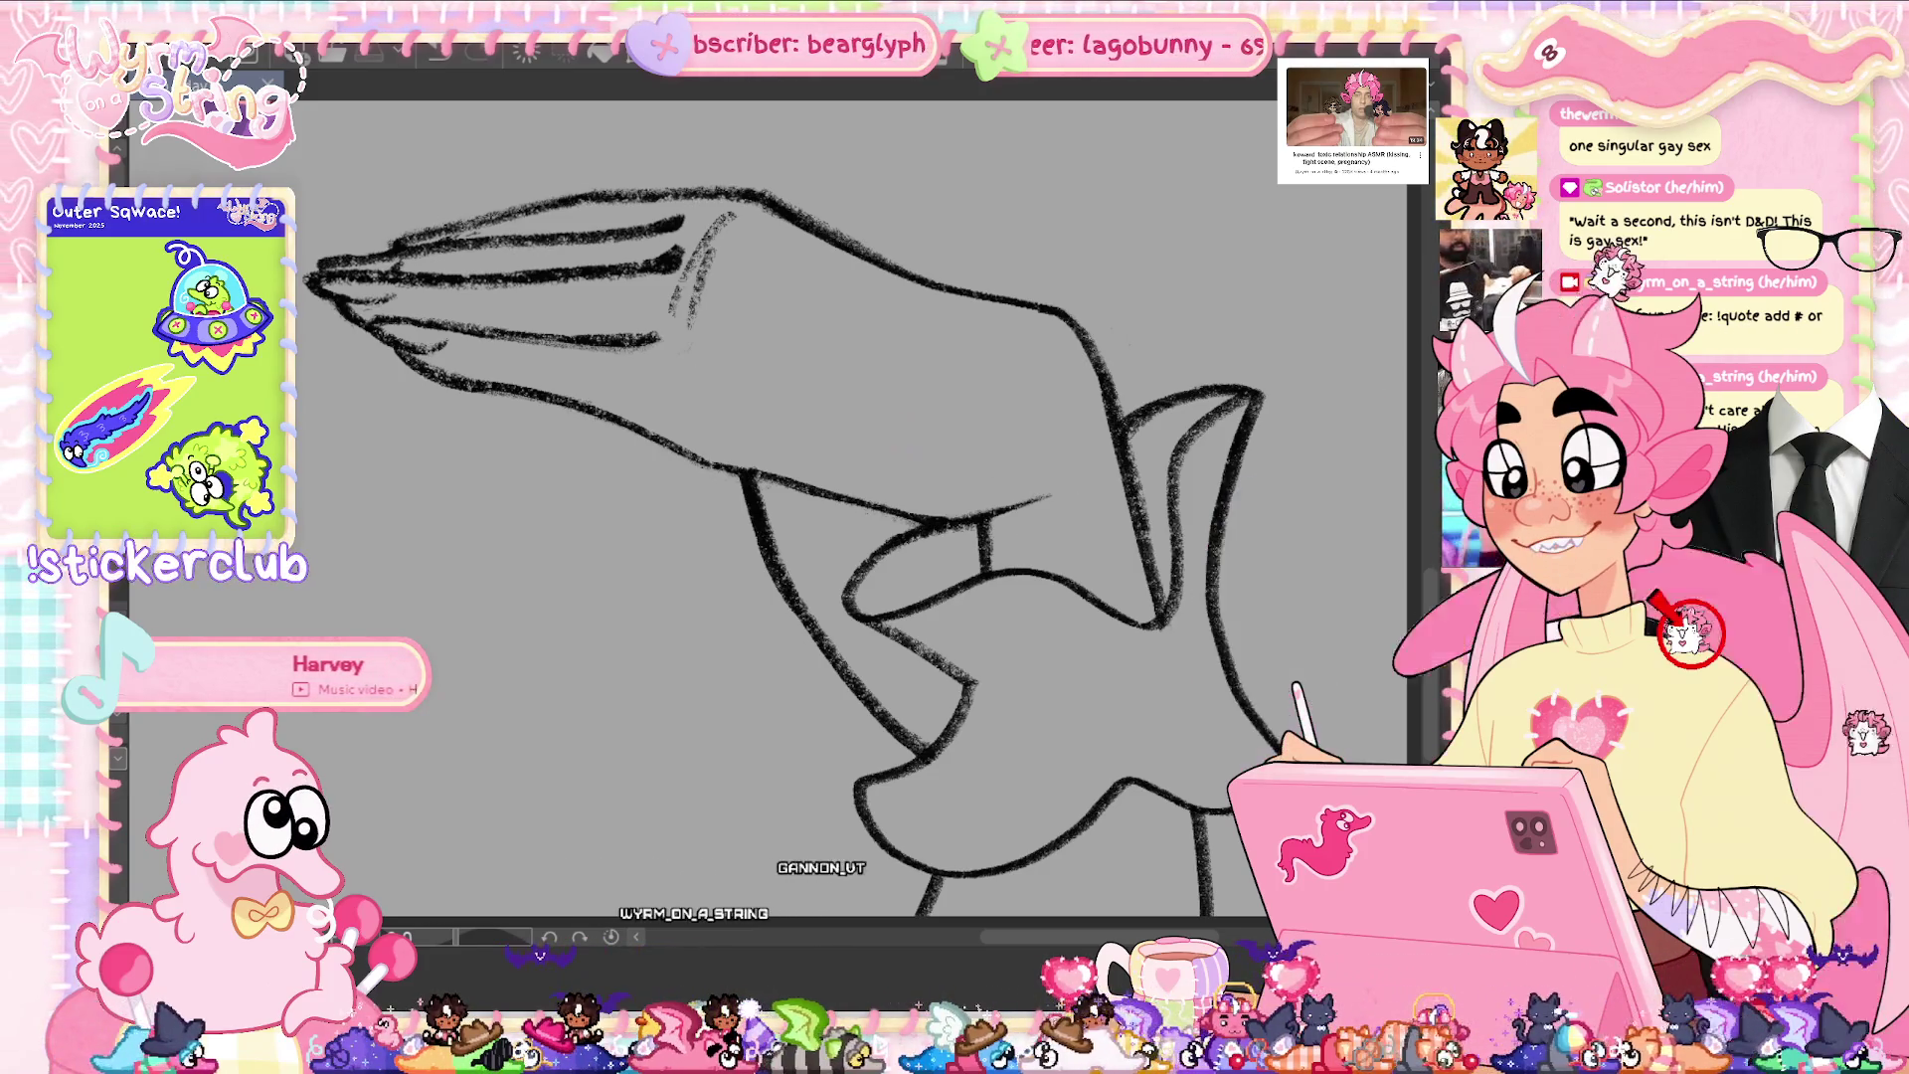
scroll(724, 545, "down", 5)
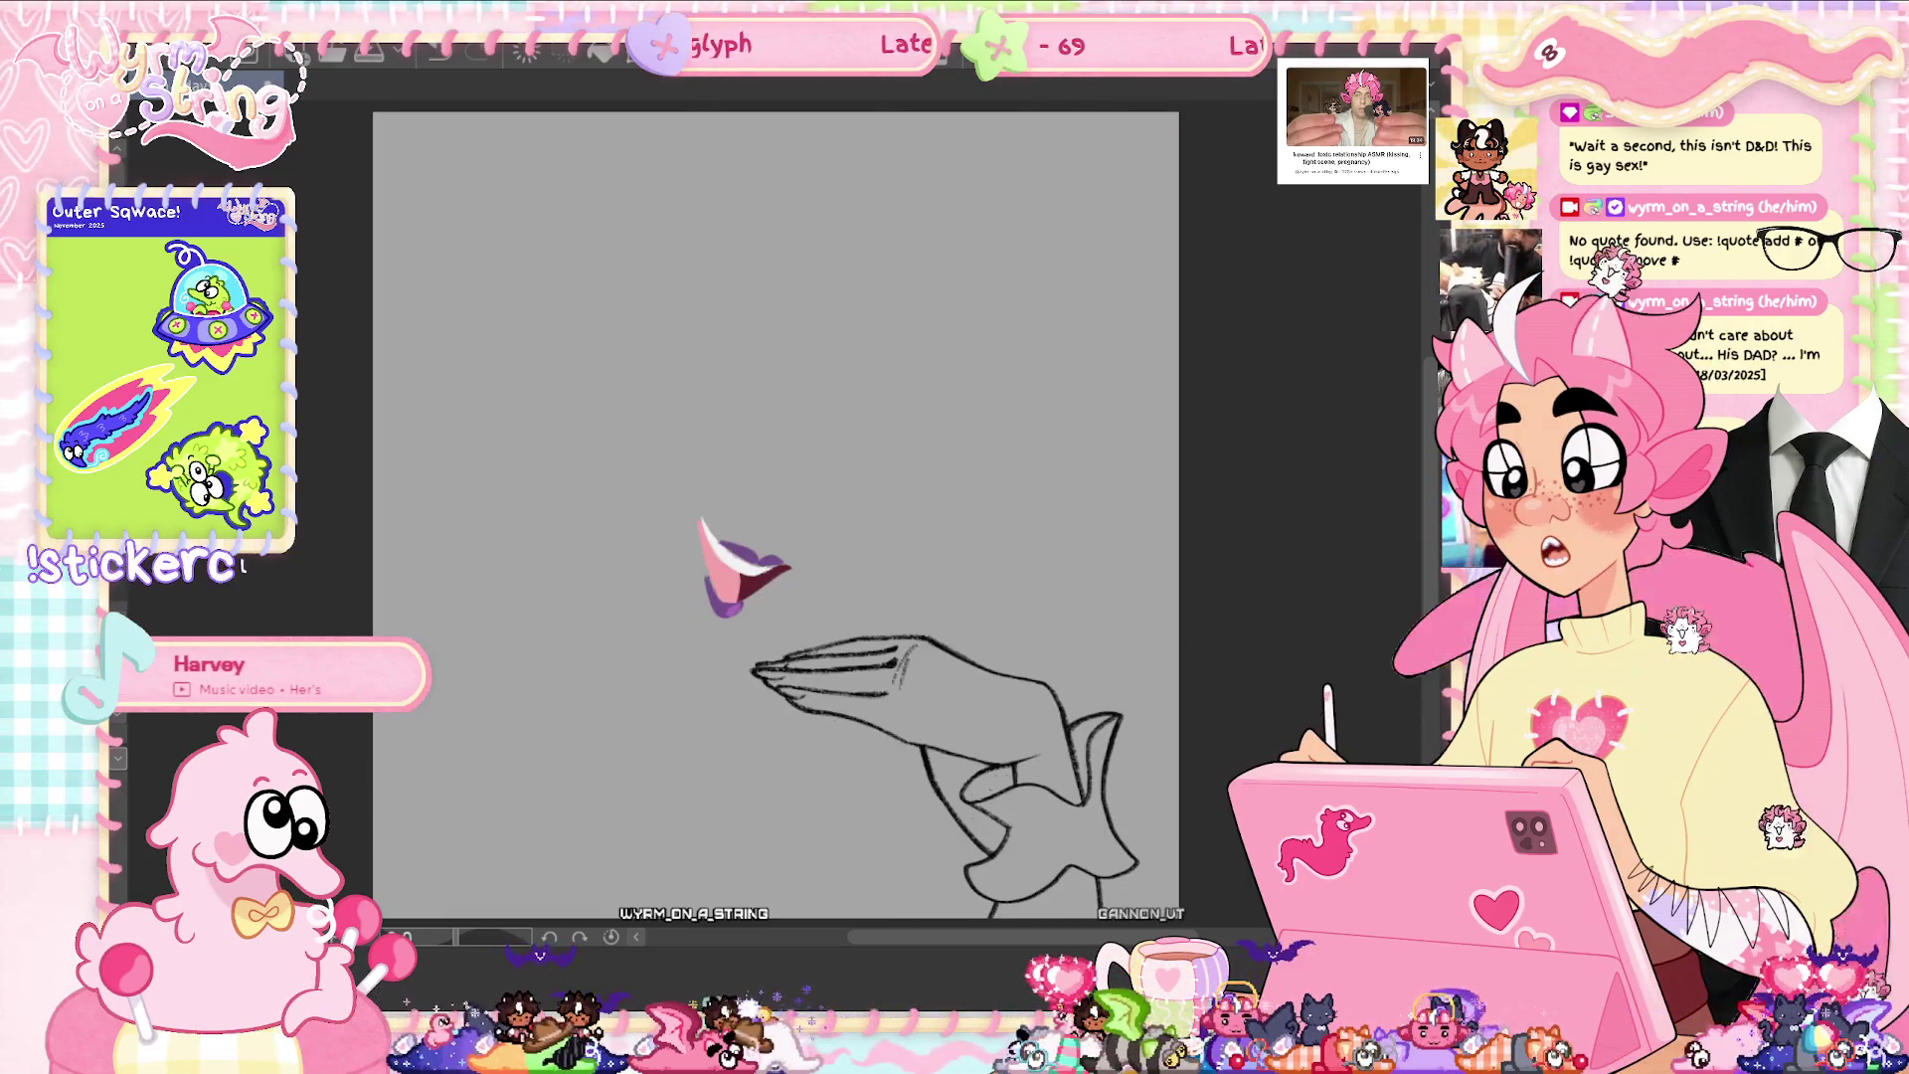
scroll(1068, 792, "up", 3)
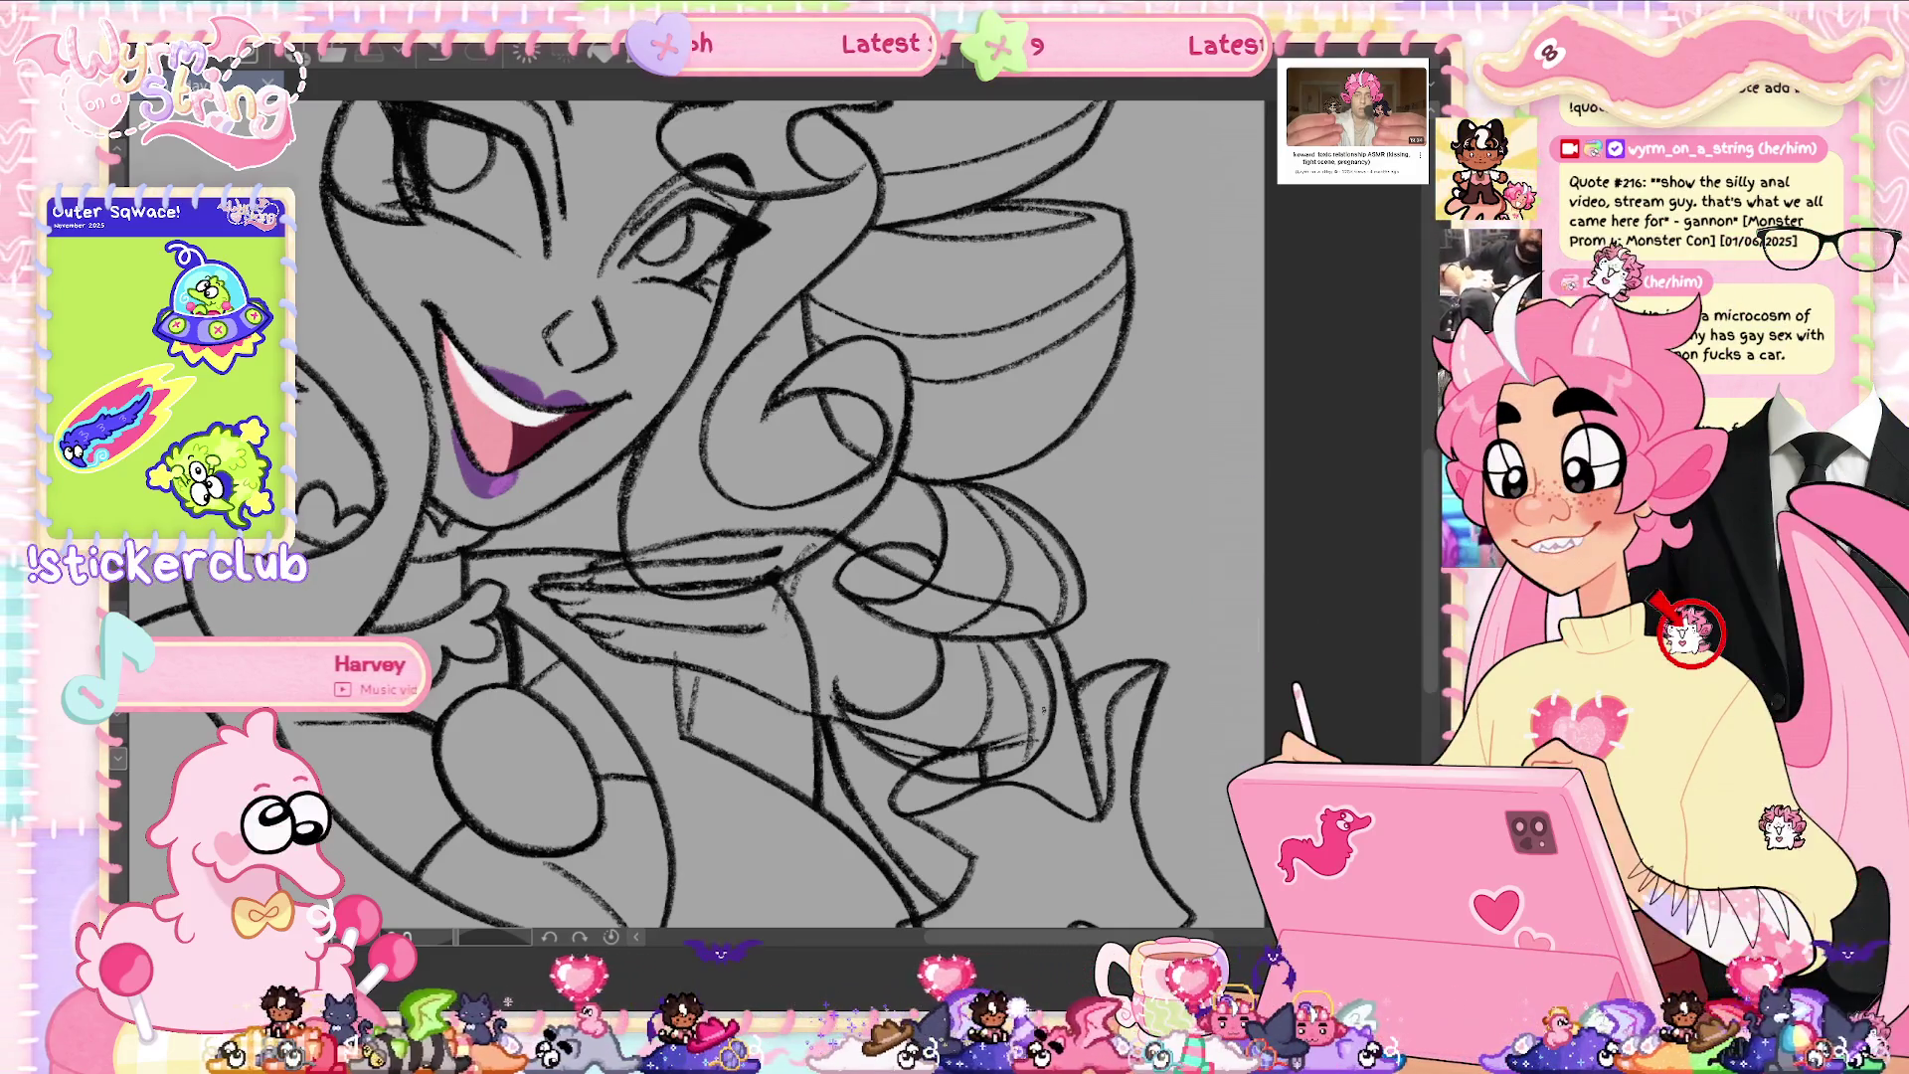
scroll(1429, 589, "down", 5)
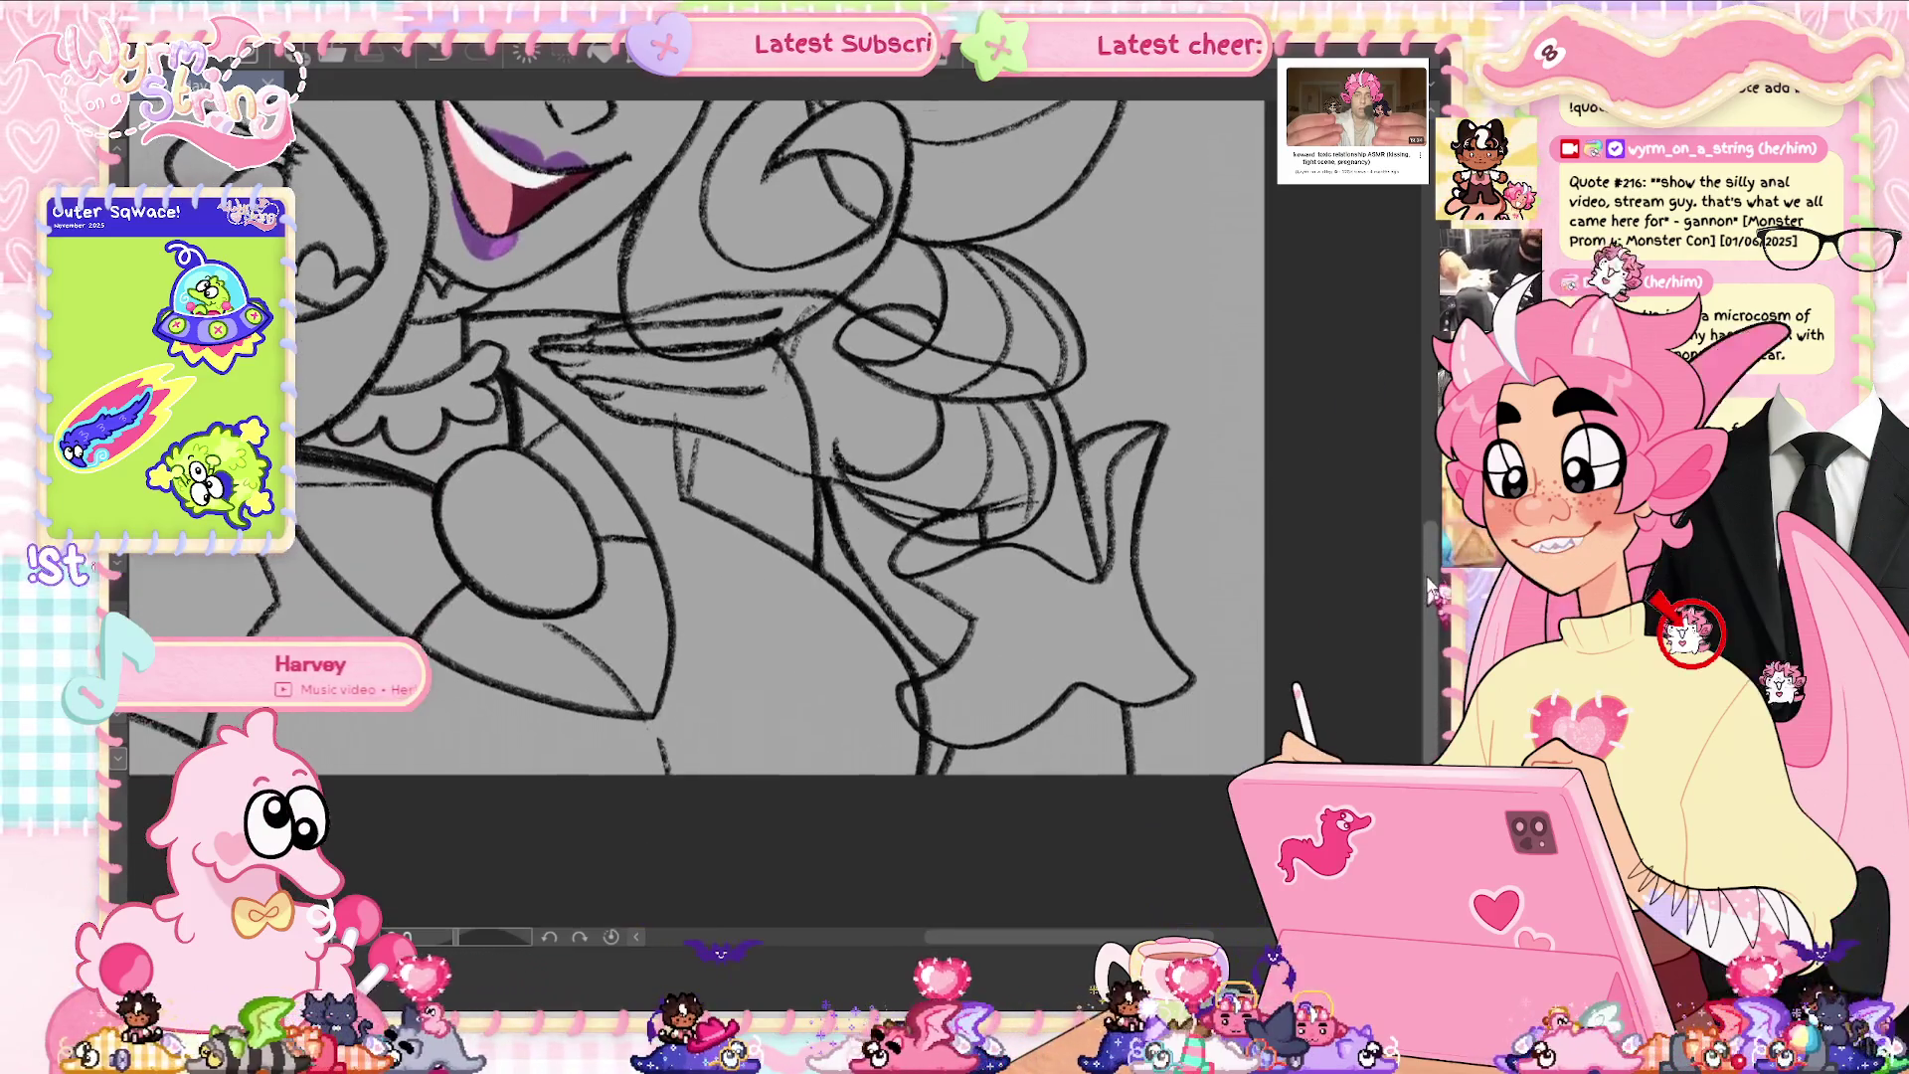
scroll(1429, 589, "up", 3)
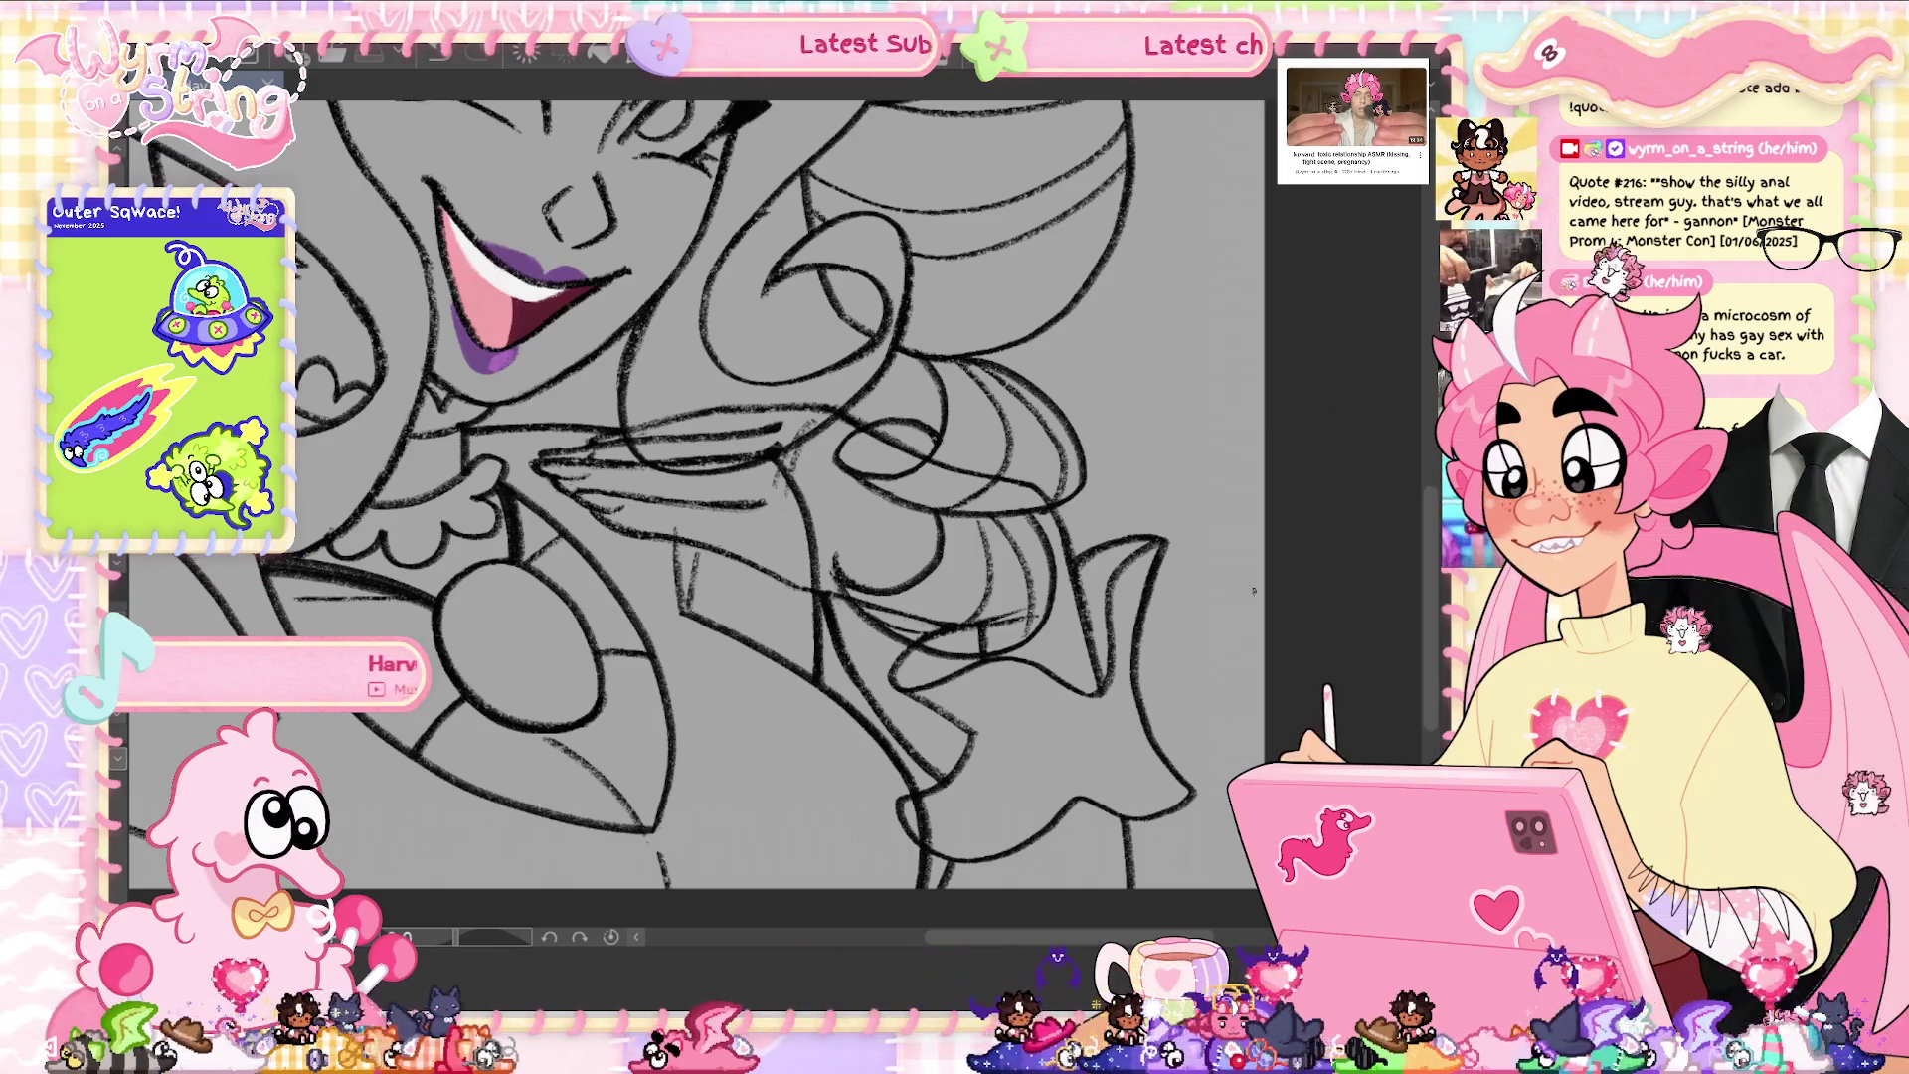
scroll(682, 495, "up", 1)
scroll(682, 494, "up", 1)
scroll(683, 494, "up", 2)
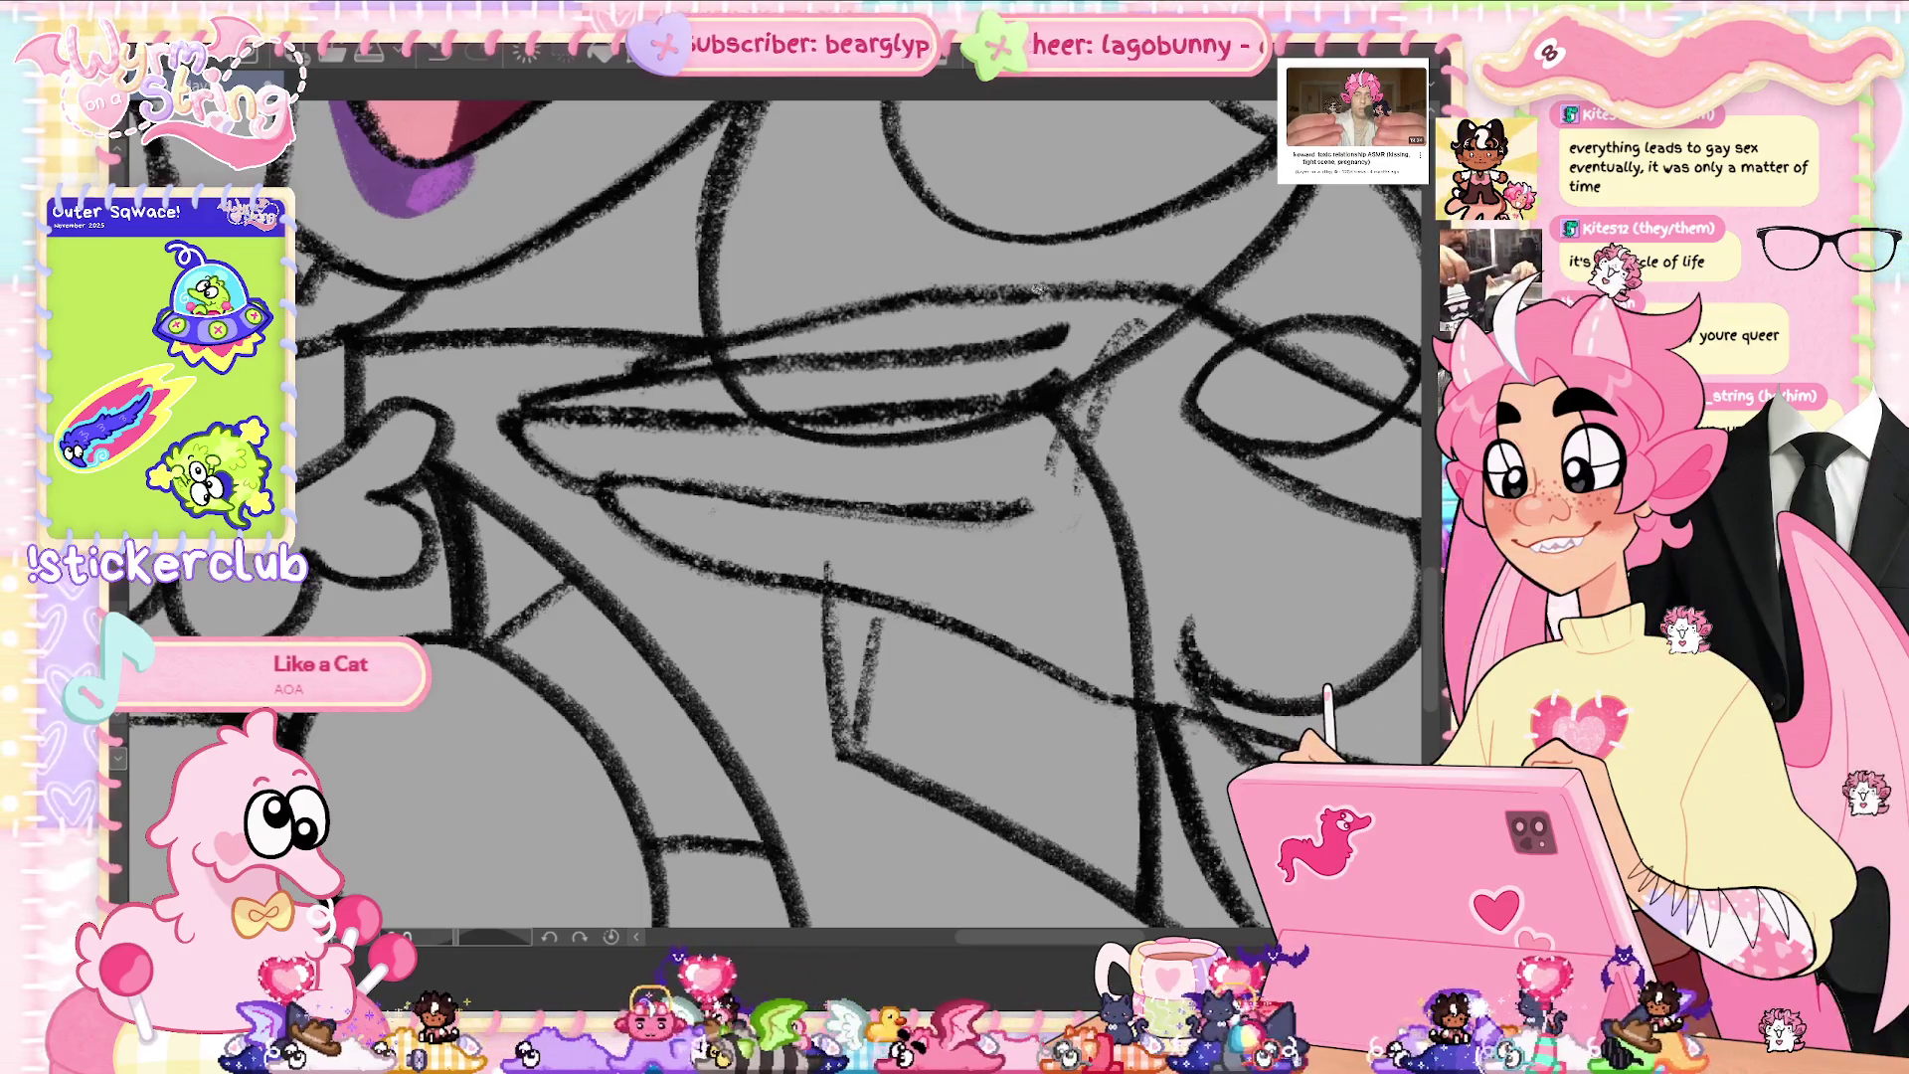
- Fit the whole portrait in the window to check the inked fingers
key("ctrl+0")
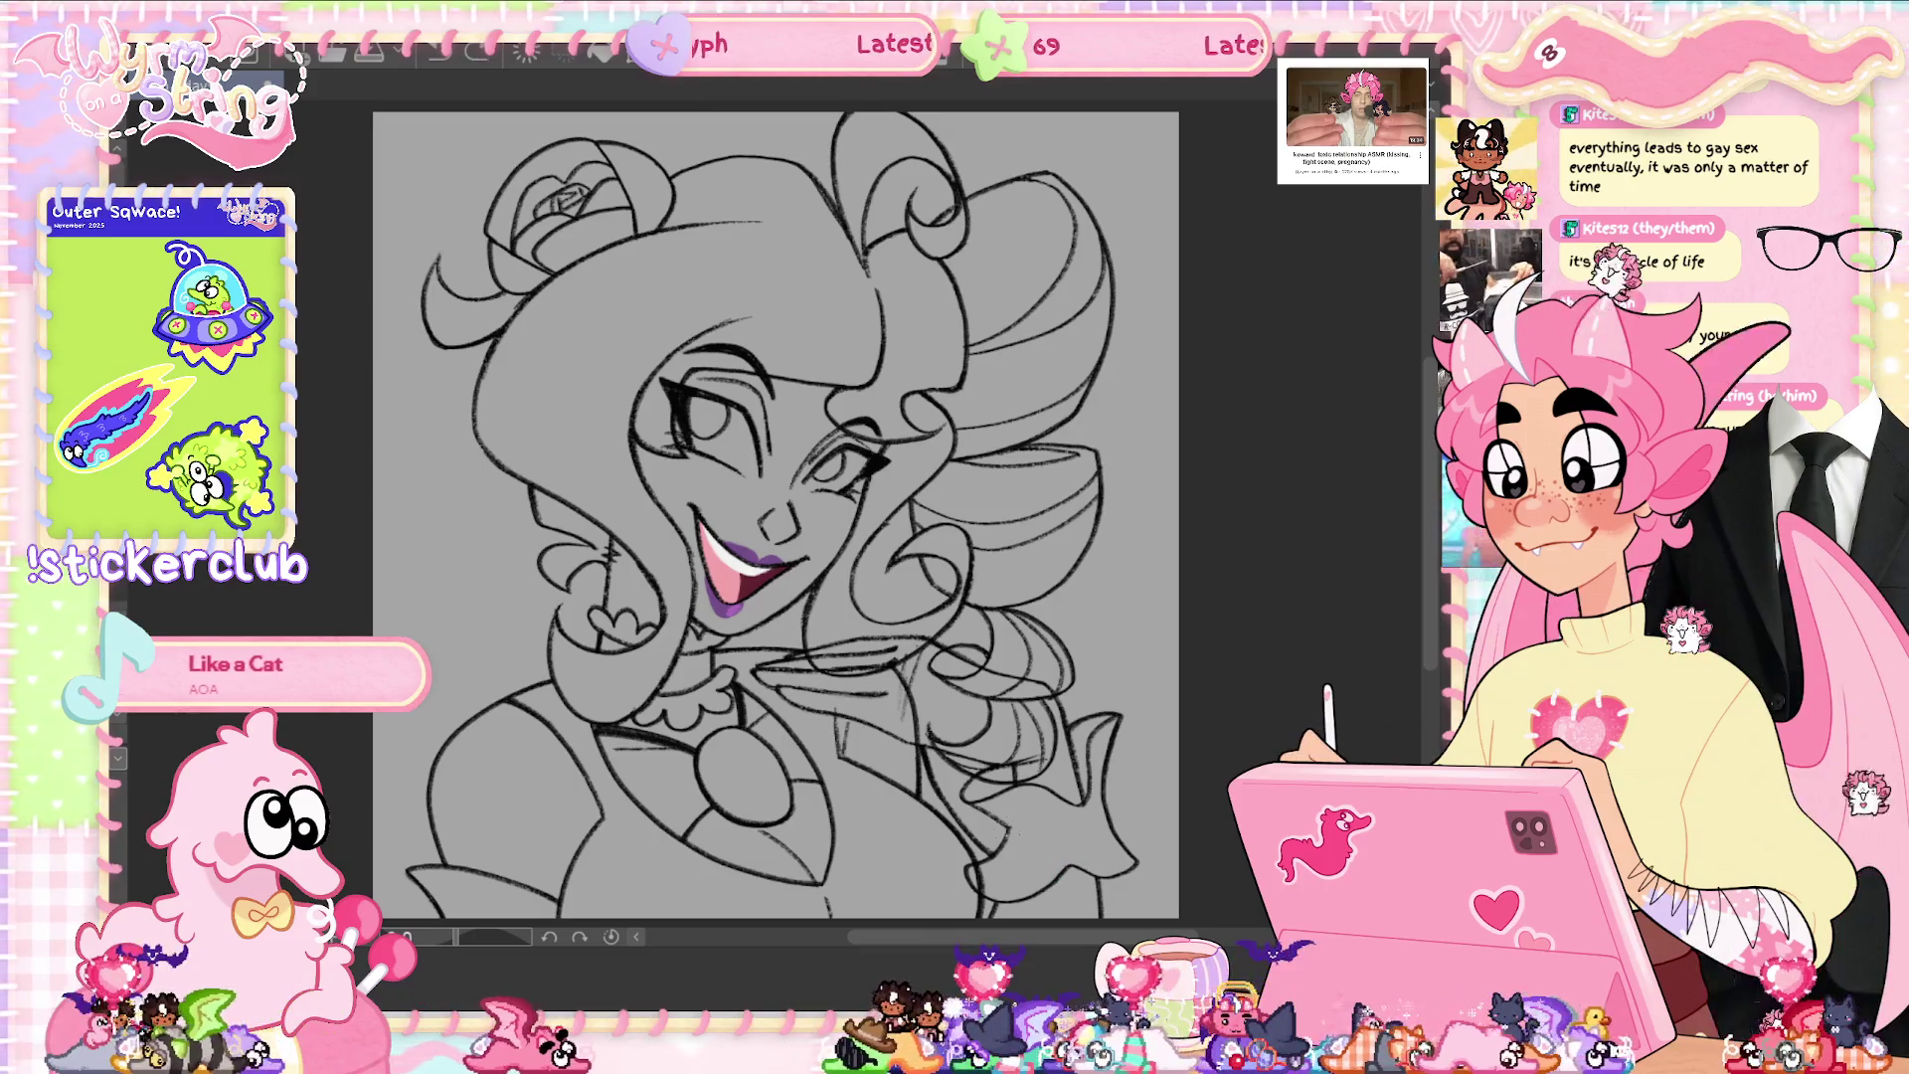
- Add a short stroke near the lower right of the lineart and zoom into the canvas
left_click_drag(998, 831, 1034, 847)
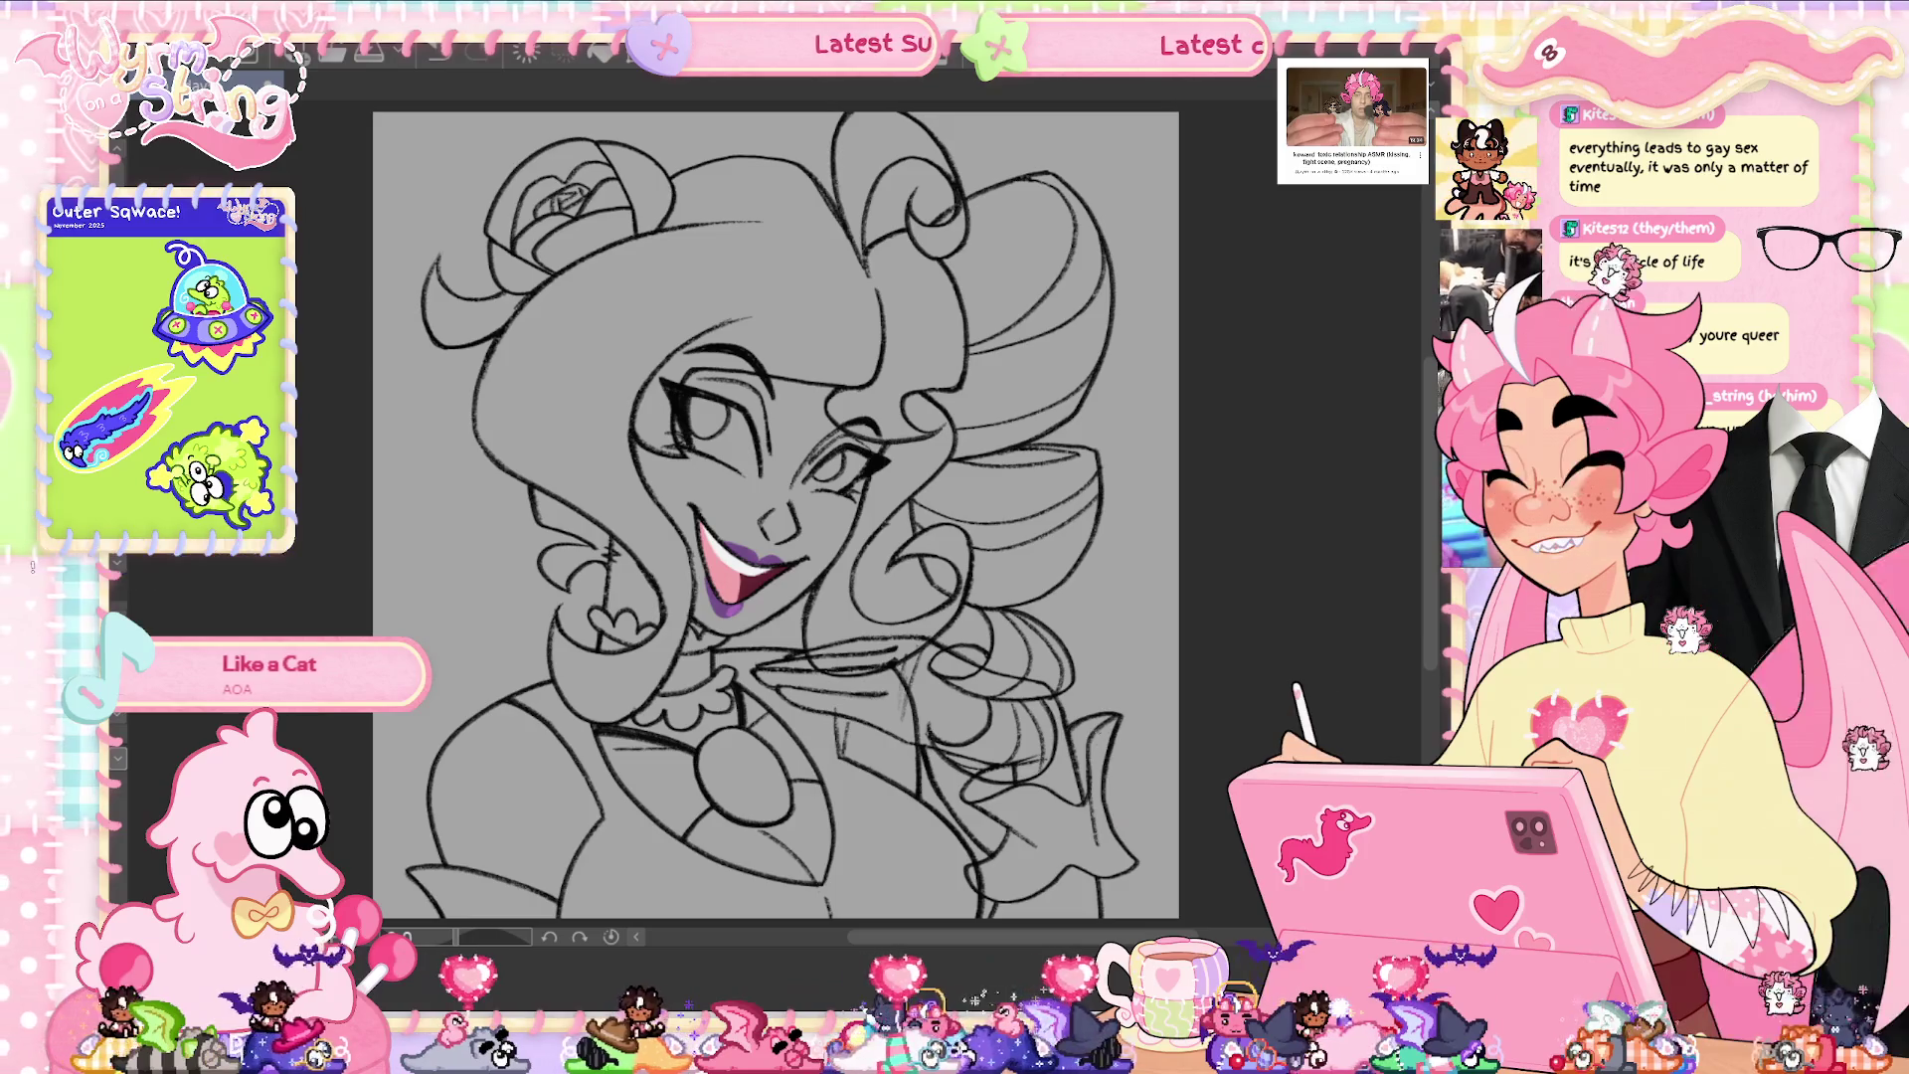
scroll(776, 517, "up", 5)
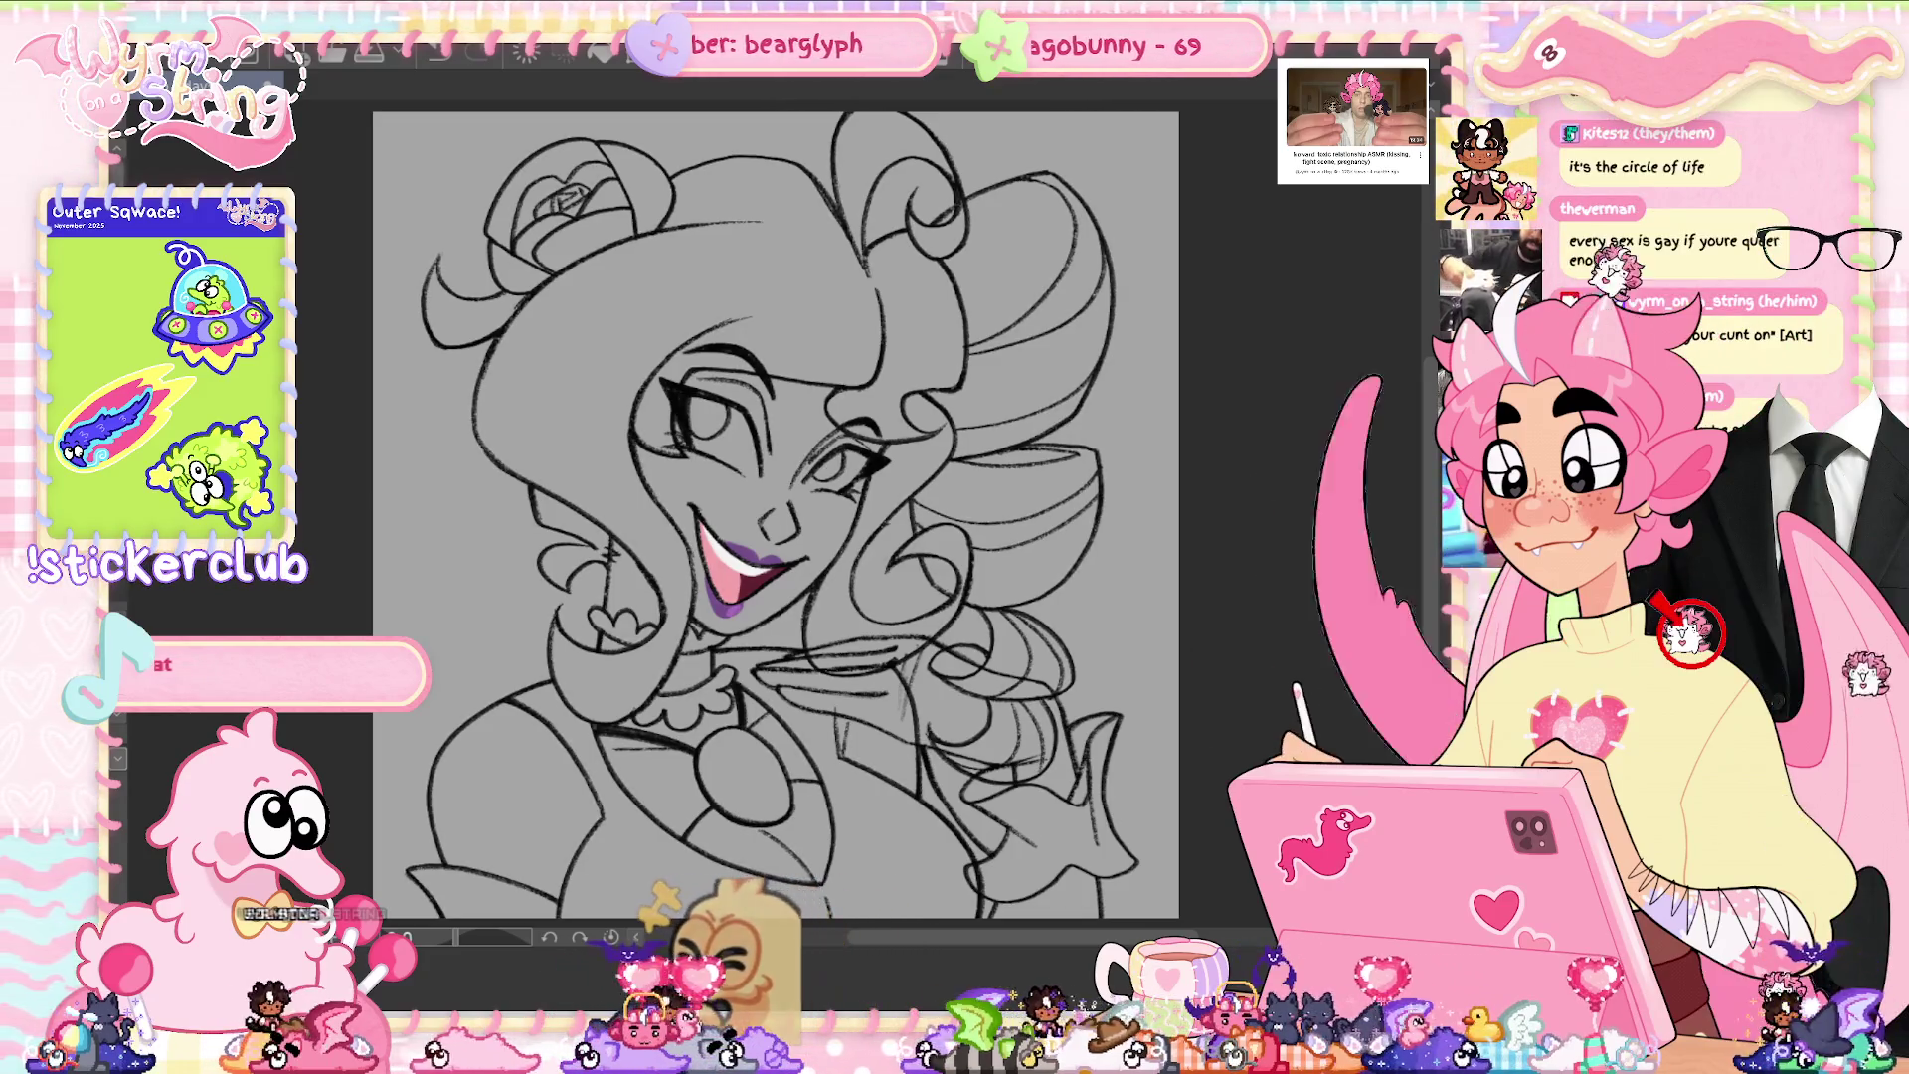
scroll(1025, 823, "up", 1)
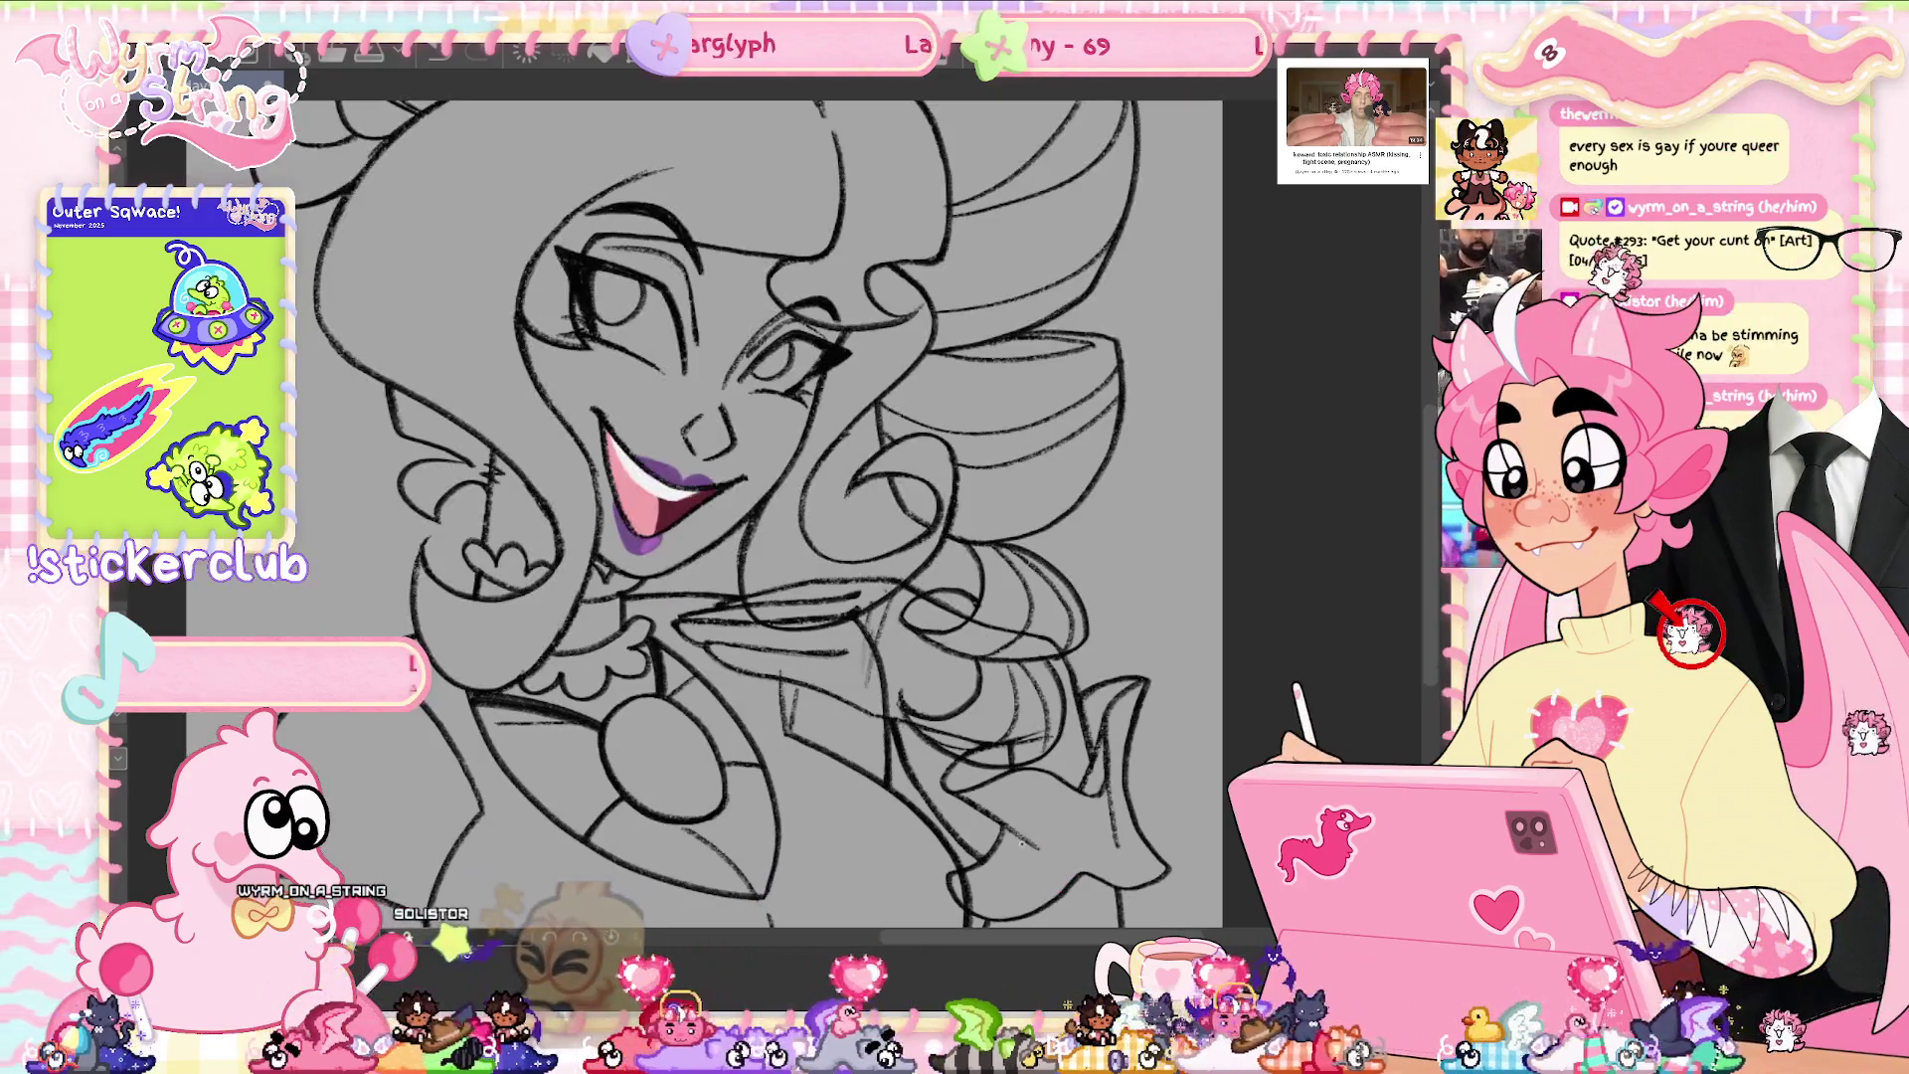
- Zoom onto the fingers and delete the stray sketch lines lassoed around them
scroll(1014, 852, "up", 1)
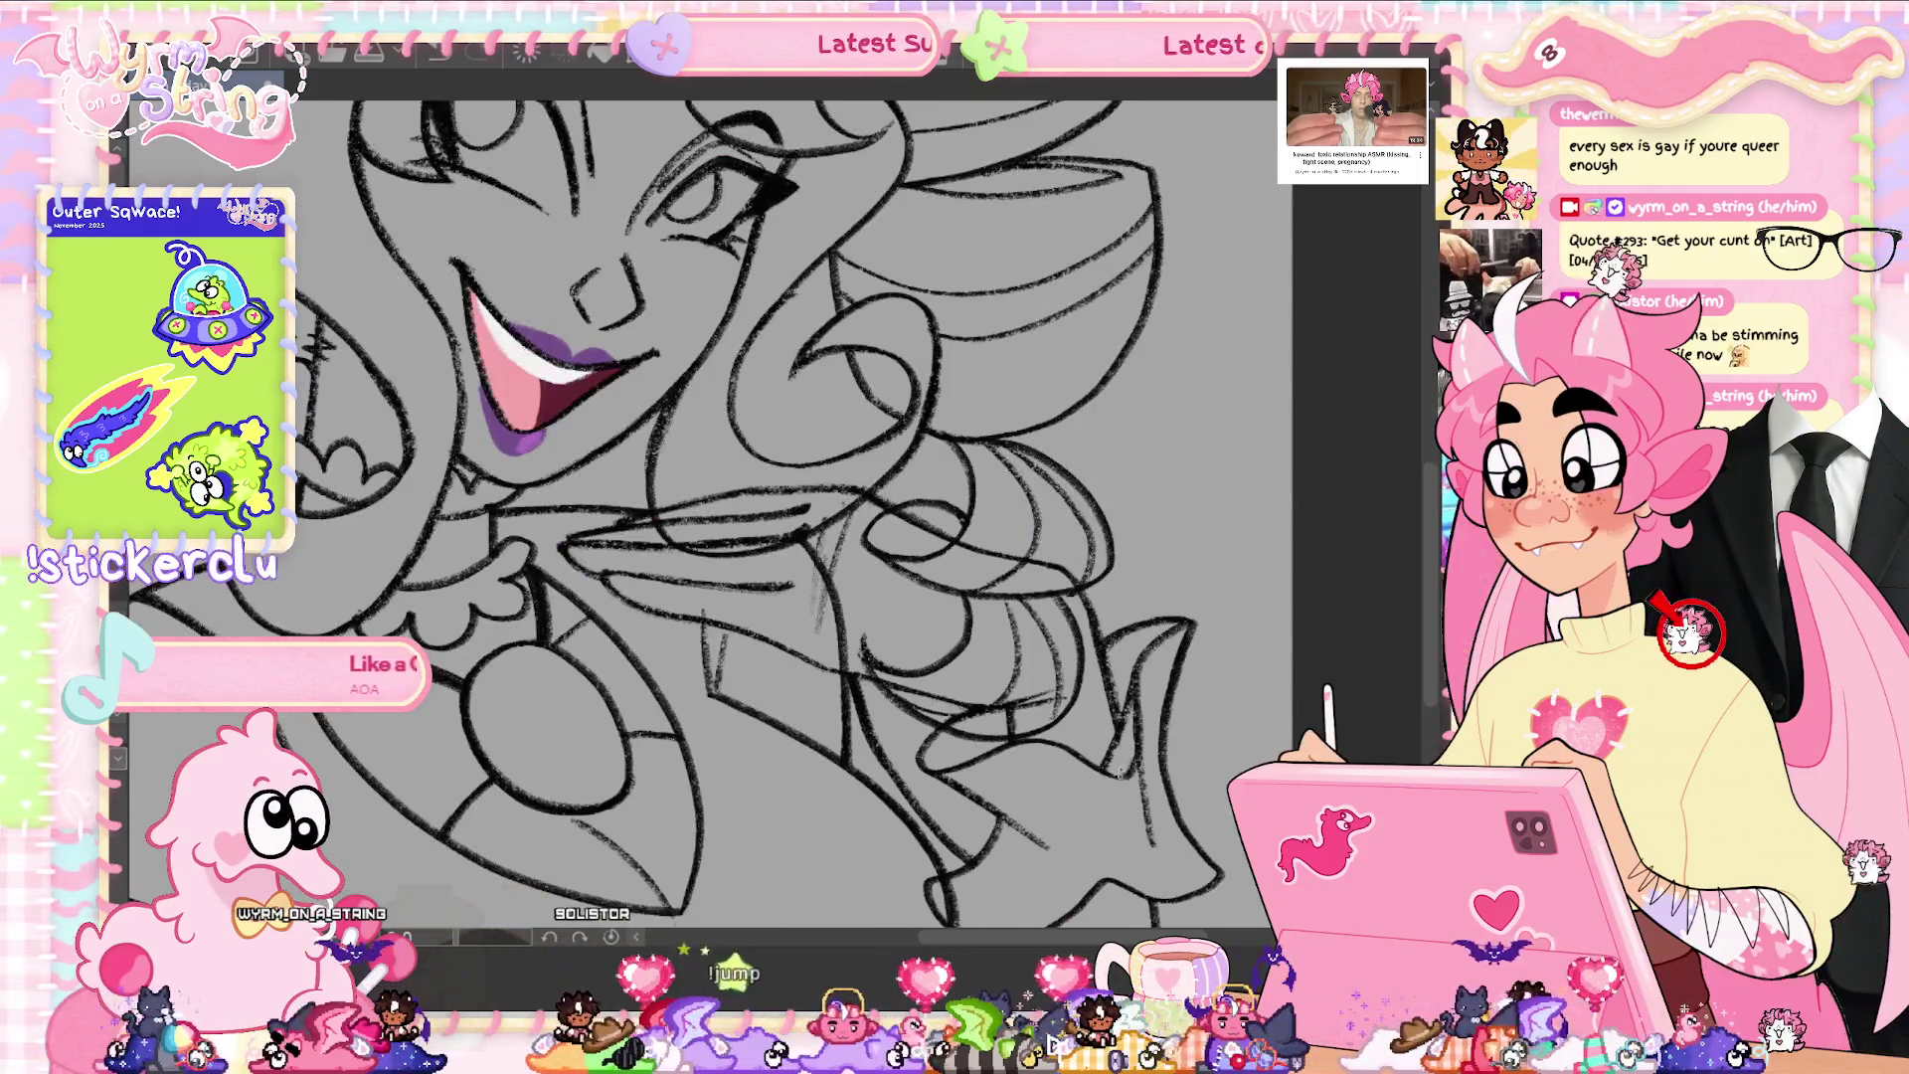
left_click_drag(1137, 819, 992, 492)
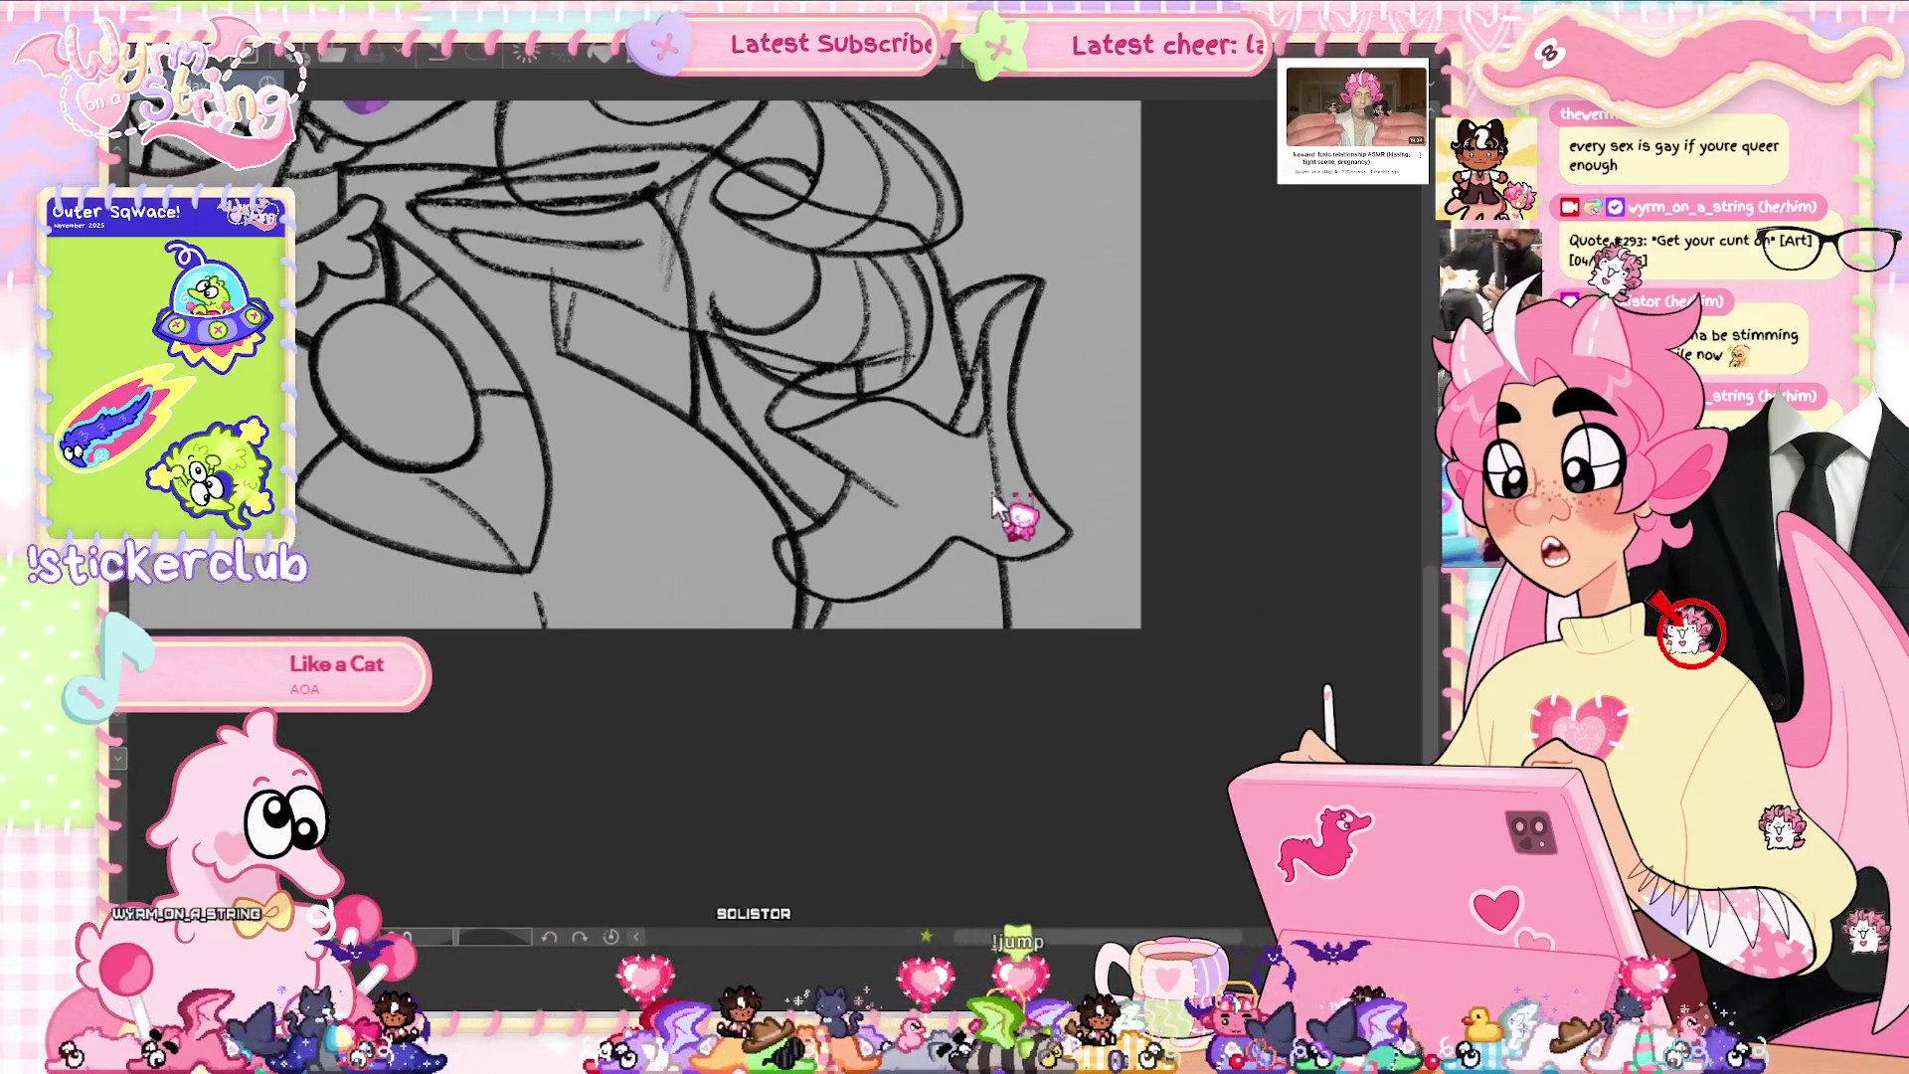
scroll(991, 492, "up", 2)
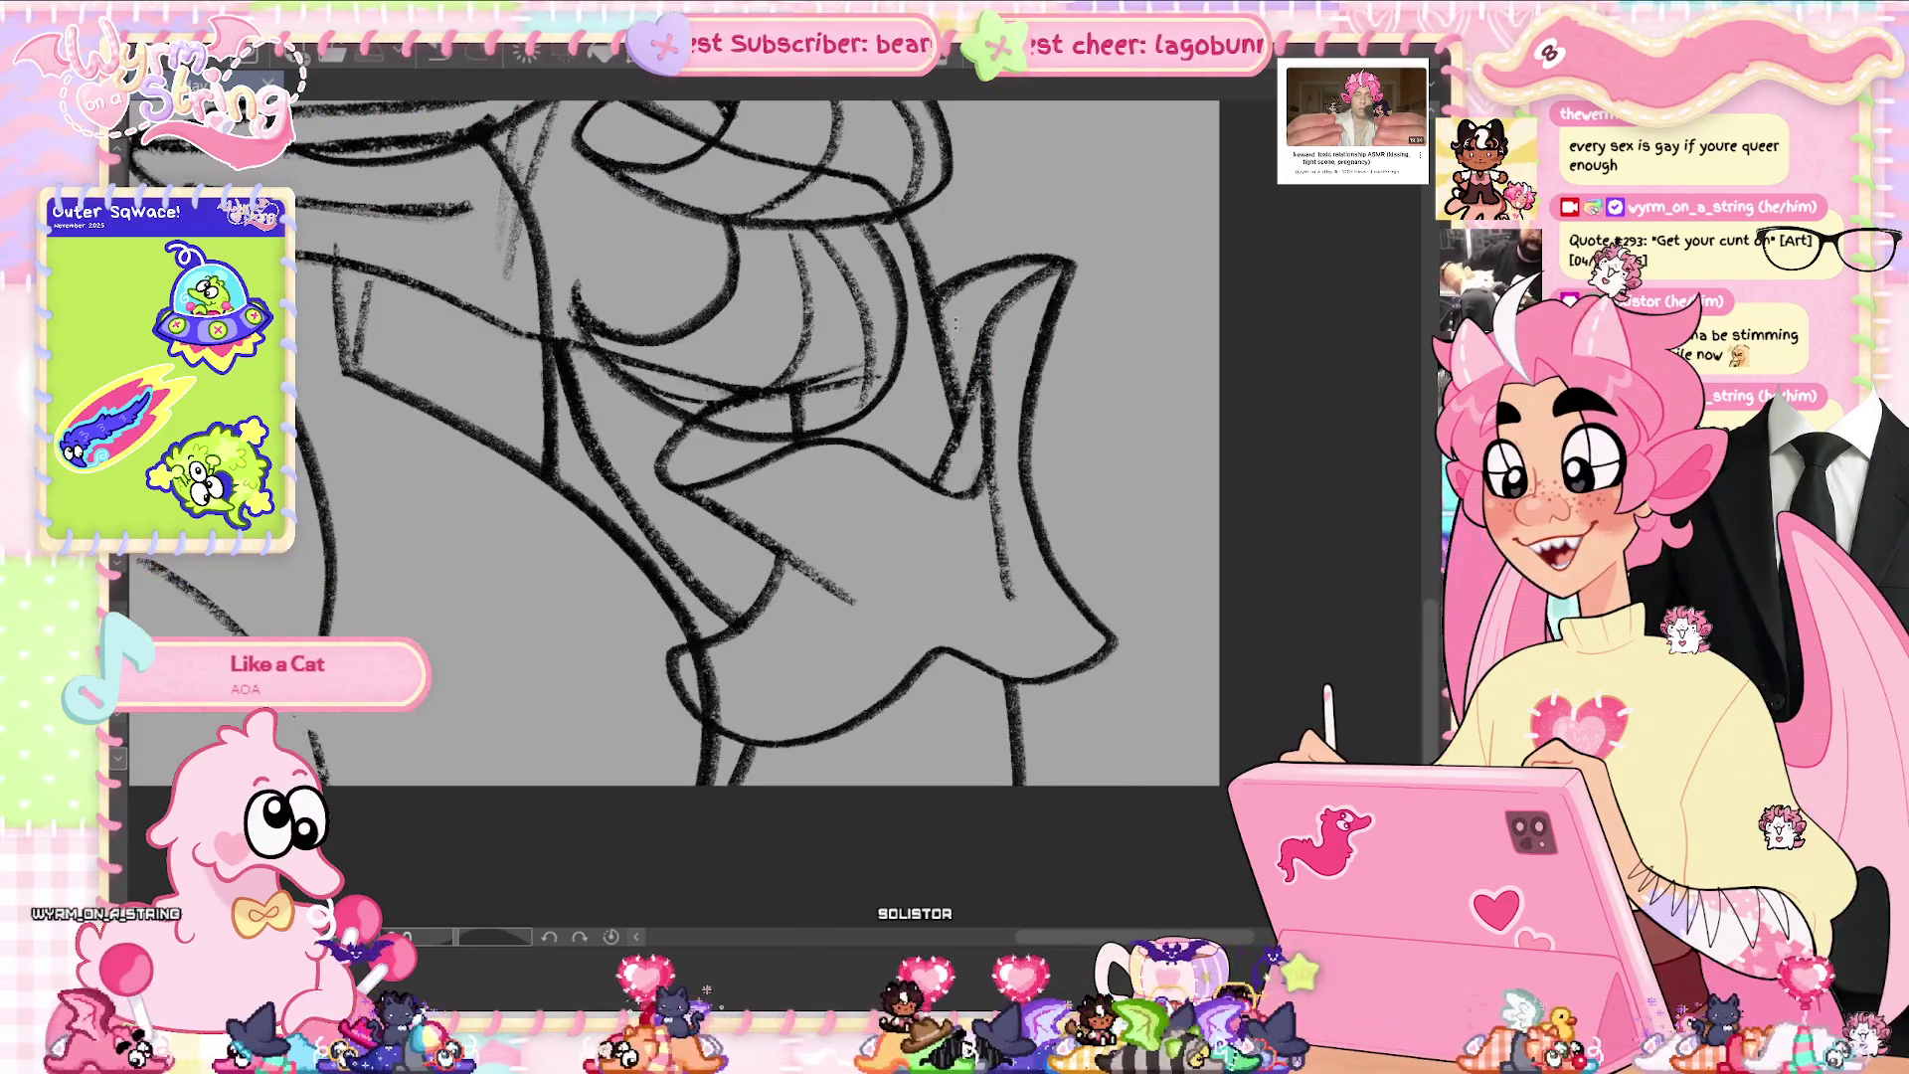
left_click_drag(991, 492, 1150, 582)
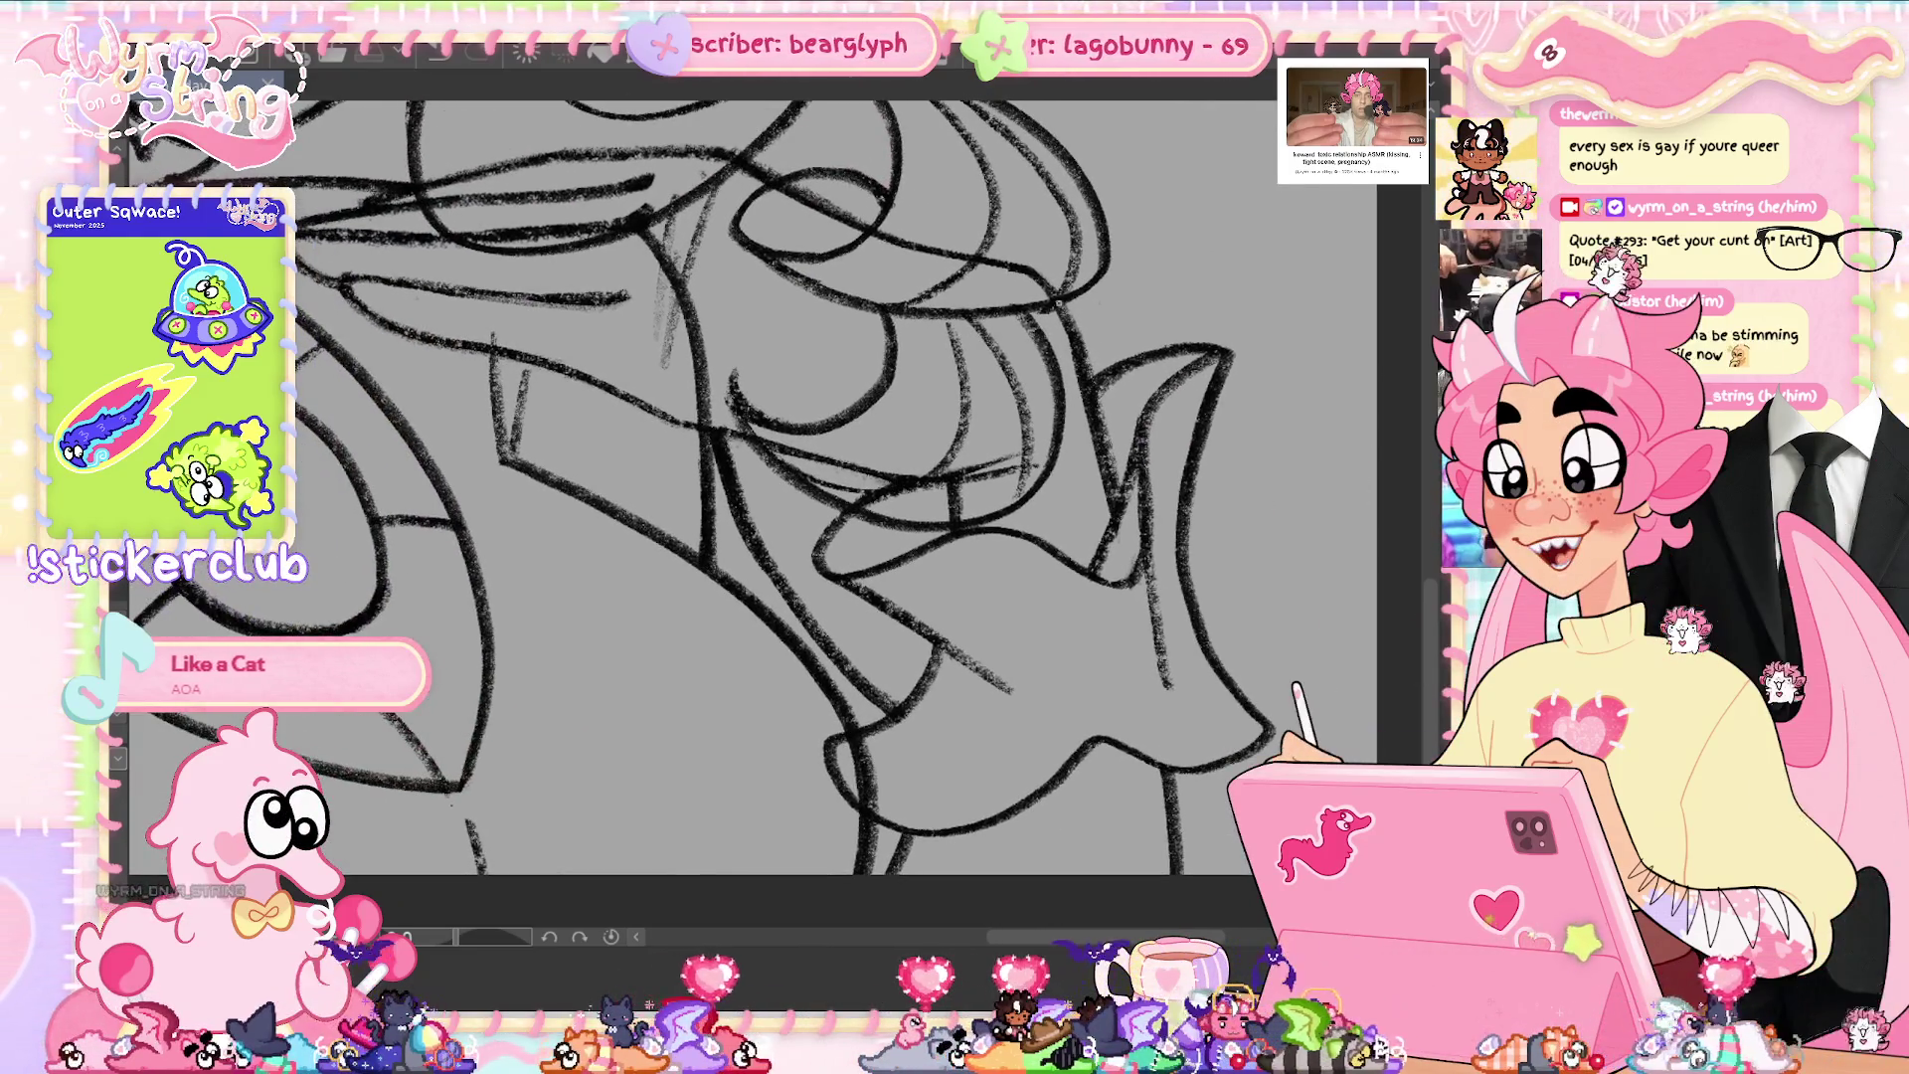
mouse_move(1059, 293)
left_mouse_down()
mouse_move(776, 179)
mouse_move(422, 184)
mouse_move(696, 418)
mouse_move(917, 485)
mouse_move(950, 831)
left_mouse_up()
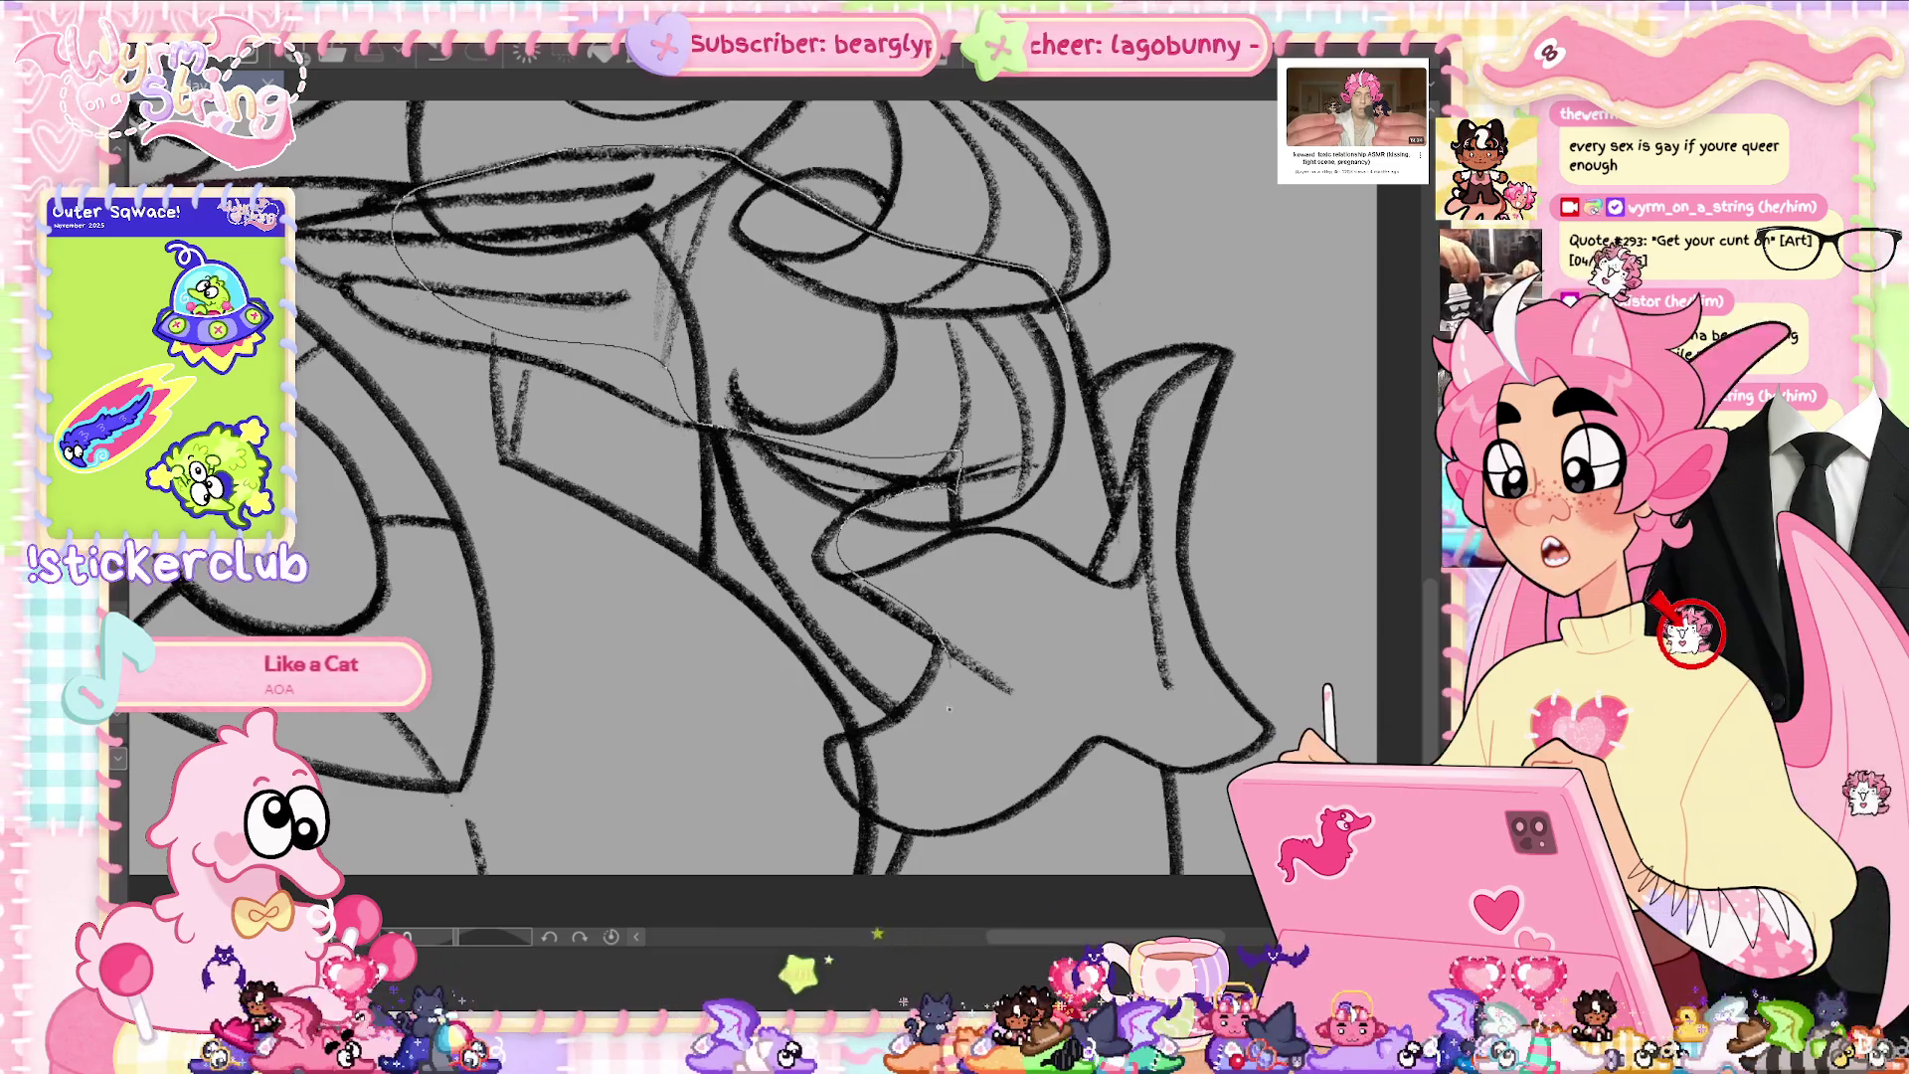
key("Delete")
- Undo the stray curved line and small mark, then fit the whole drawing in the window
left_click_drag(1154, 396, 1056, 597)
key("ctrl+z")
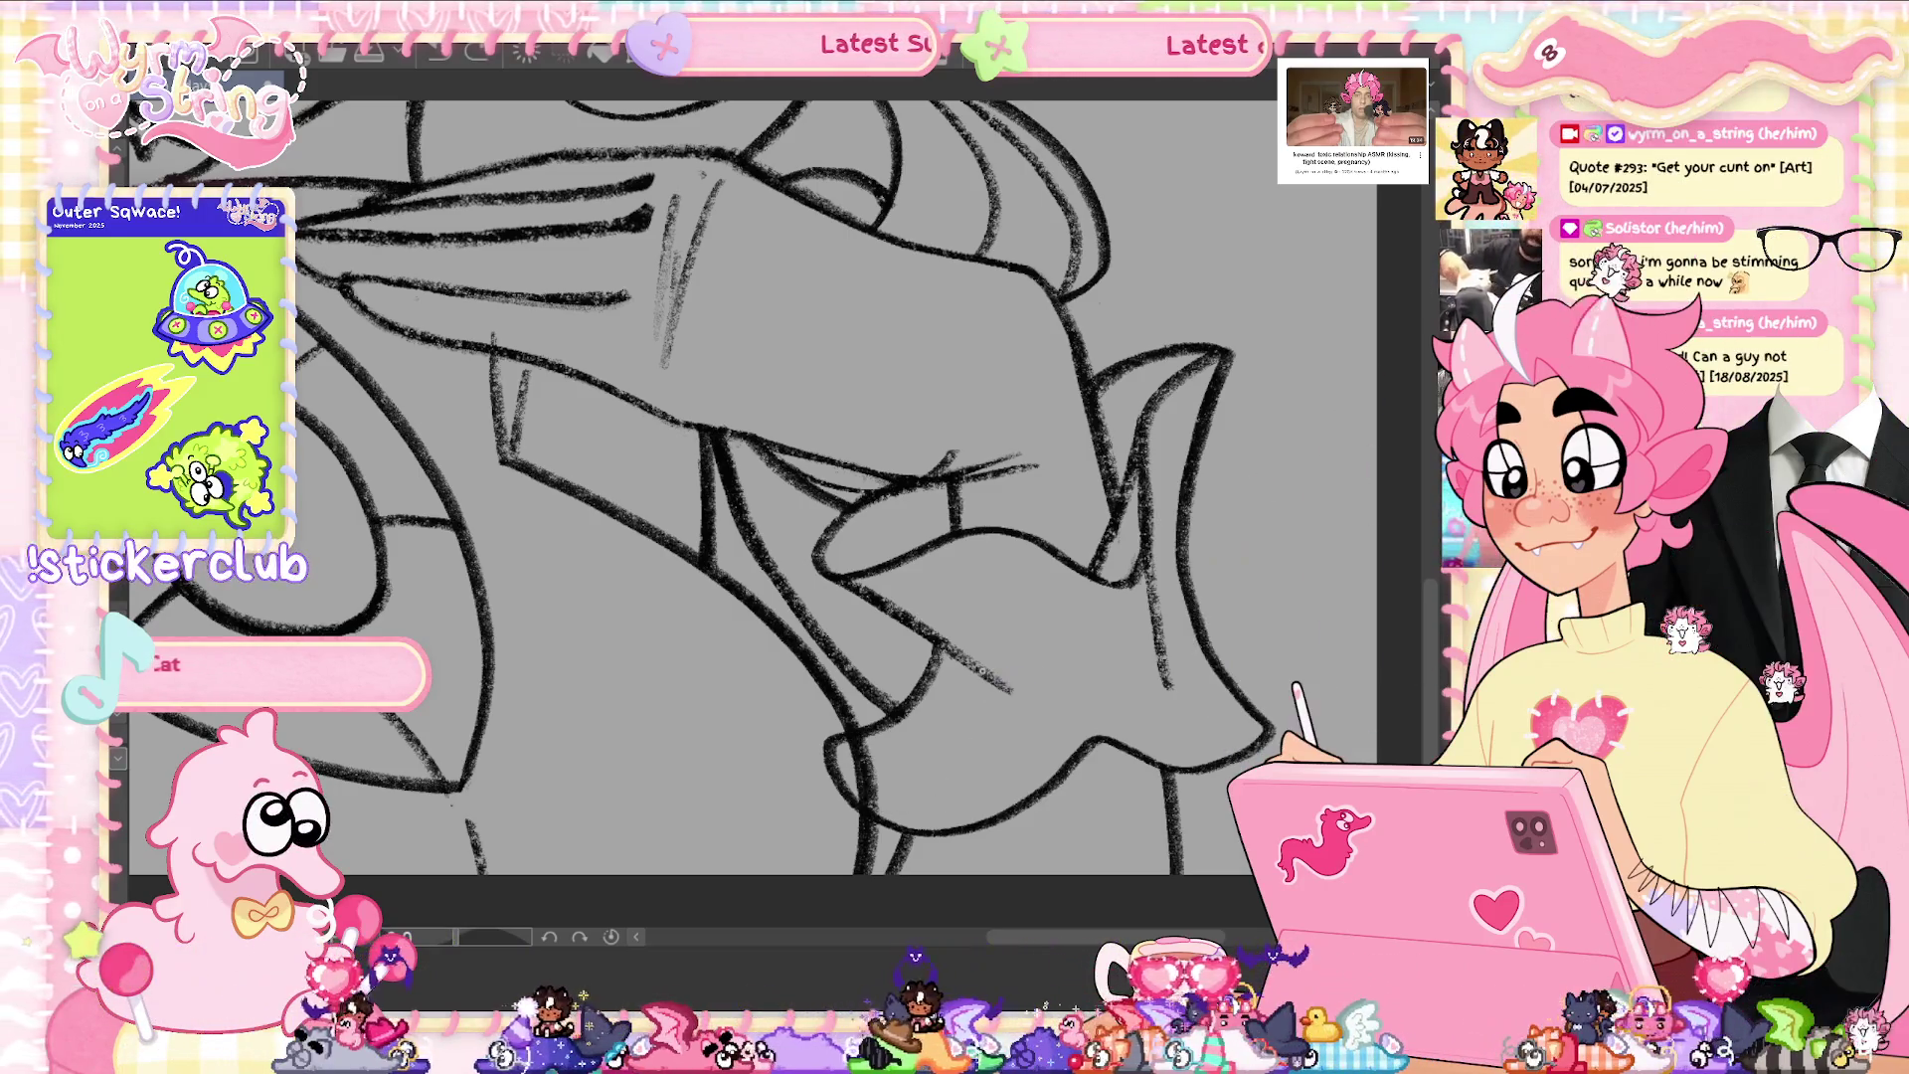
left_click_drag(1019, 585, 1258, 670)
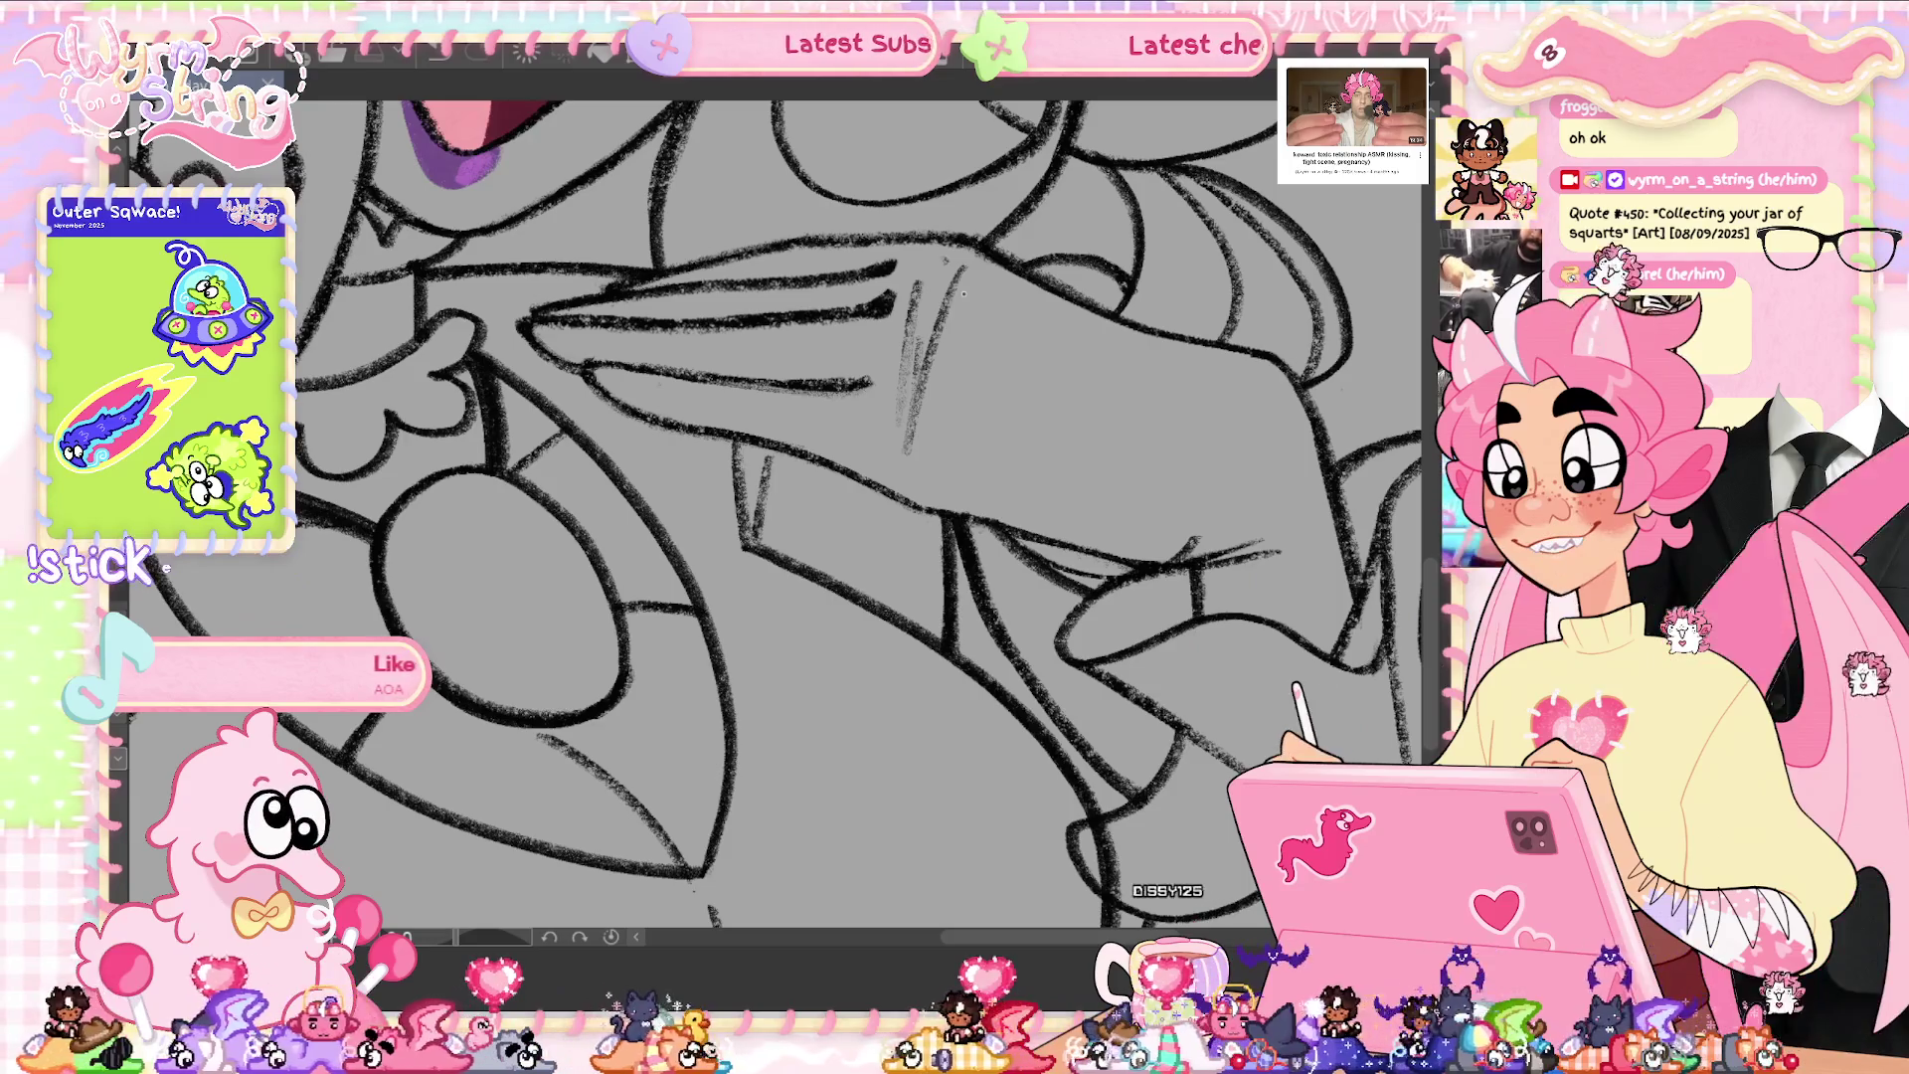
key("ctrl+0")
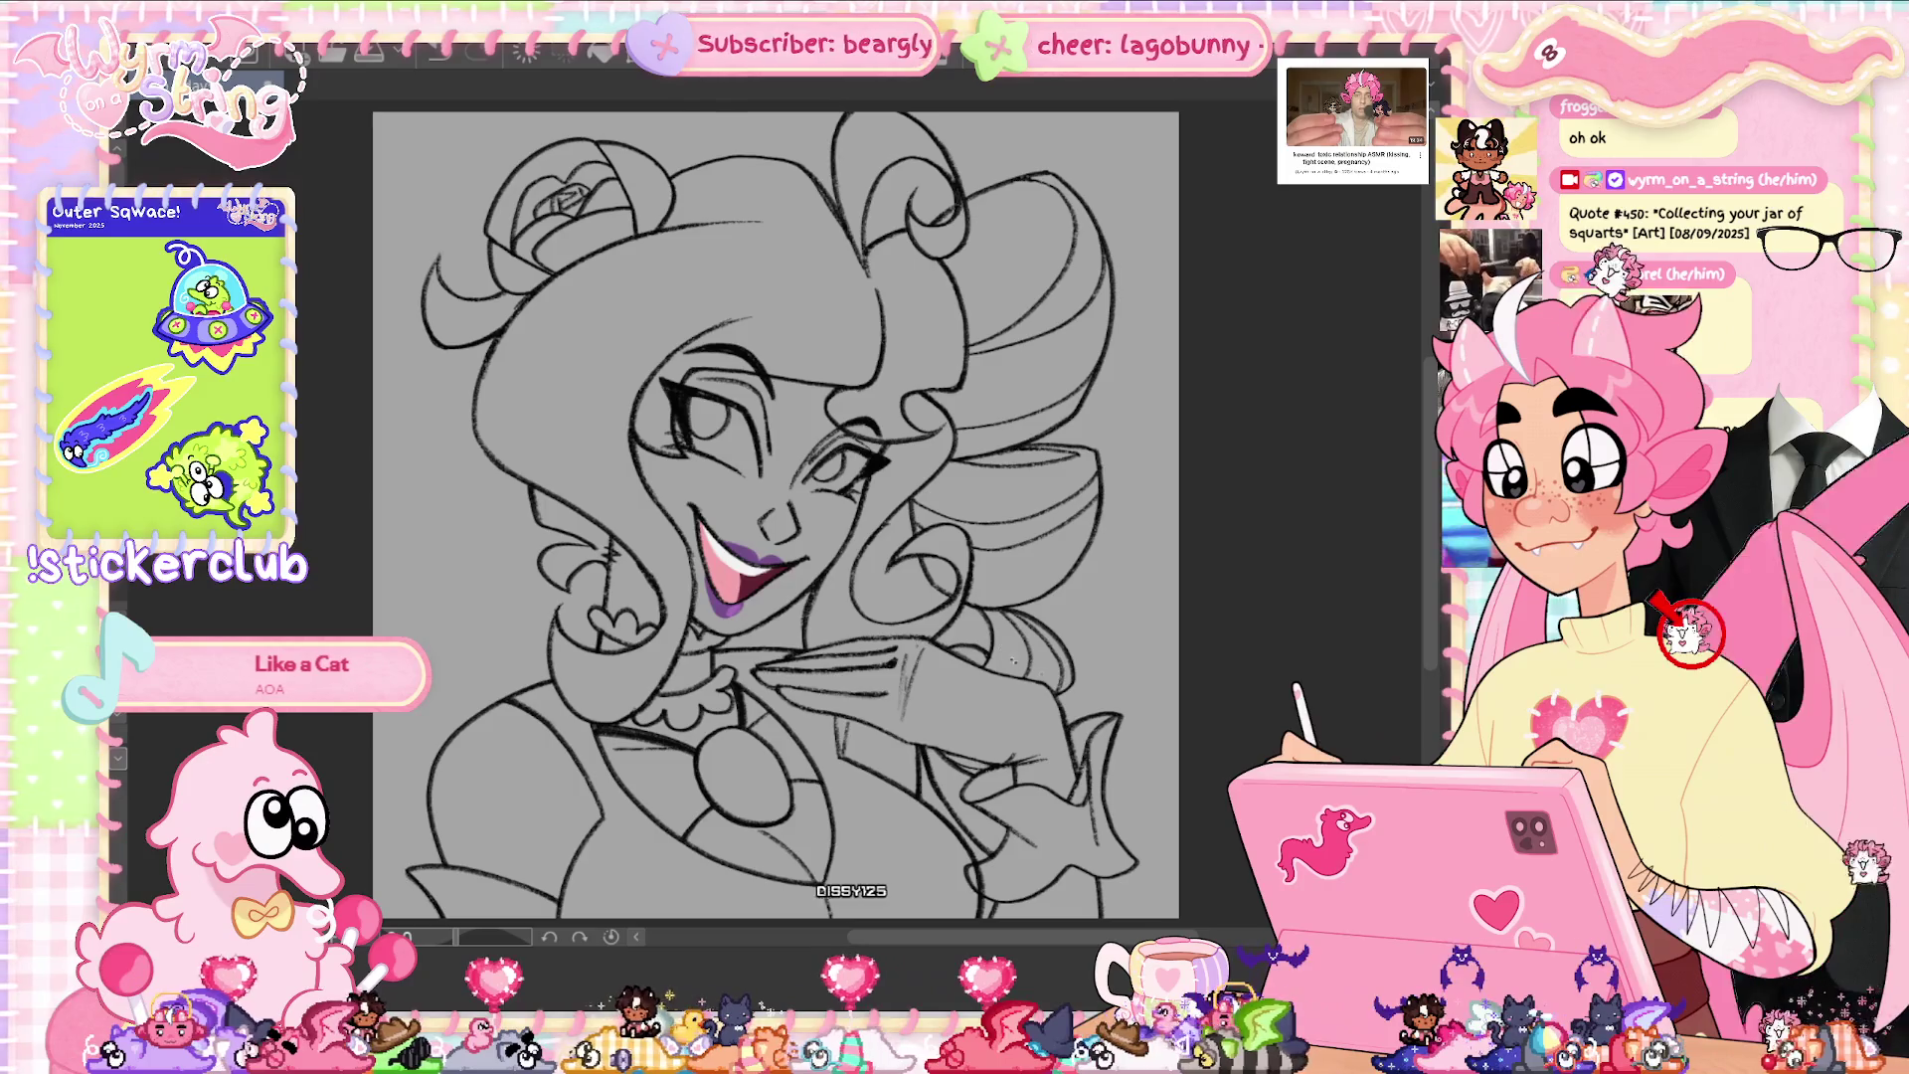
scroll(963, 660, "up", 5)
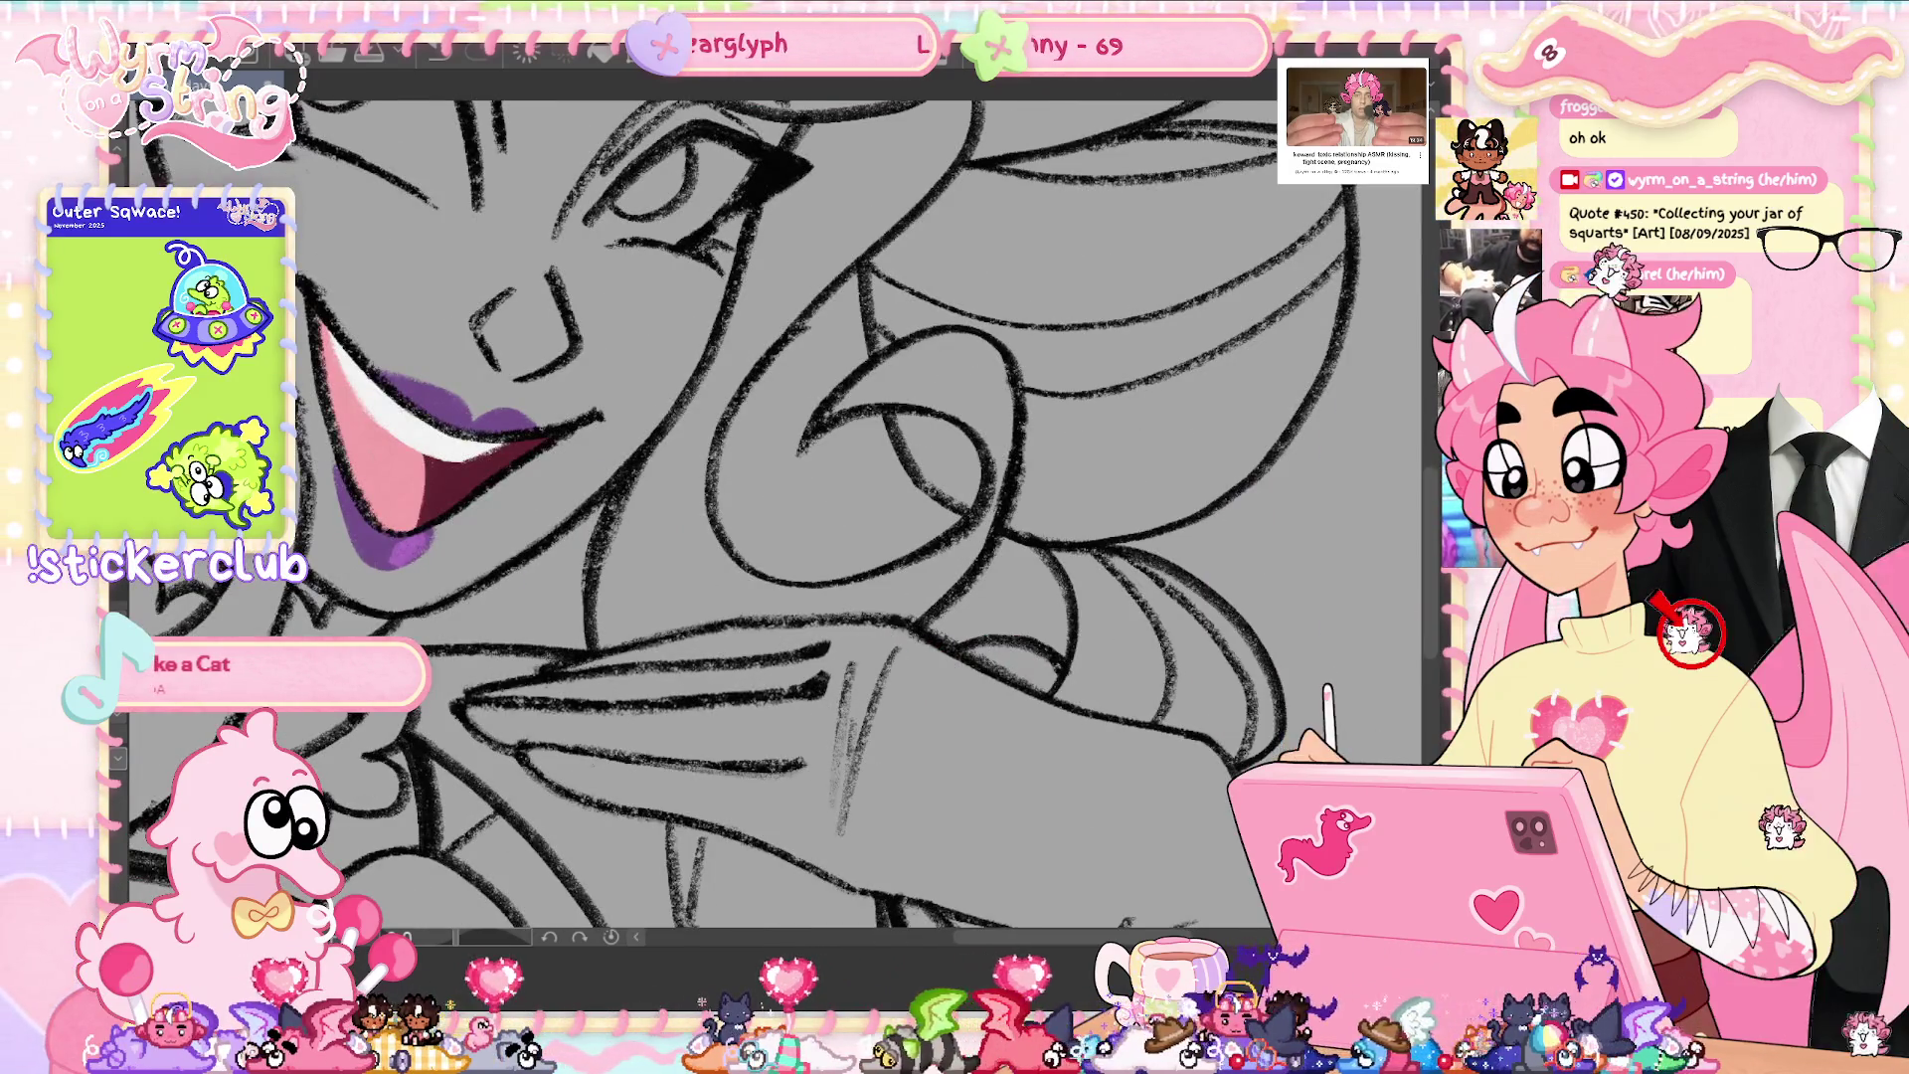
left_click_drag(1091, 527, 813, 298)
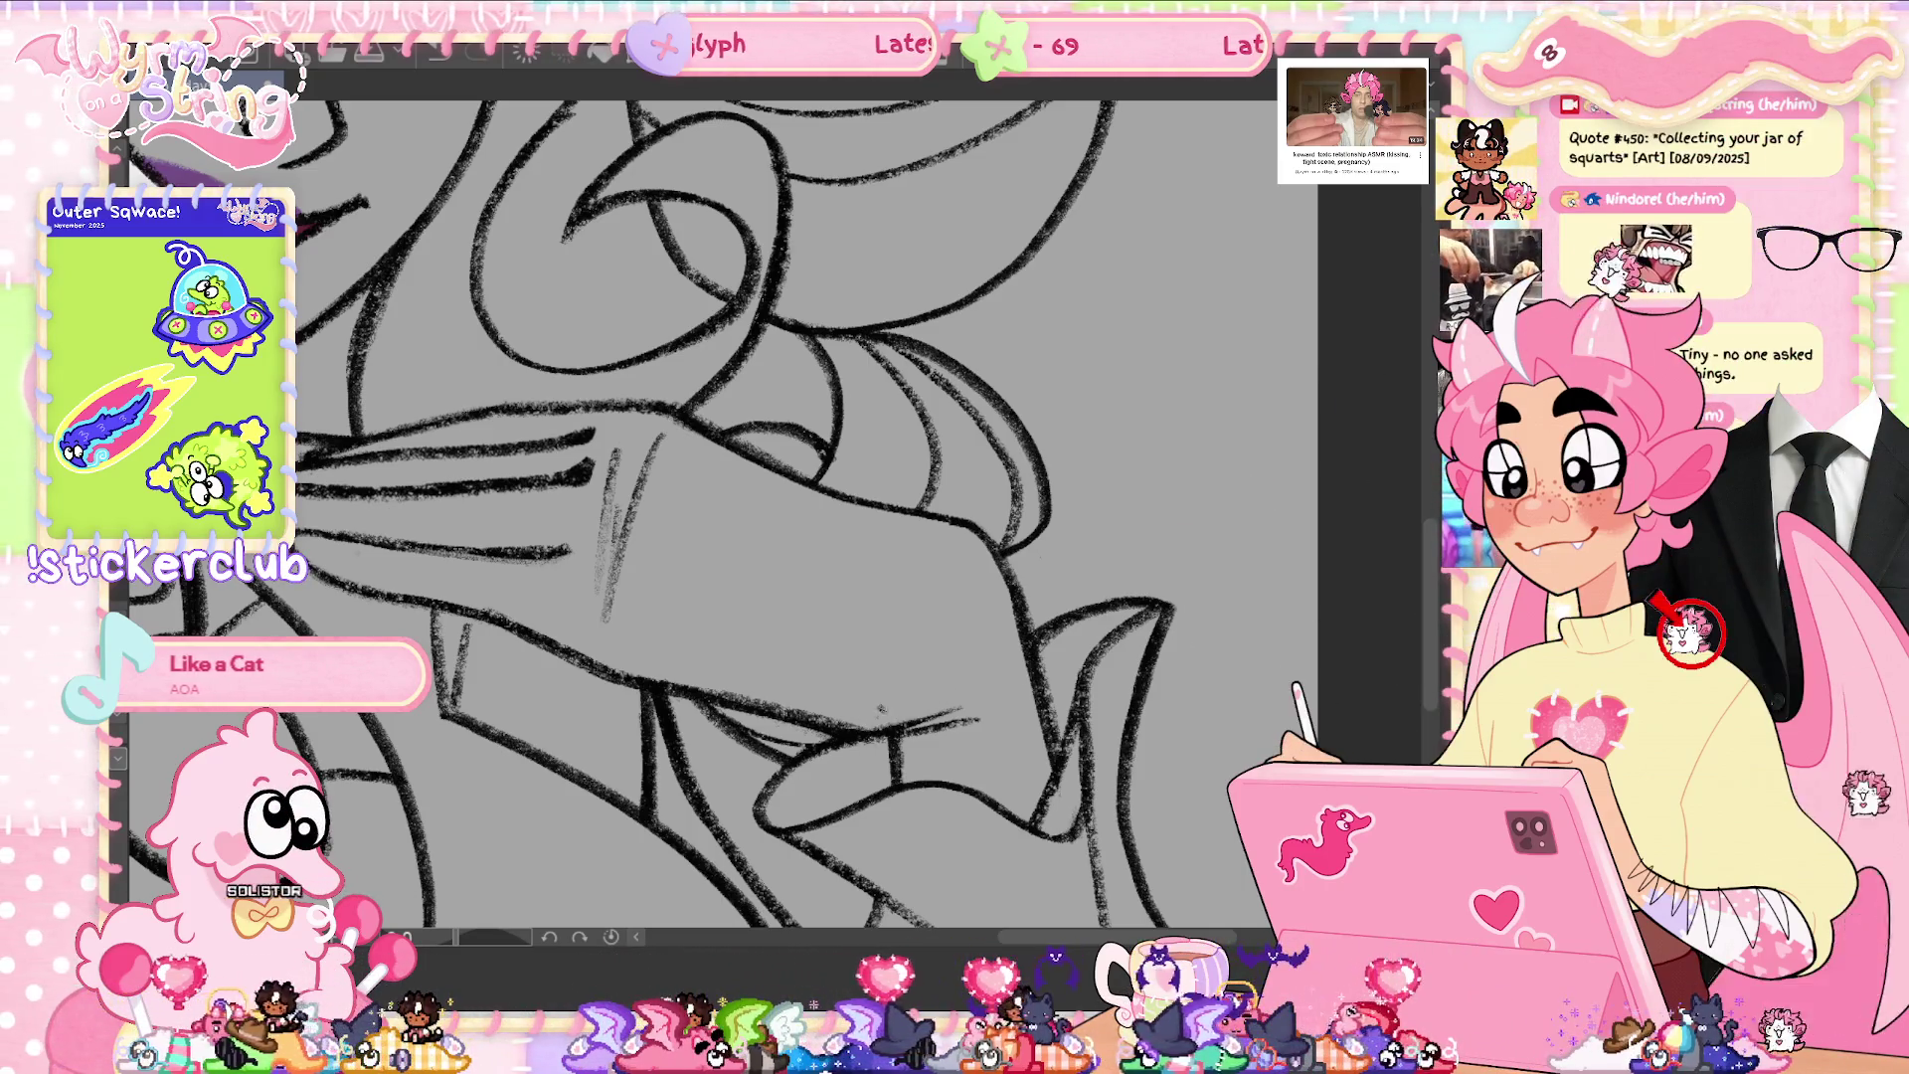
key("ctrl+0")
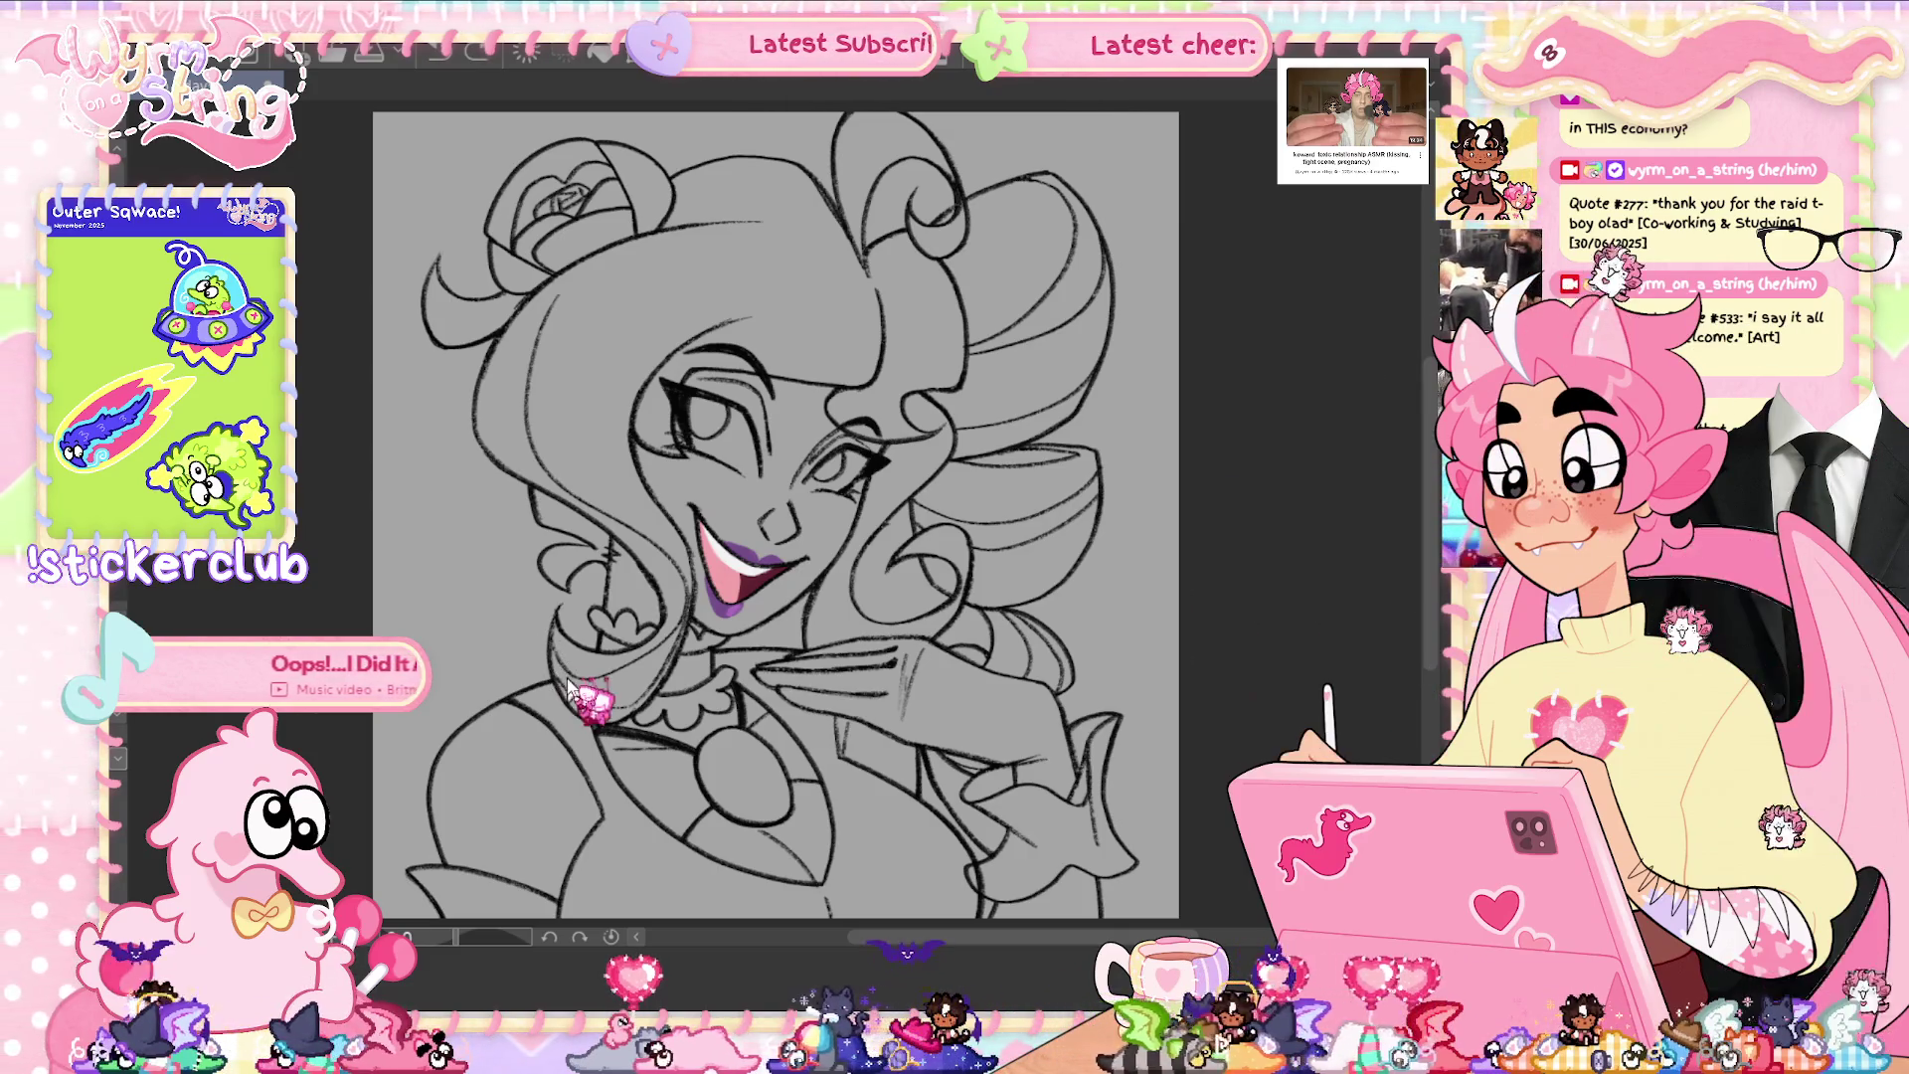
- Zoom in on the face and draw a long curve down its left side
scroll(574, 712, "up", 2)
scroll(448, 850, "up", 1)
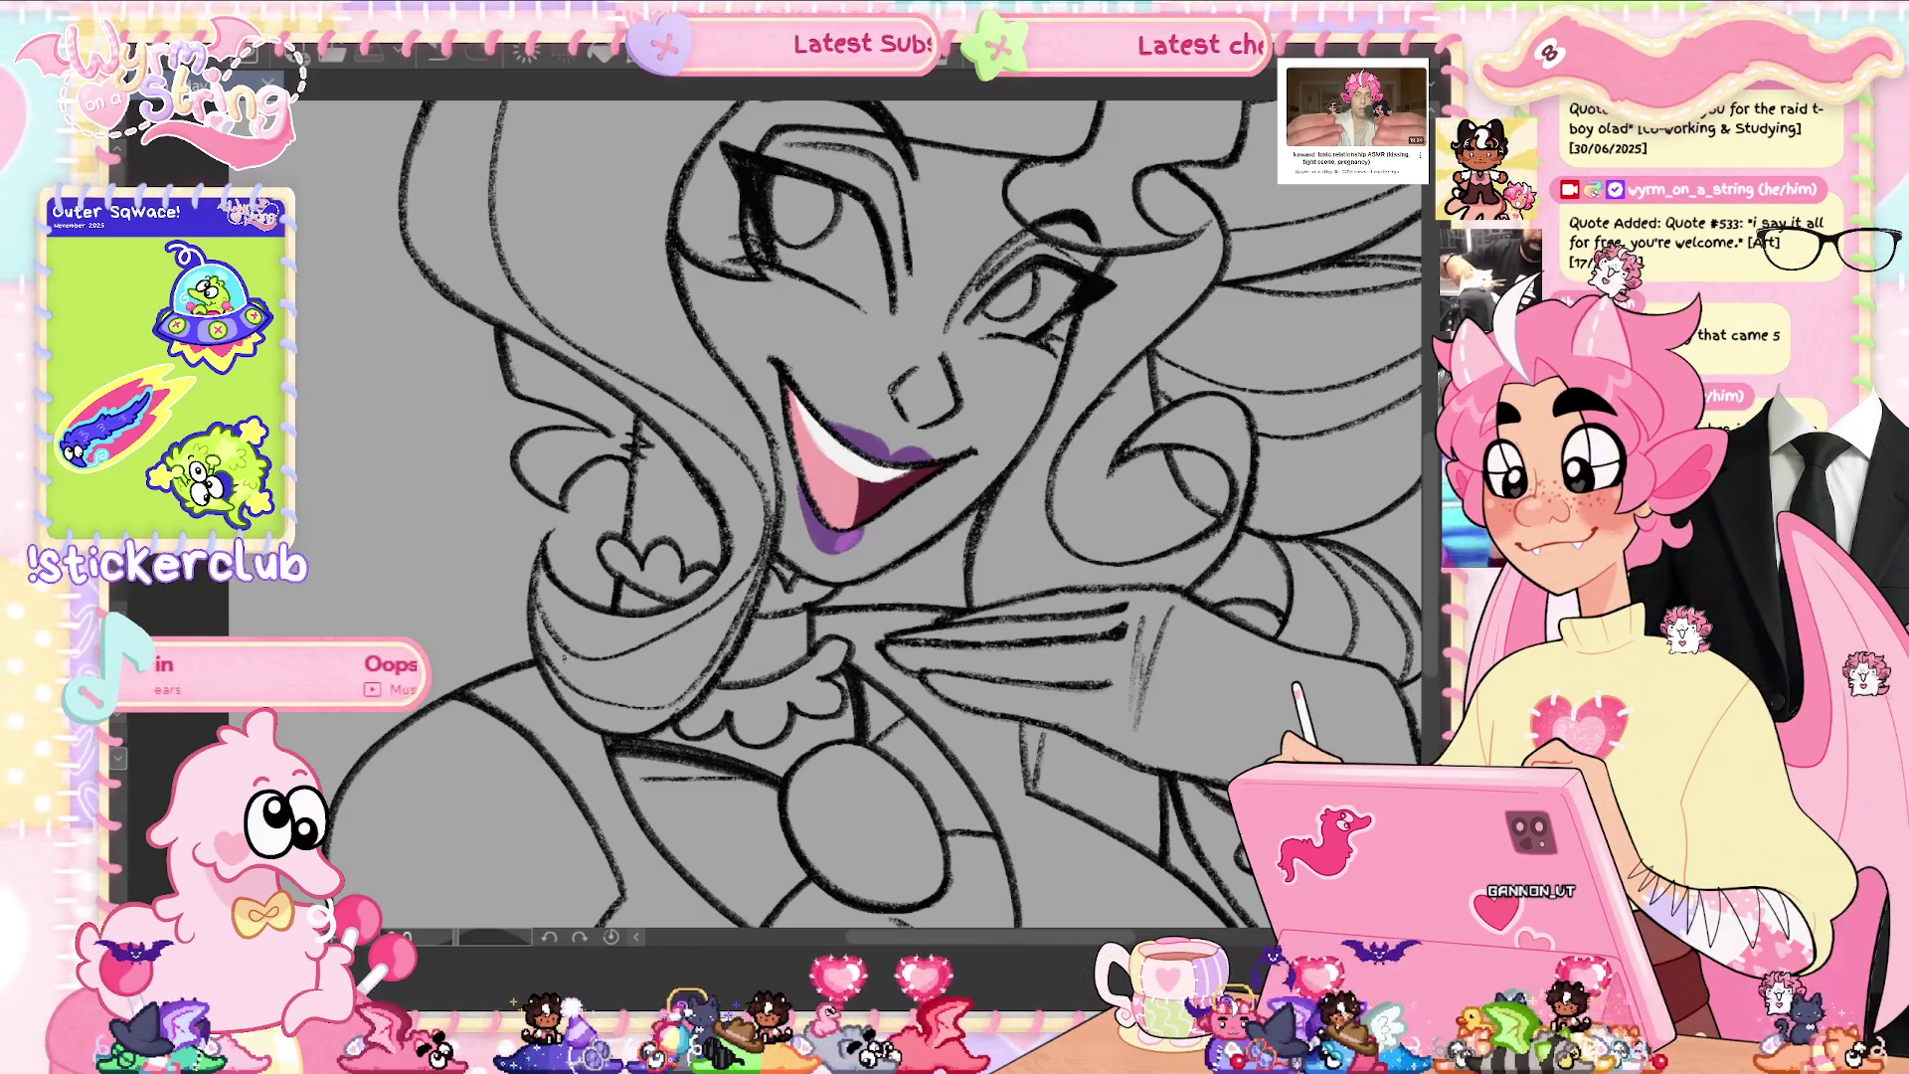
scroll(1432, 524, "up", 2)
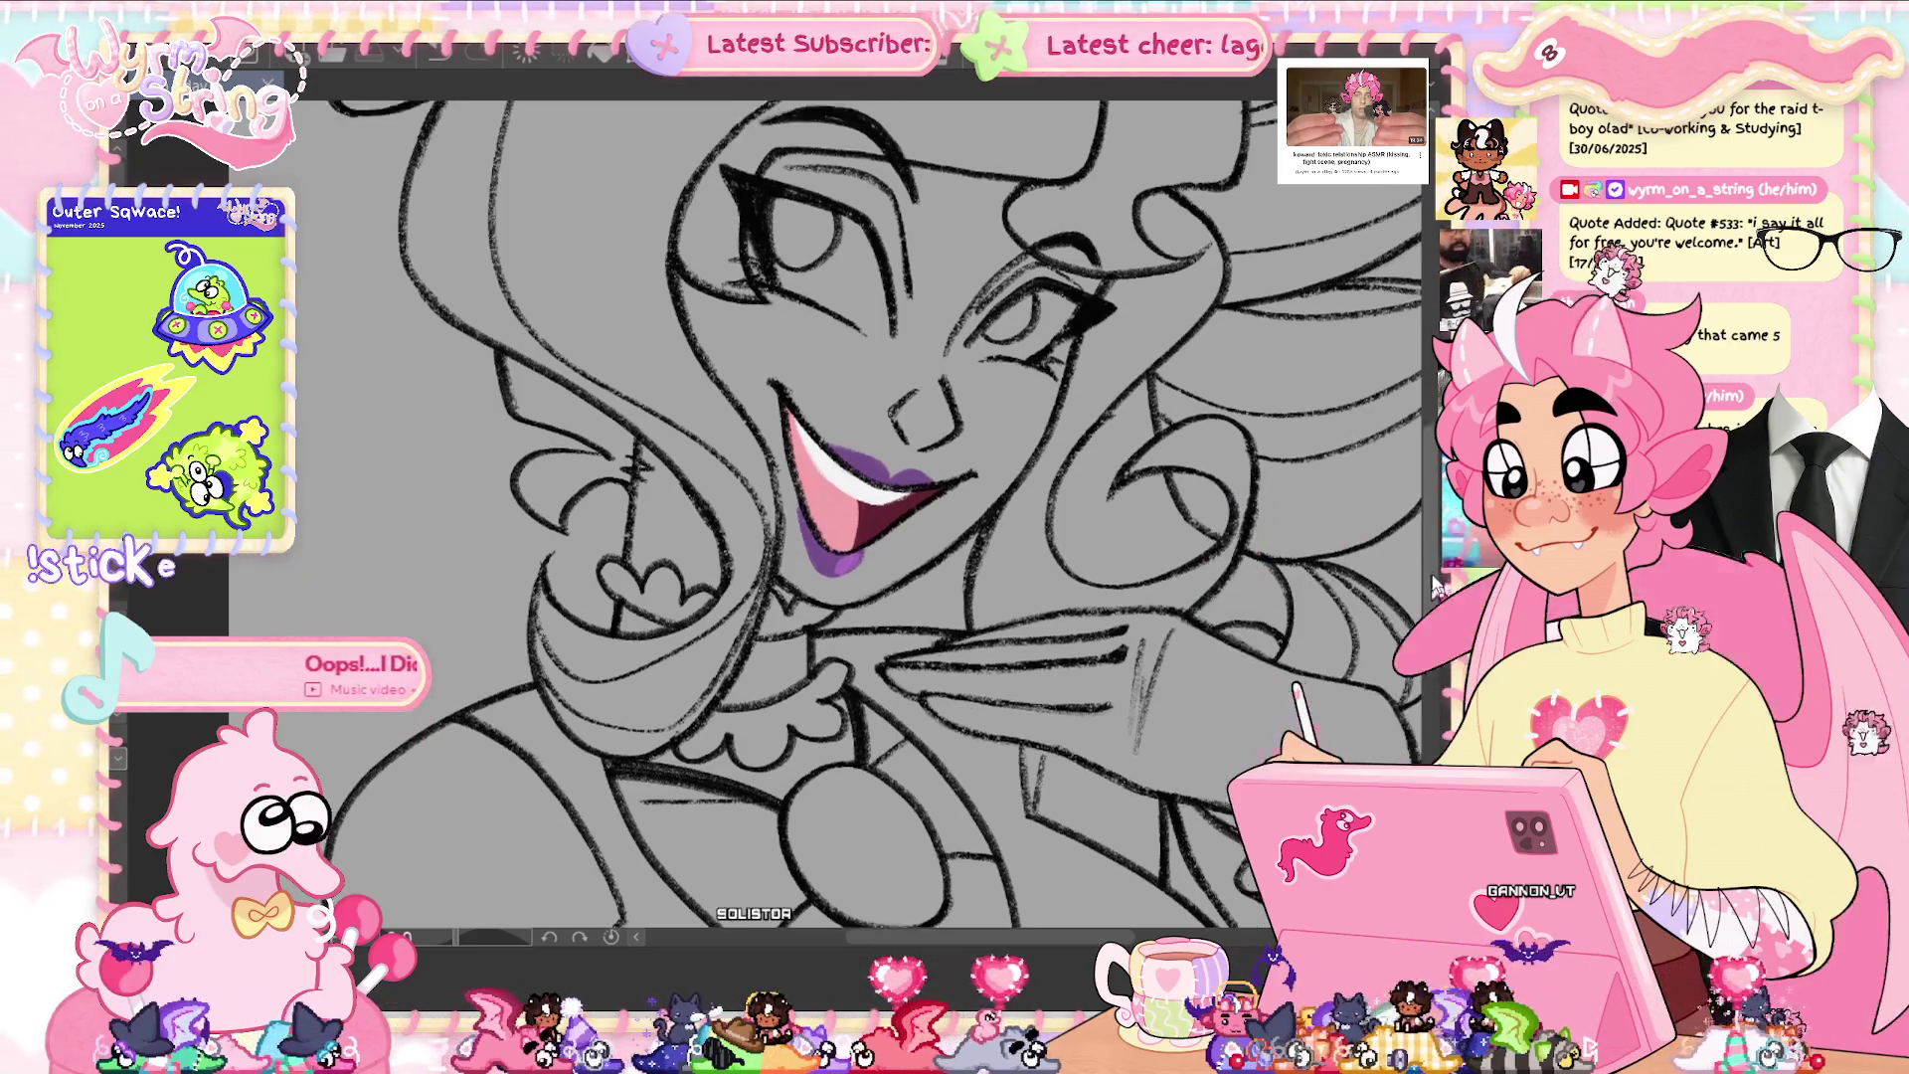
scroll(1432, 524, "up", 2)
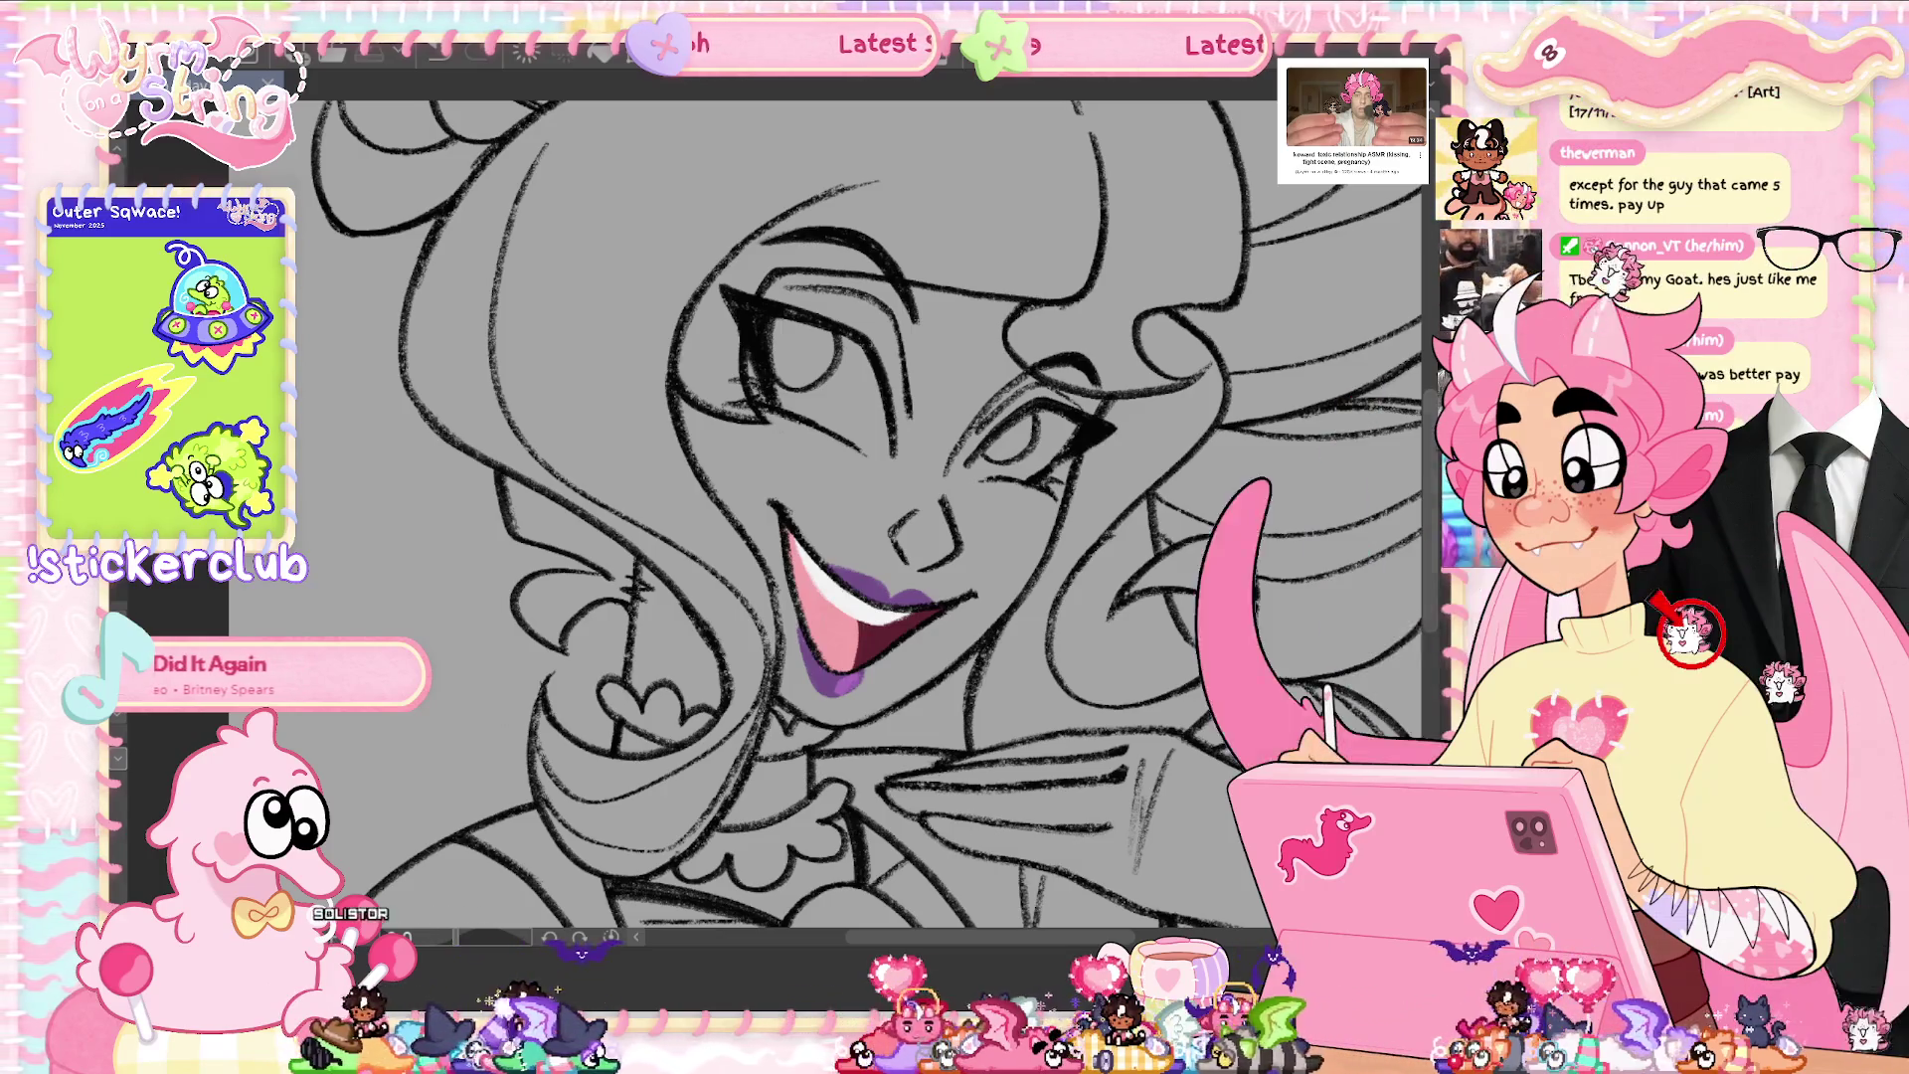
scroll(865, 514, "up", 2)
scroll(865, 514, "up", 2)
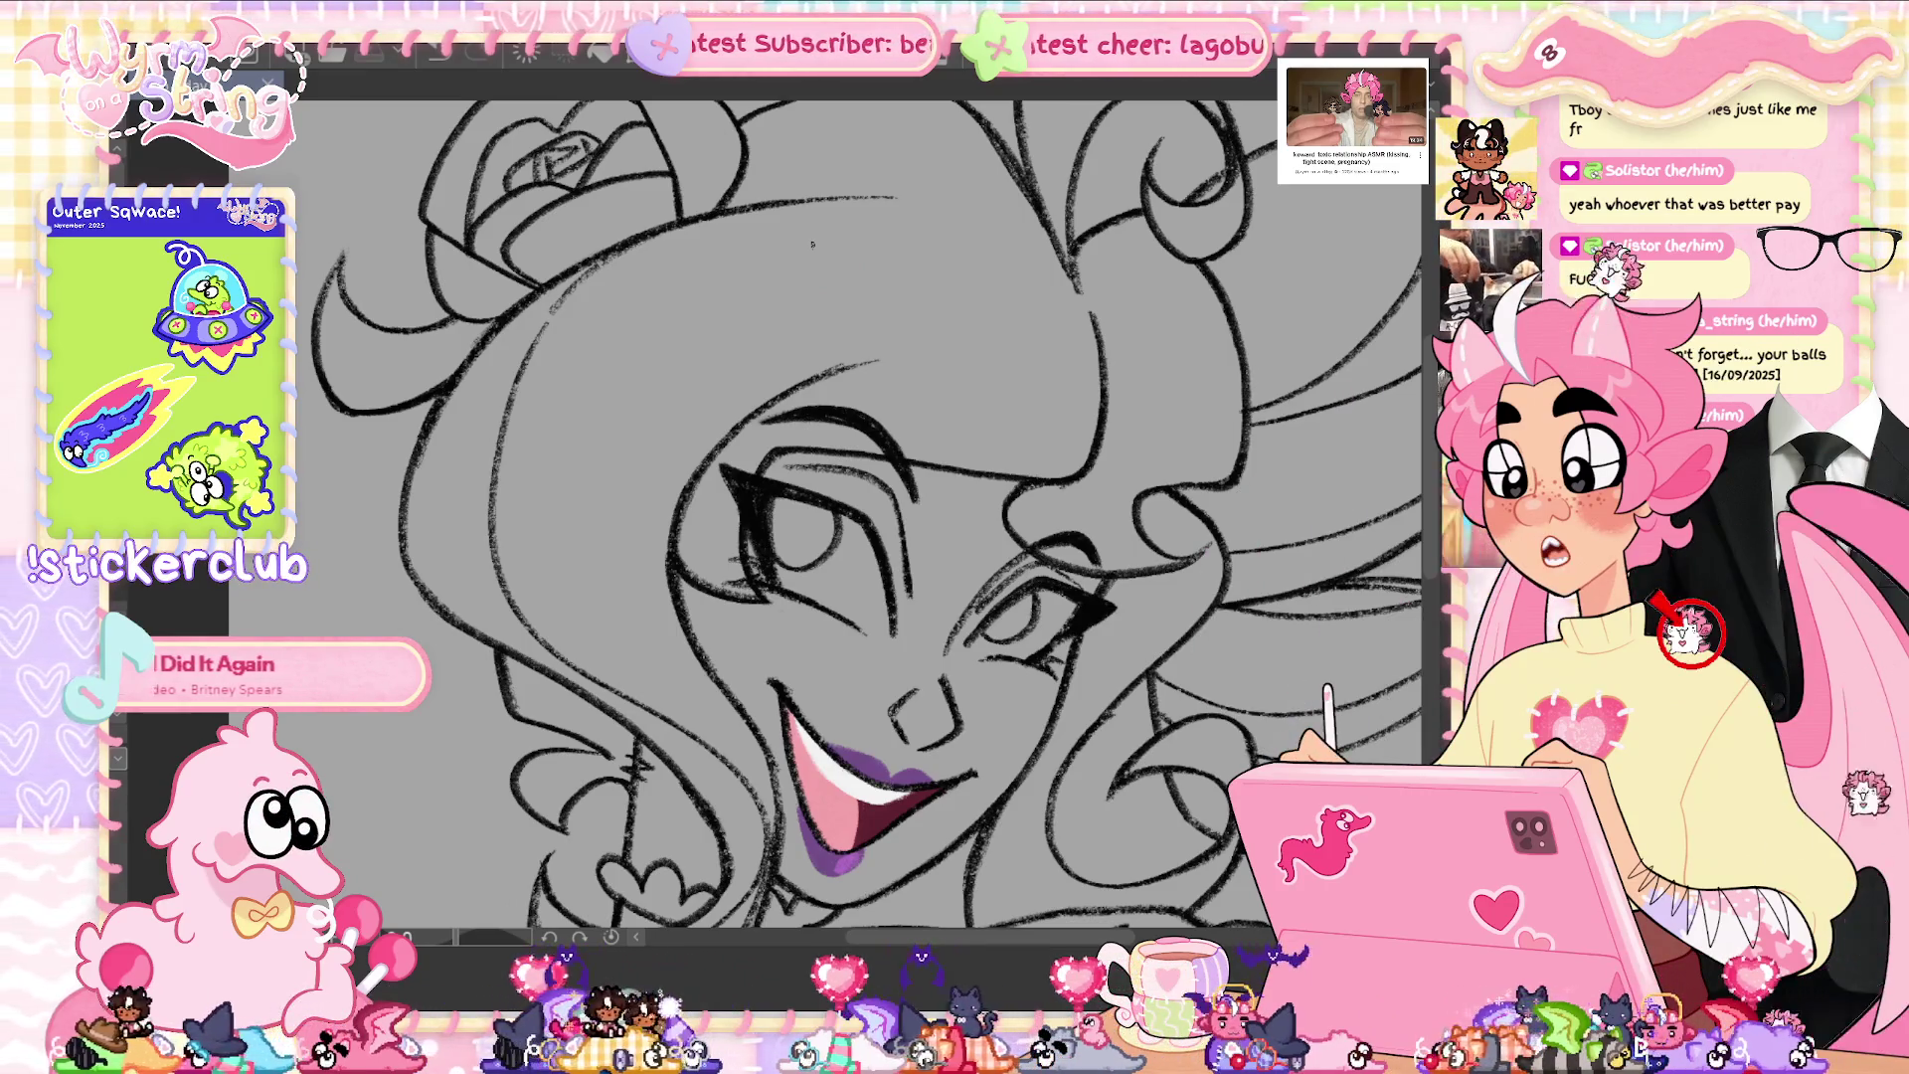
left_click_drag(752, 226, 636, 547)
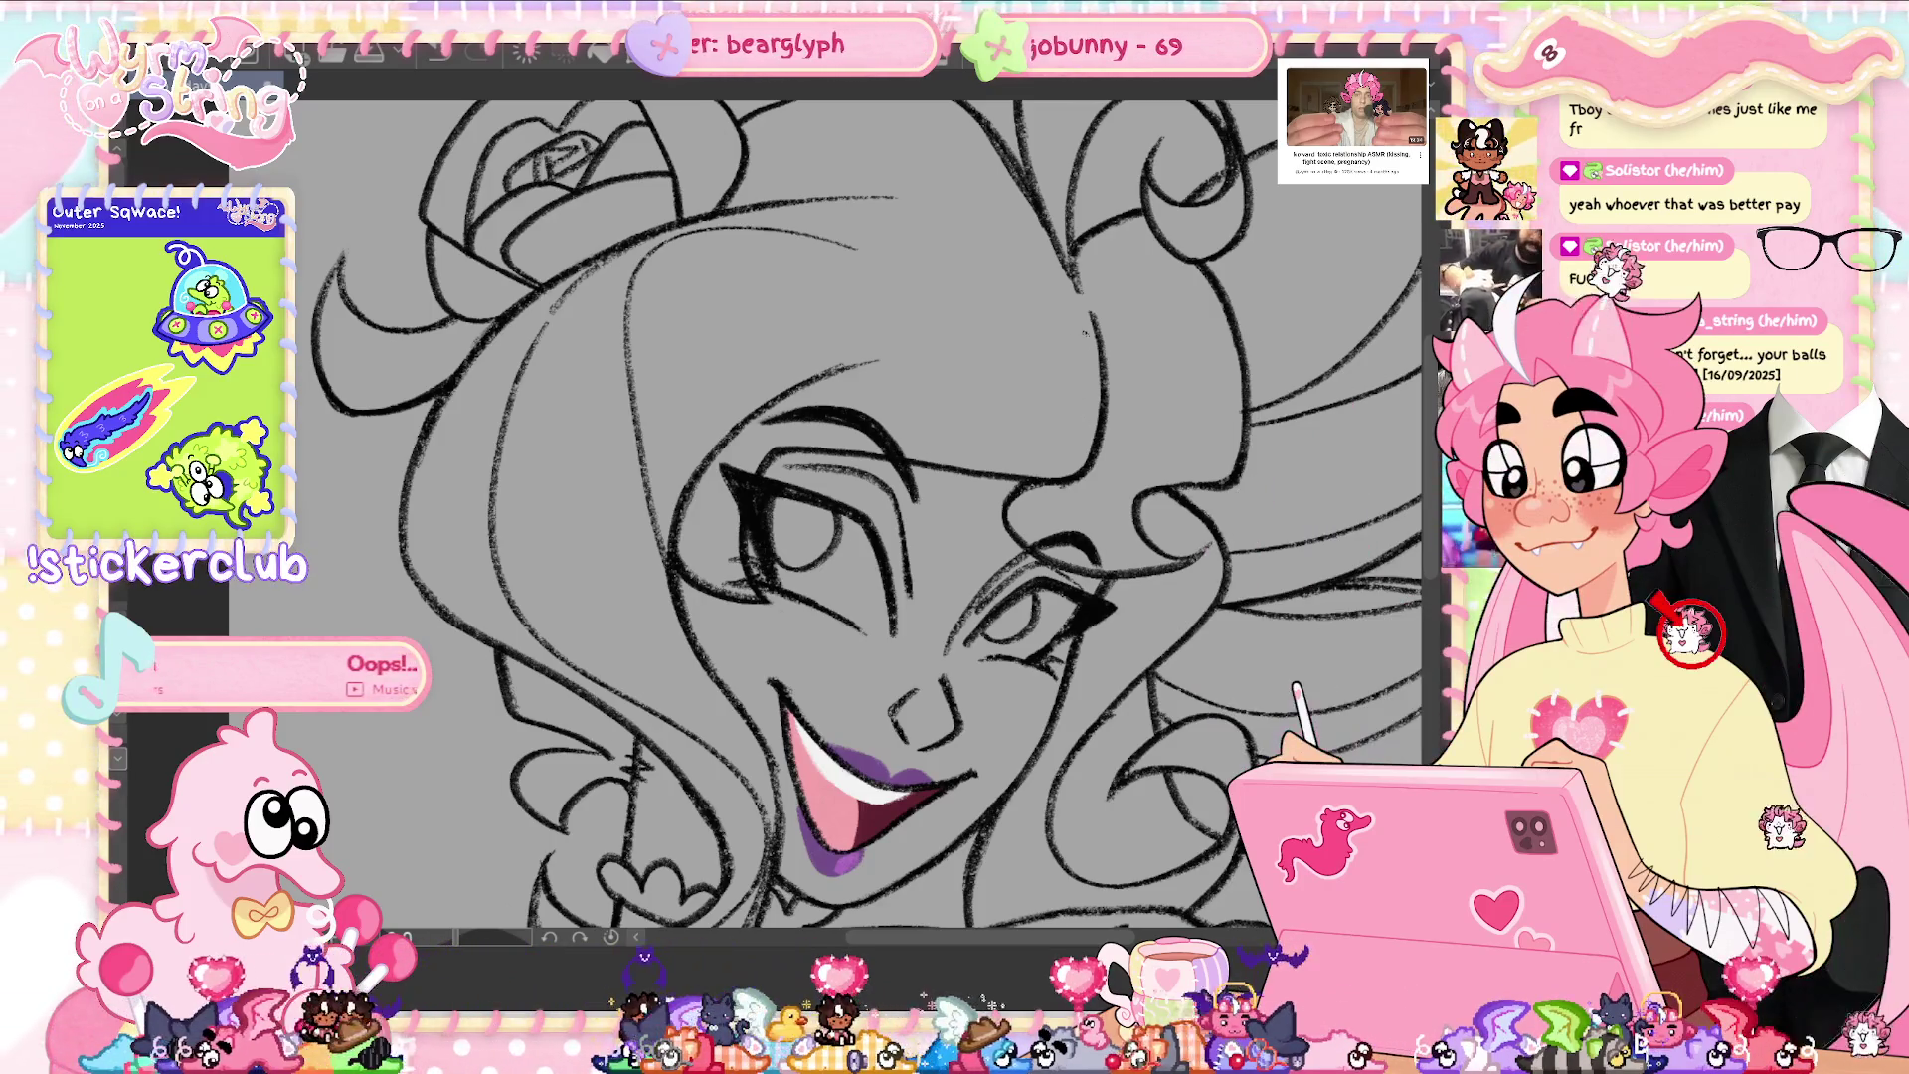
- Swap that long stroke for a shorter hair line beside the face, then fit the canvas to the window
key("ctrl+z")
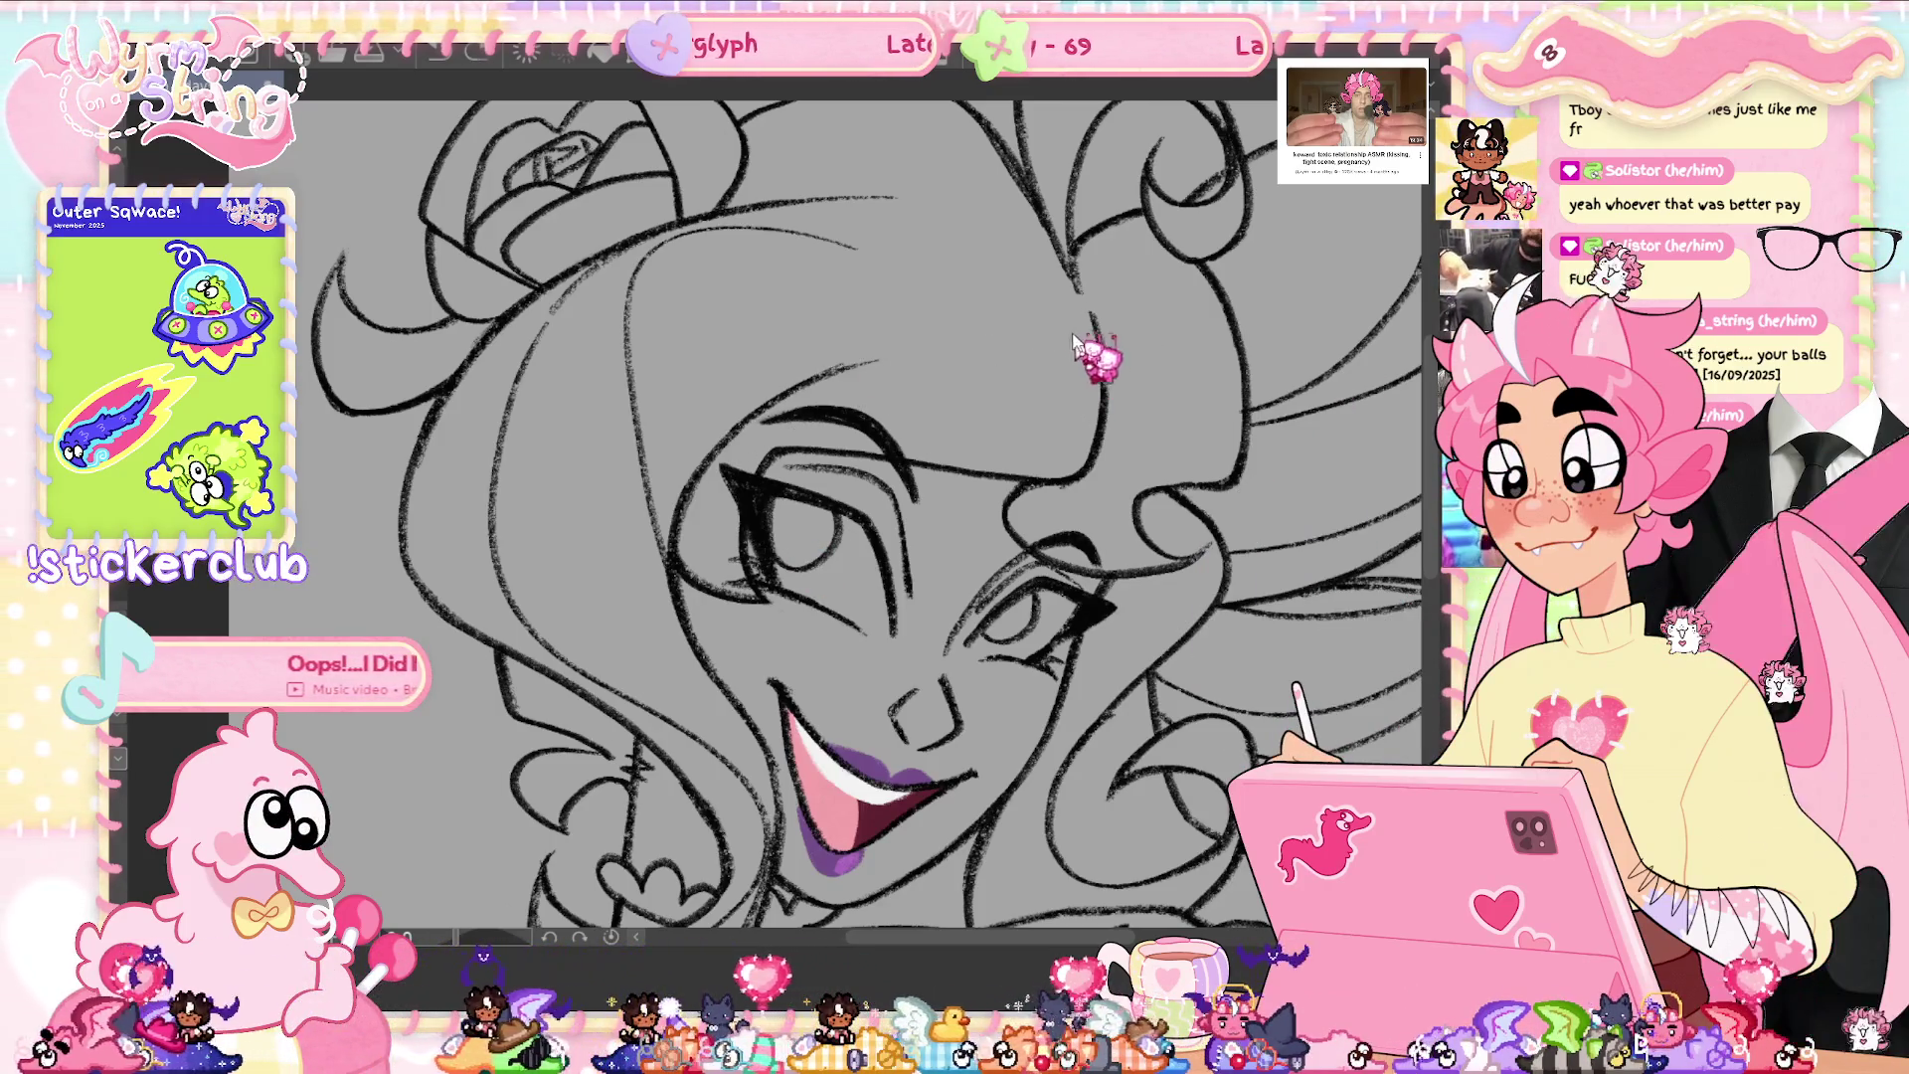
left_click_drag(954, 353, 1069, 320)
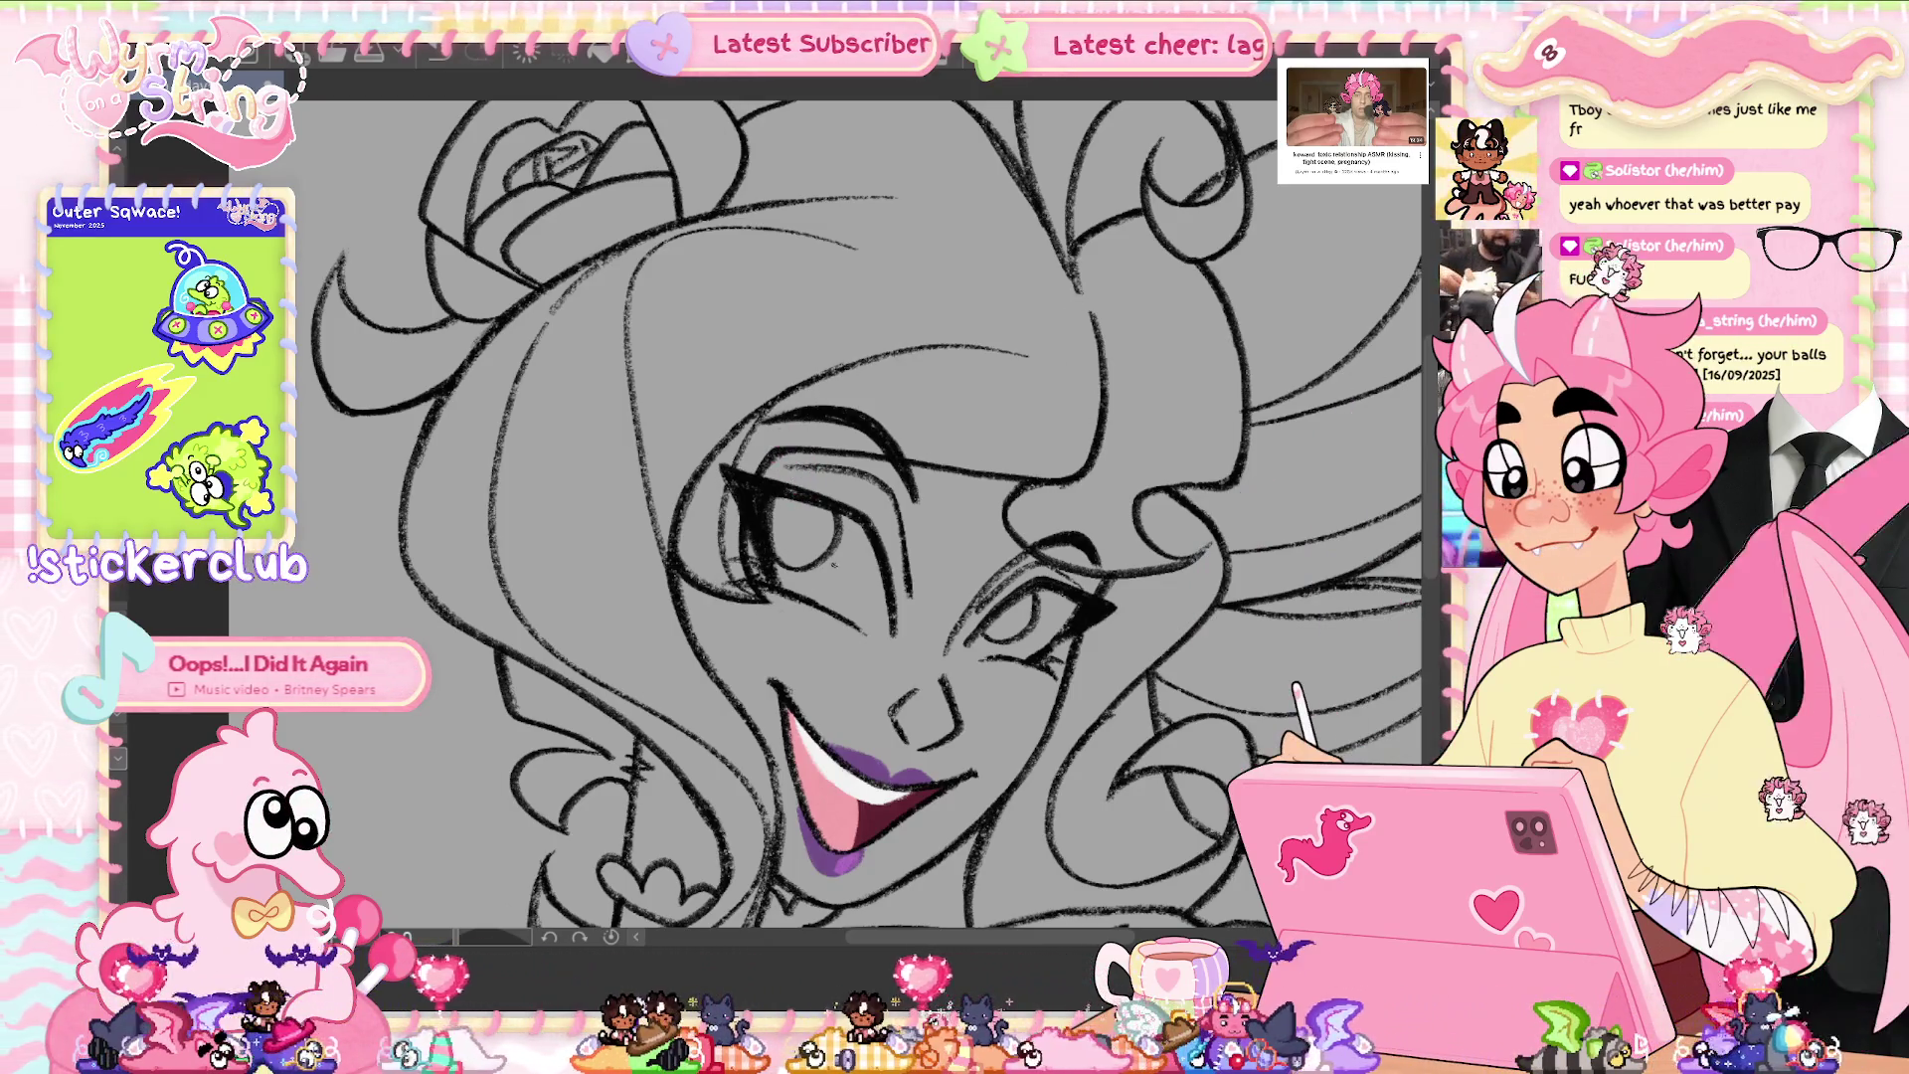
key("ctrl+0")
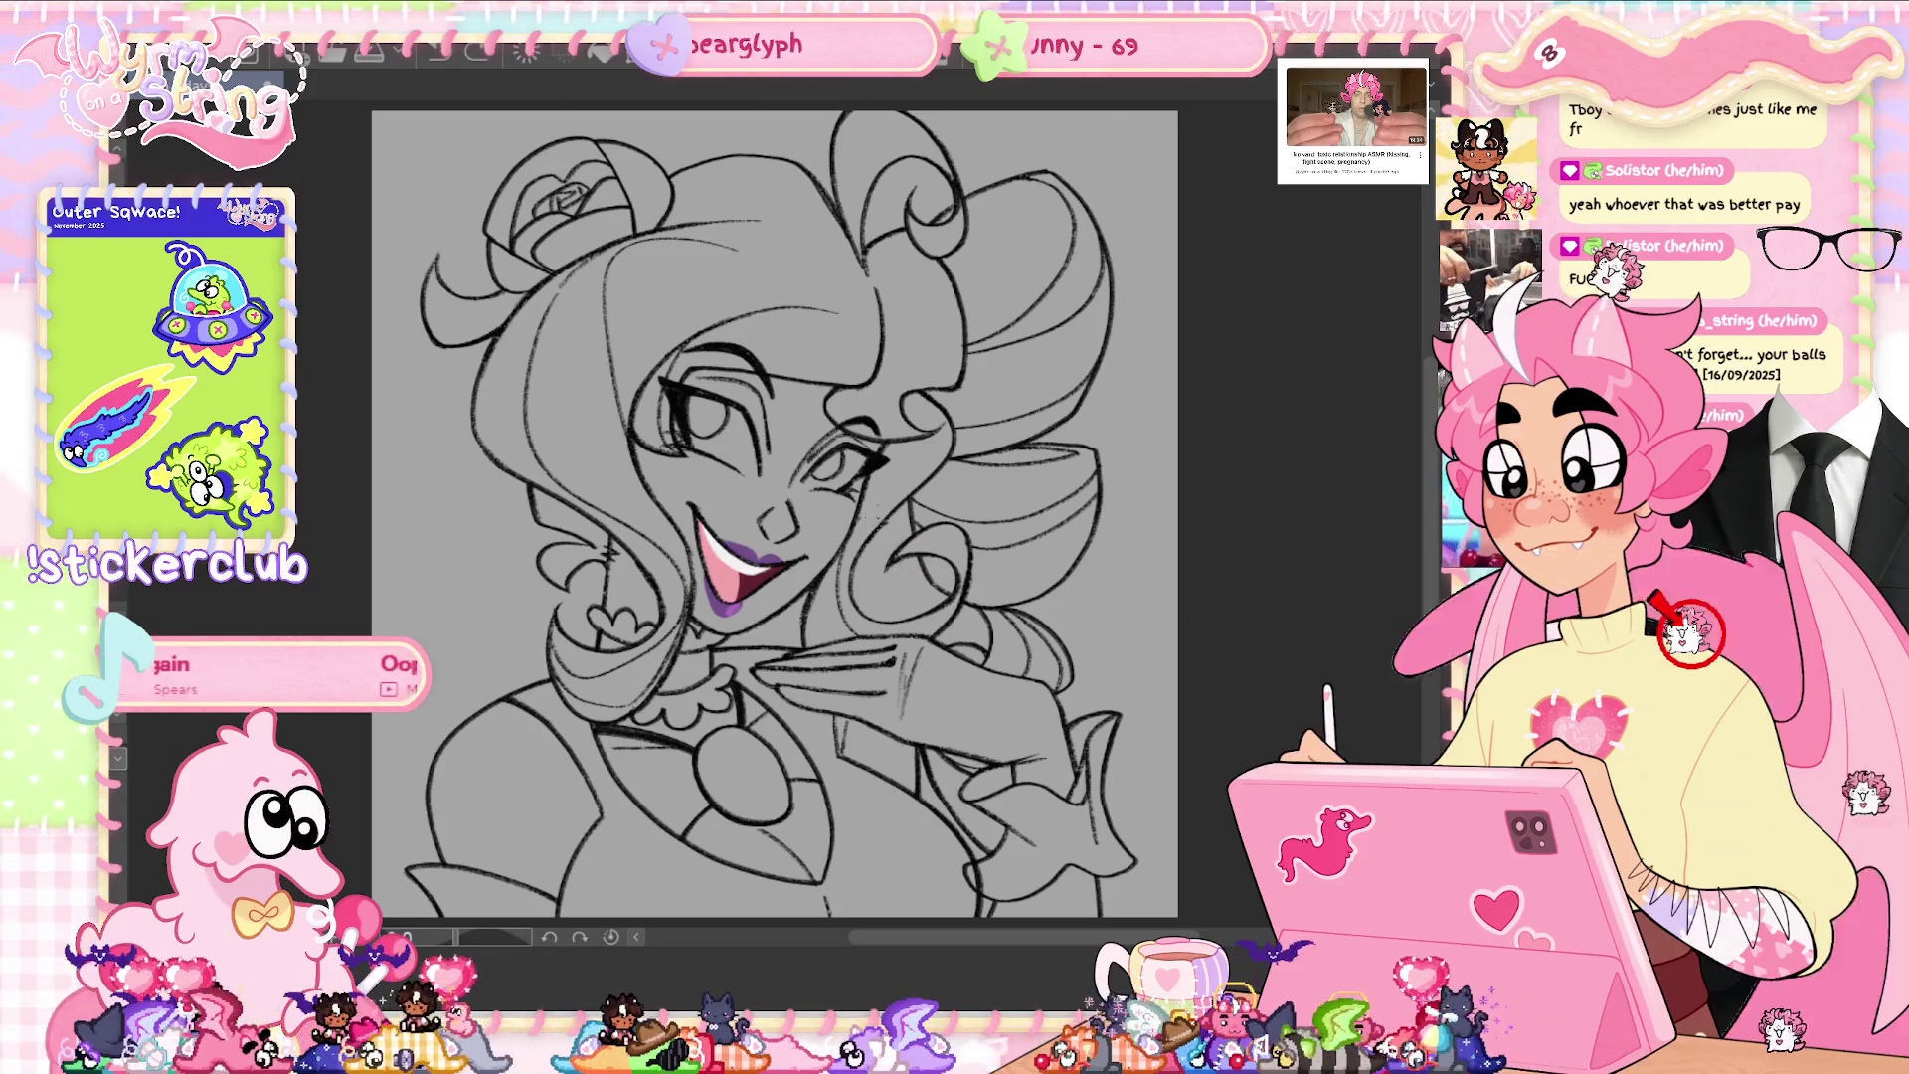
scroll(905, 557, "up", 3)
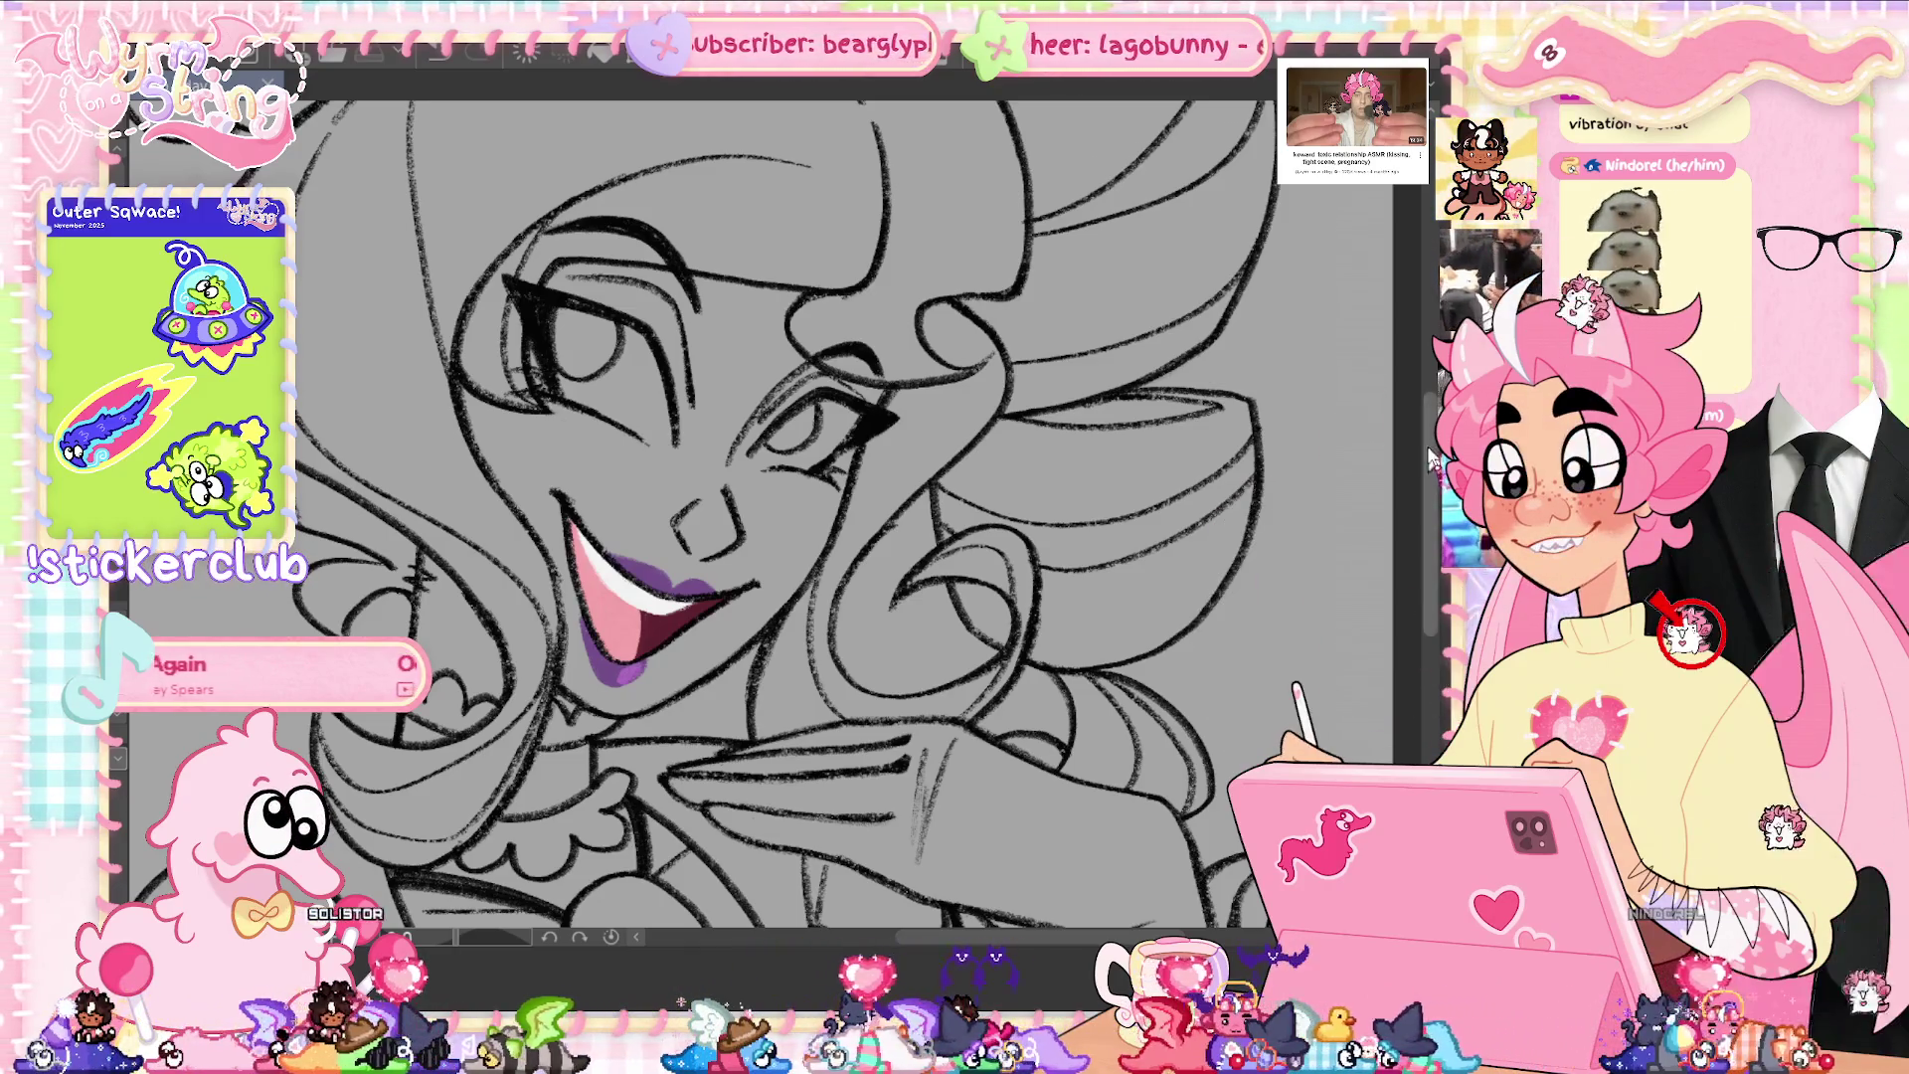
scroll(984, 691, "up", 5)
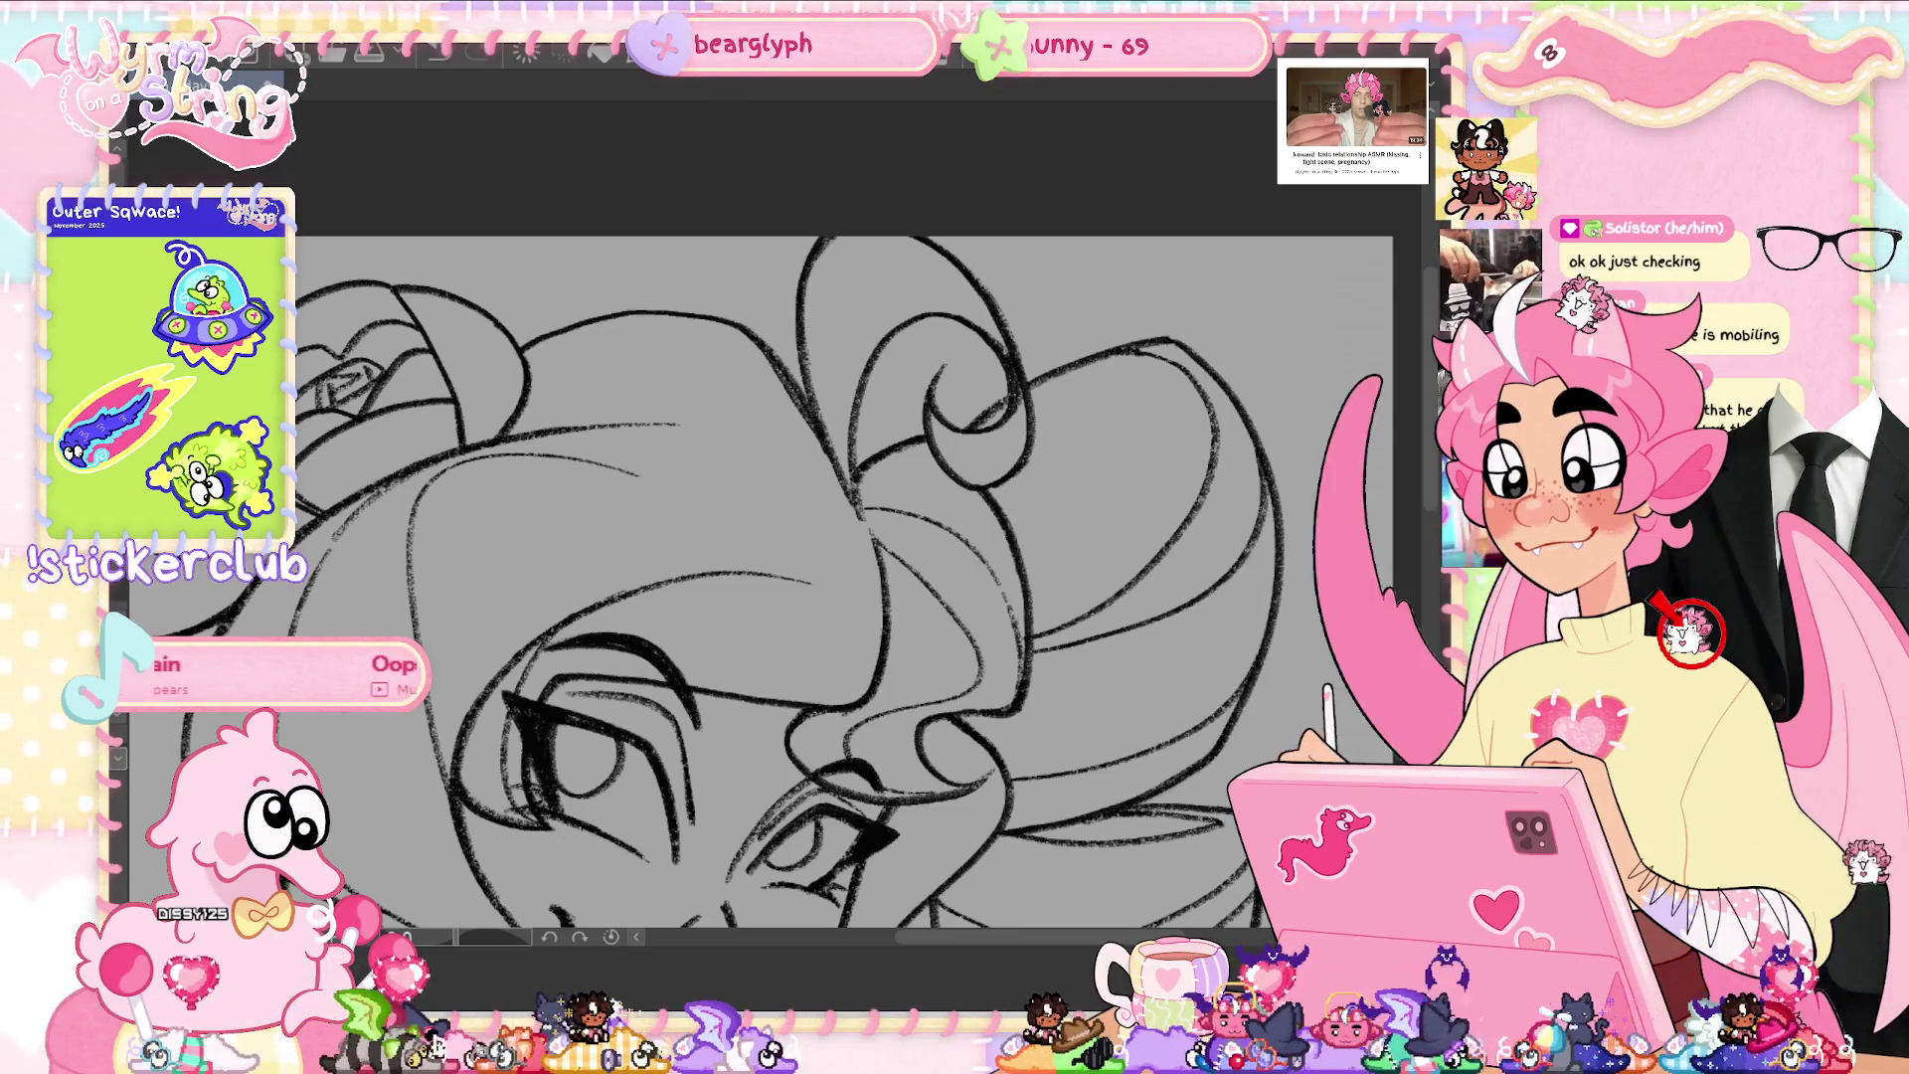
key("ctrl+0")
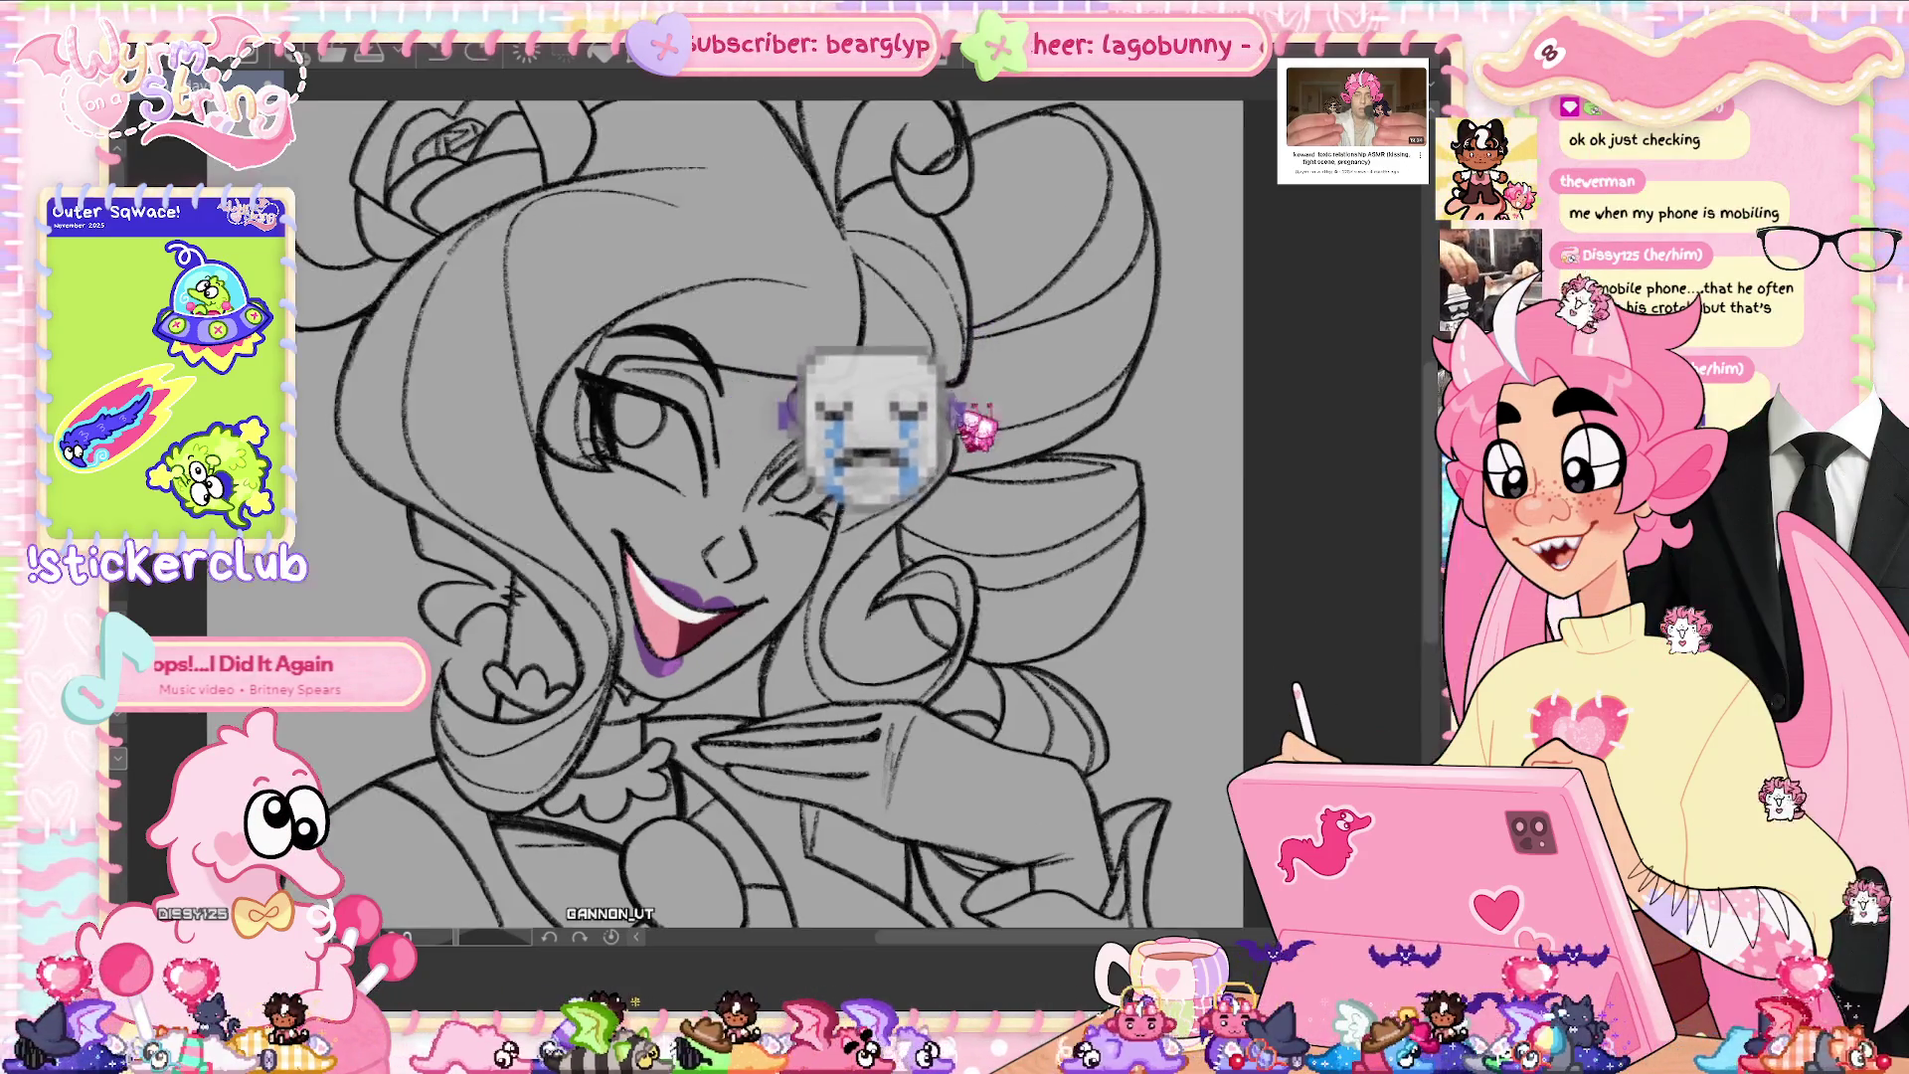
key("ctrl+plus")
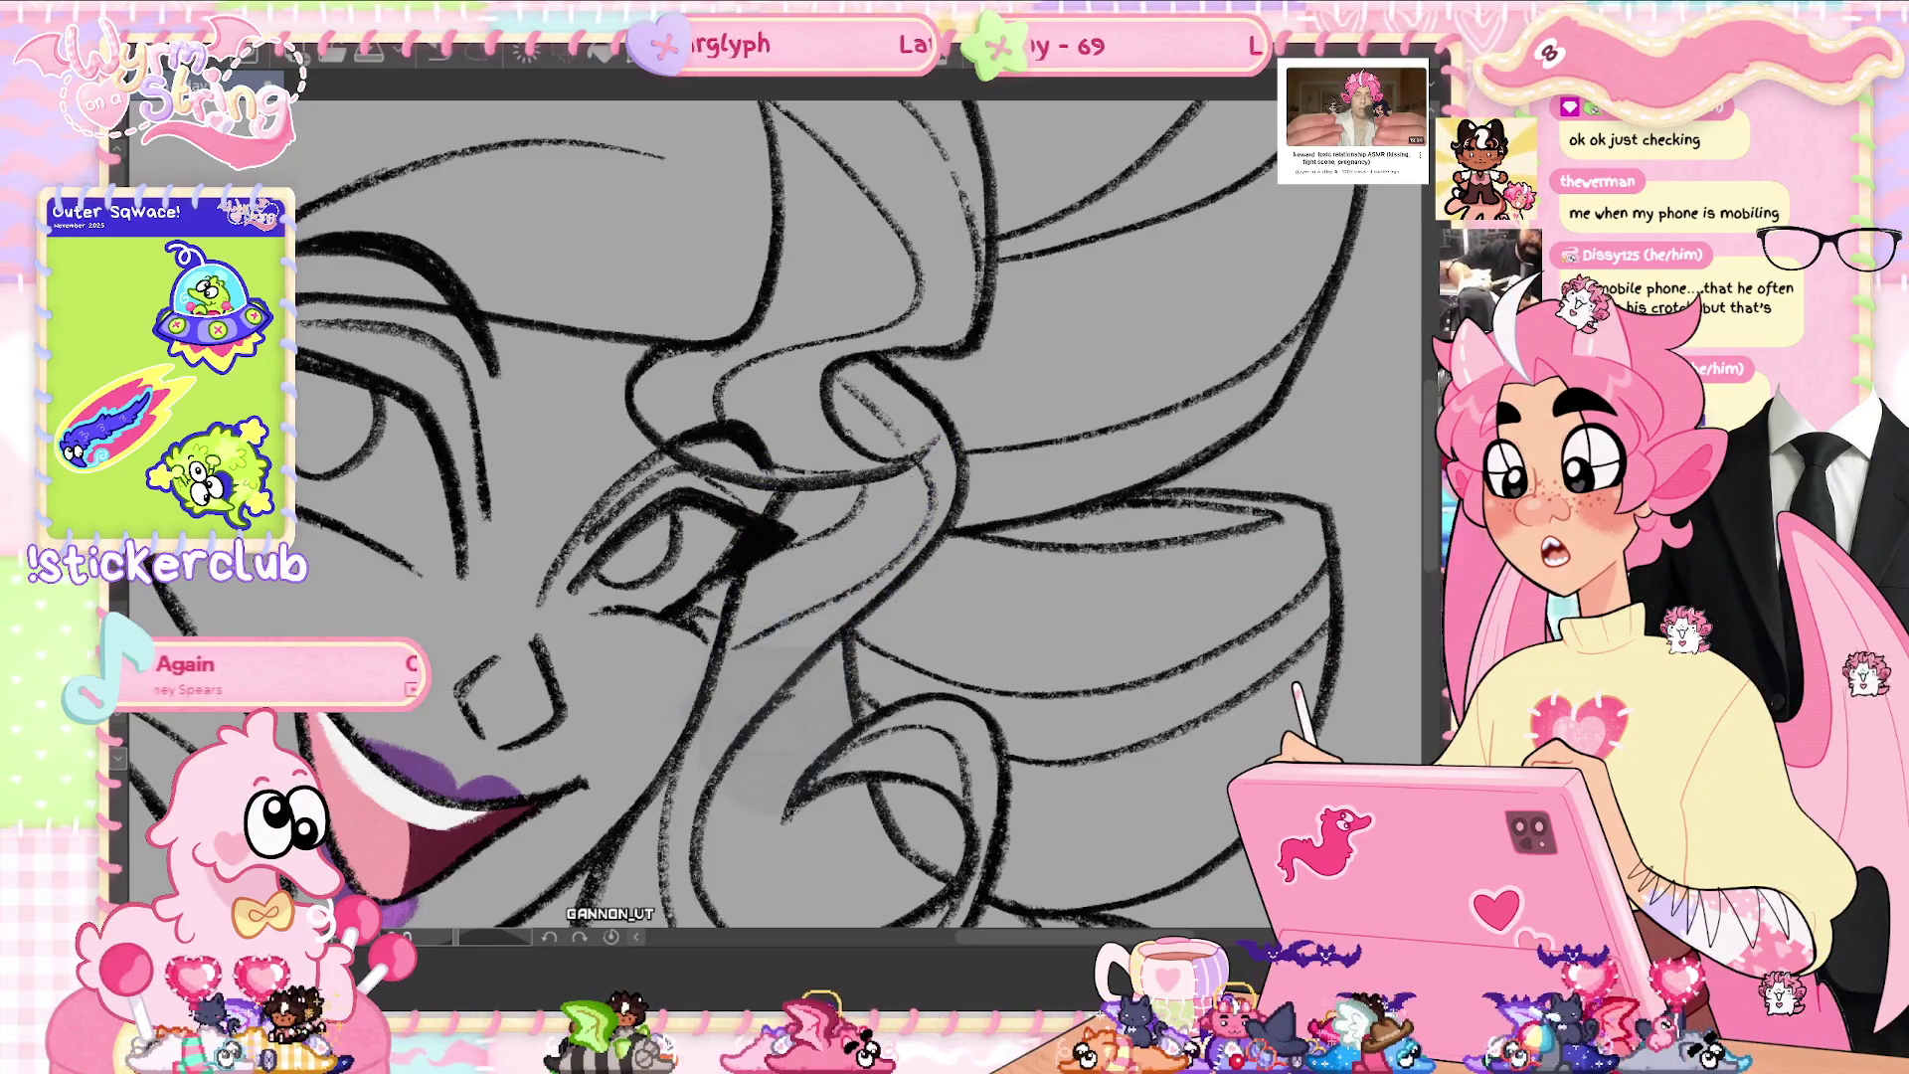
key("ctrl+0")
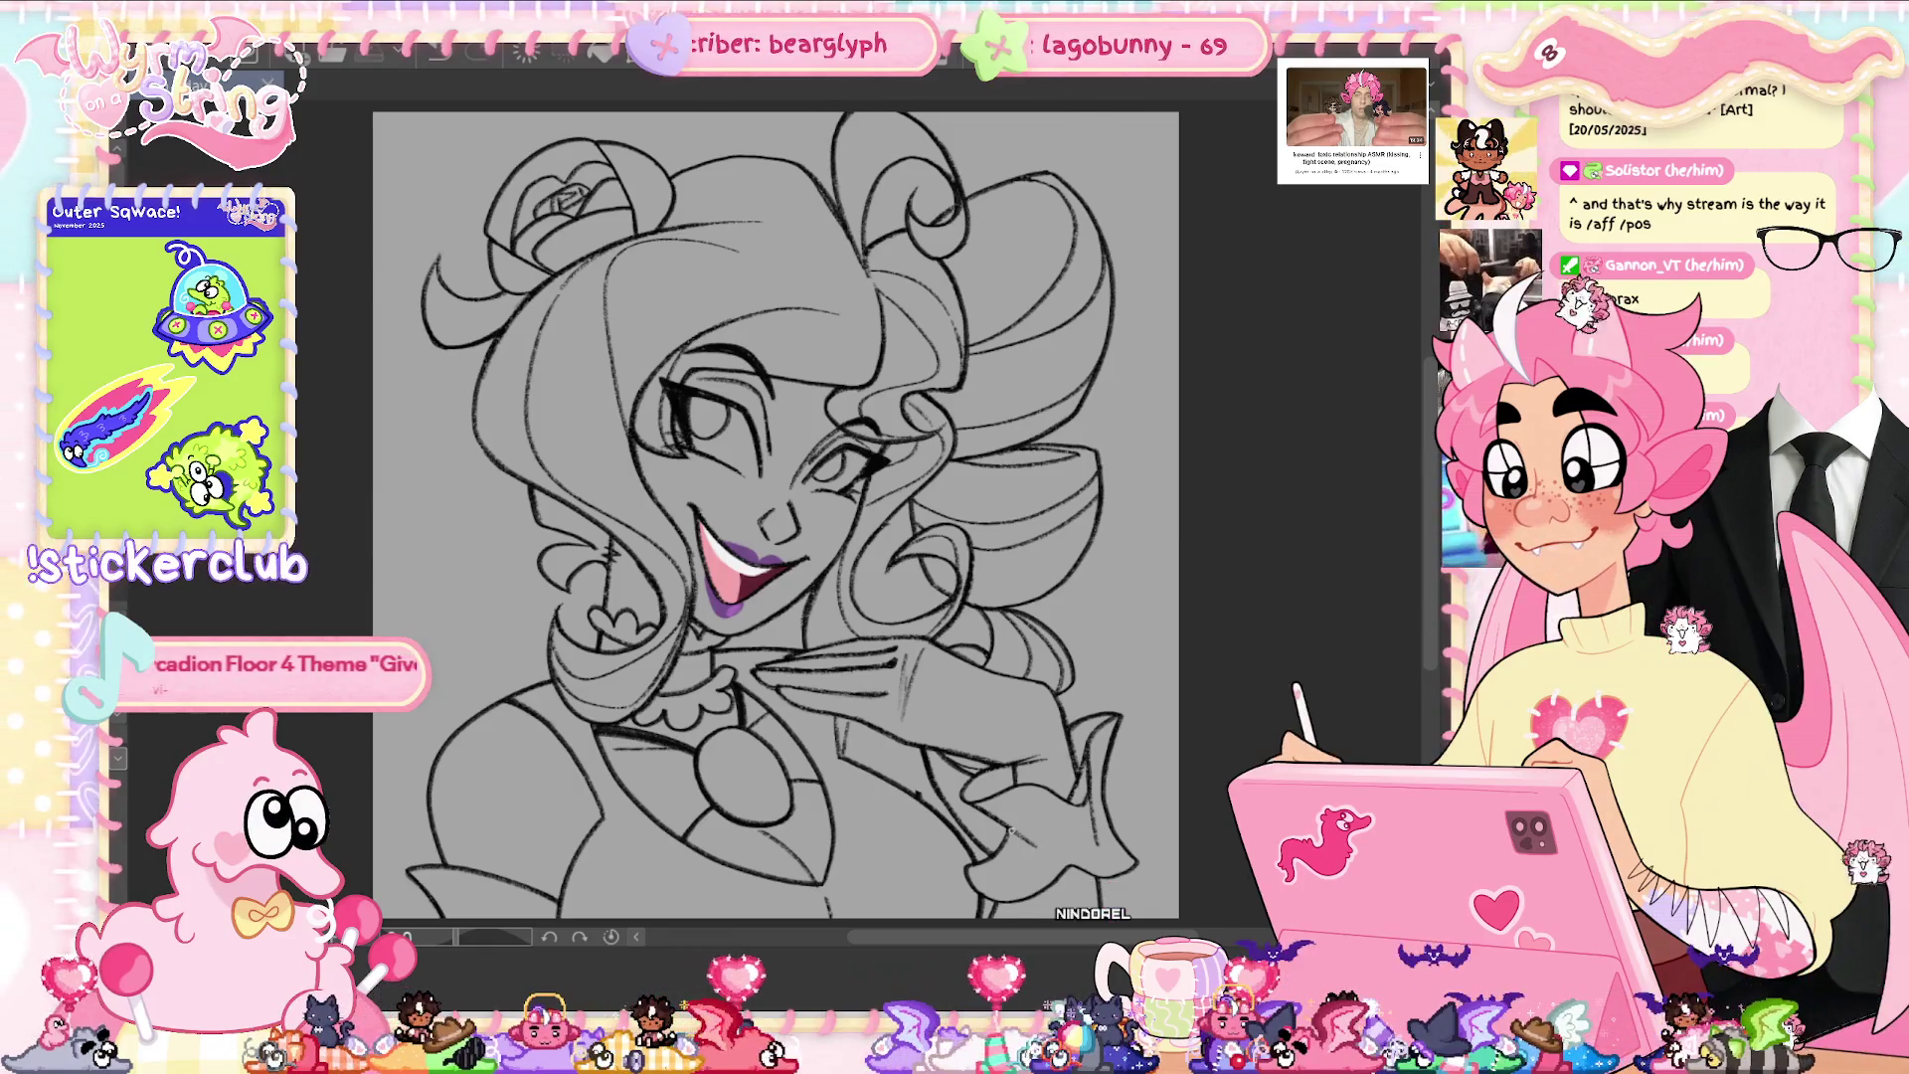
- Zoom and pan over the hand beneath her chin to ink its fingers, then fit the portrait to the window
scroll(875, 676, "up", 3)
scroll(875, 676, "up", 3)
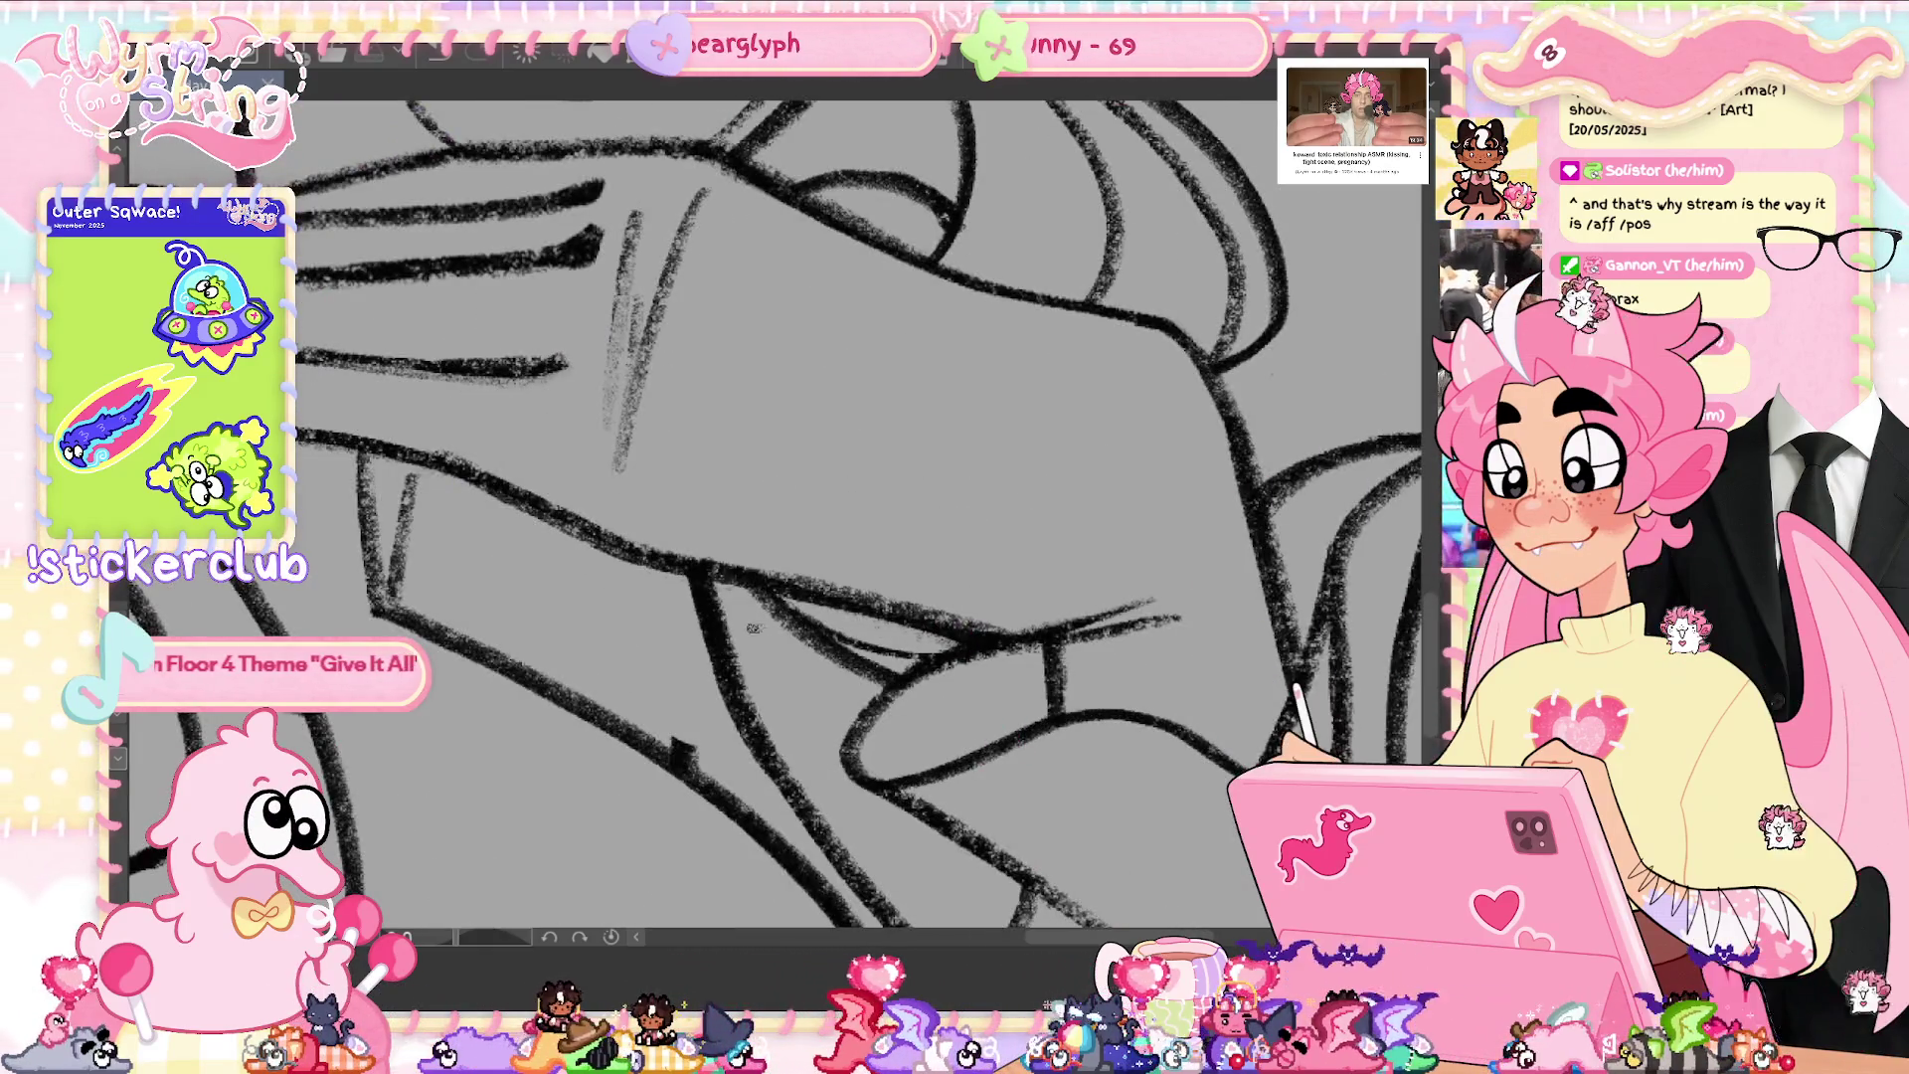
scroll(753, 629, "up", 2)
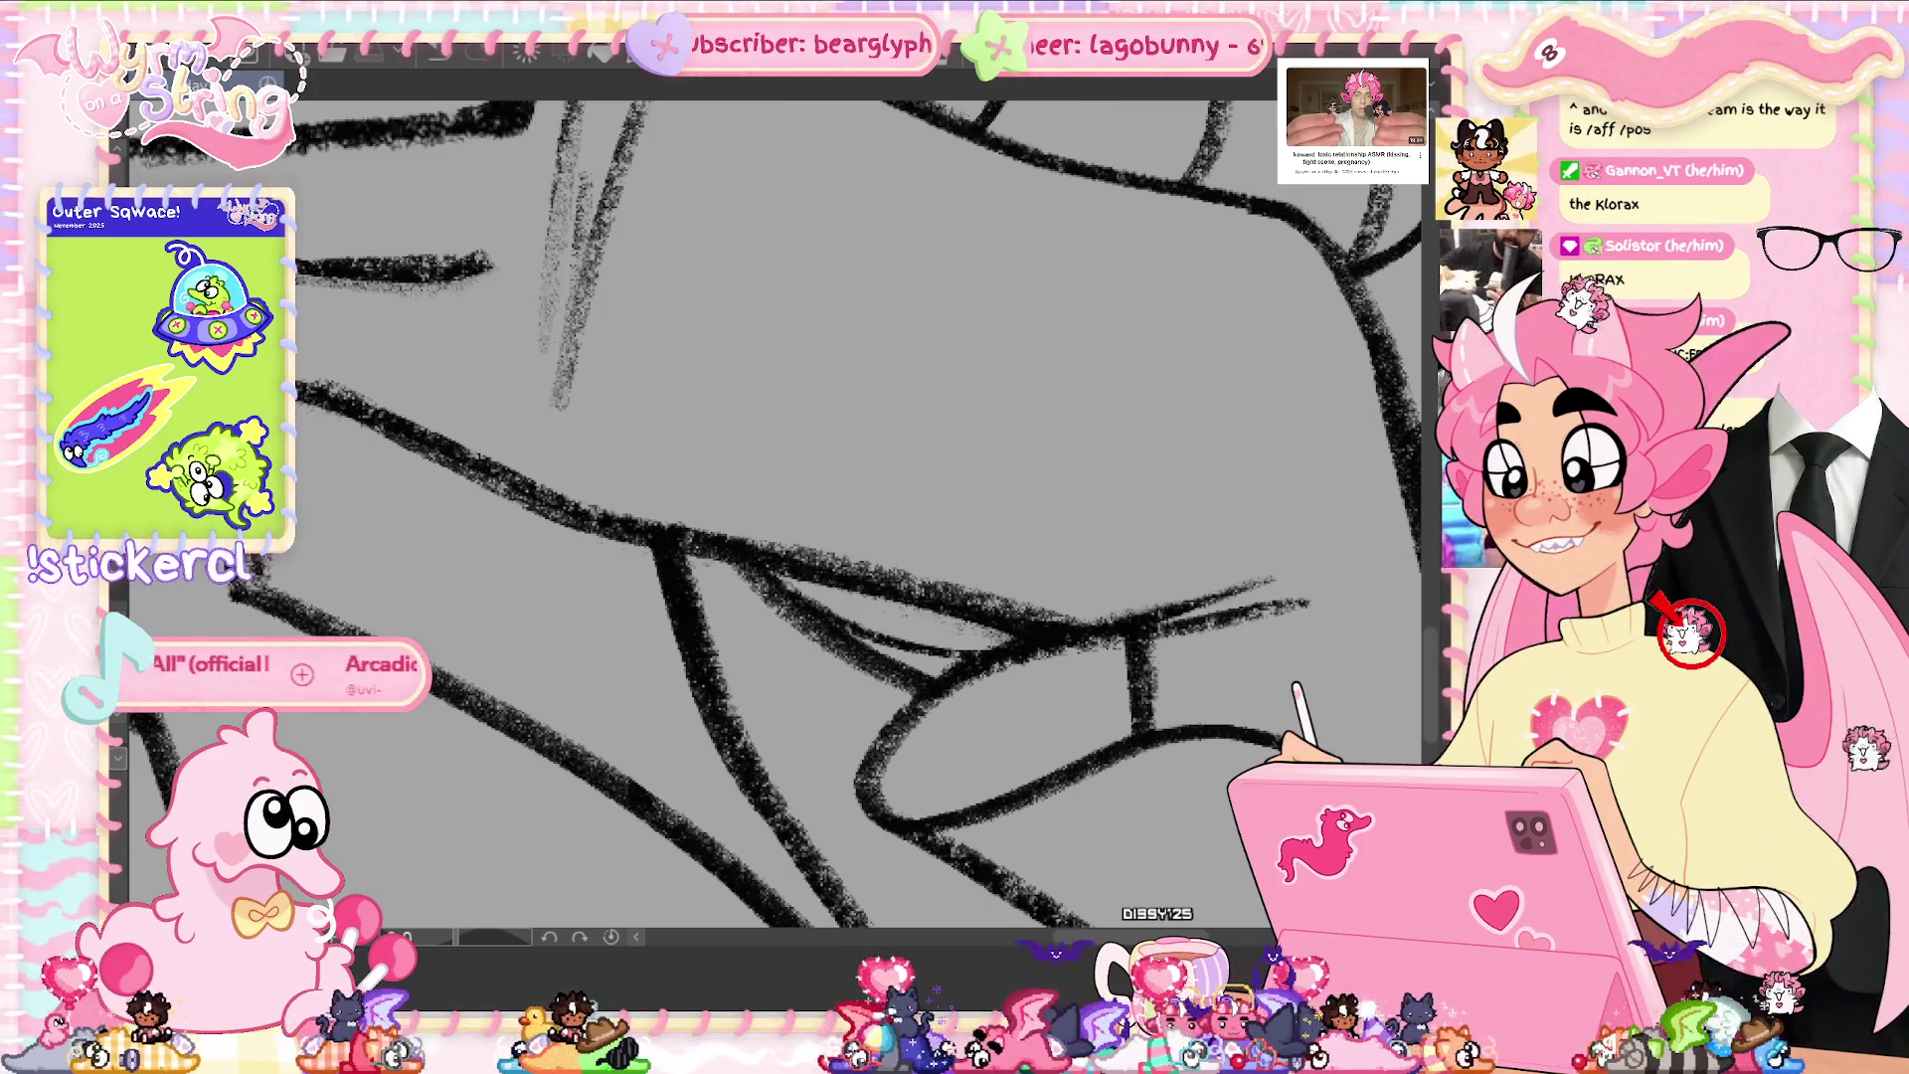
key("ctrl+0")
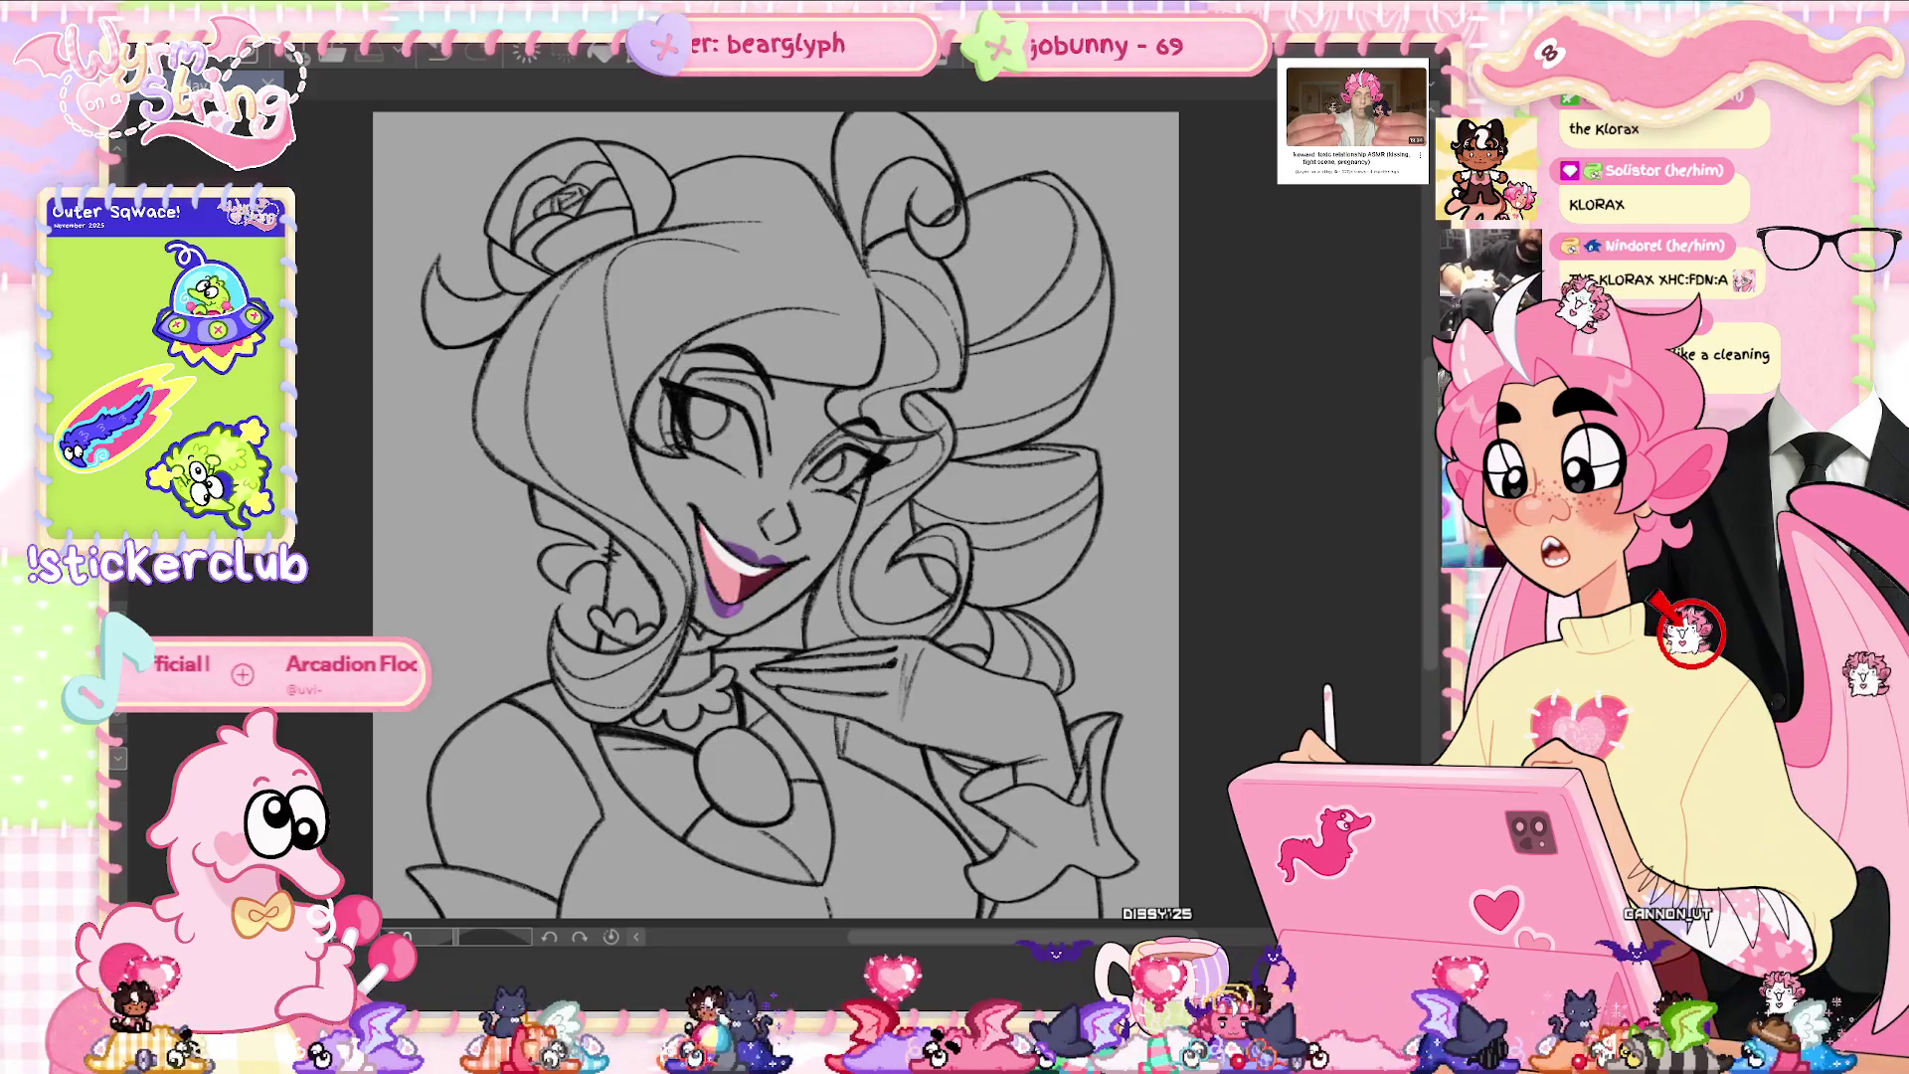
scroll(843, 672, "up", 5)
scroll(843, 671, "up", 5)
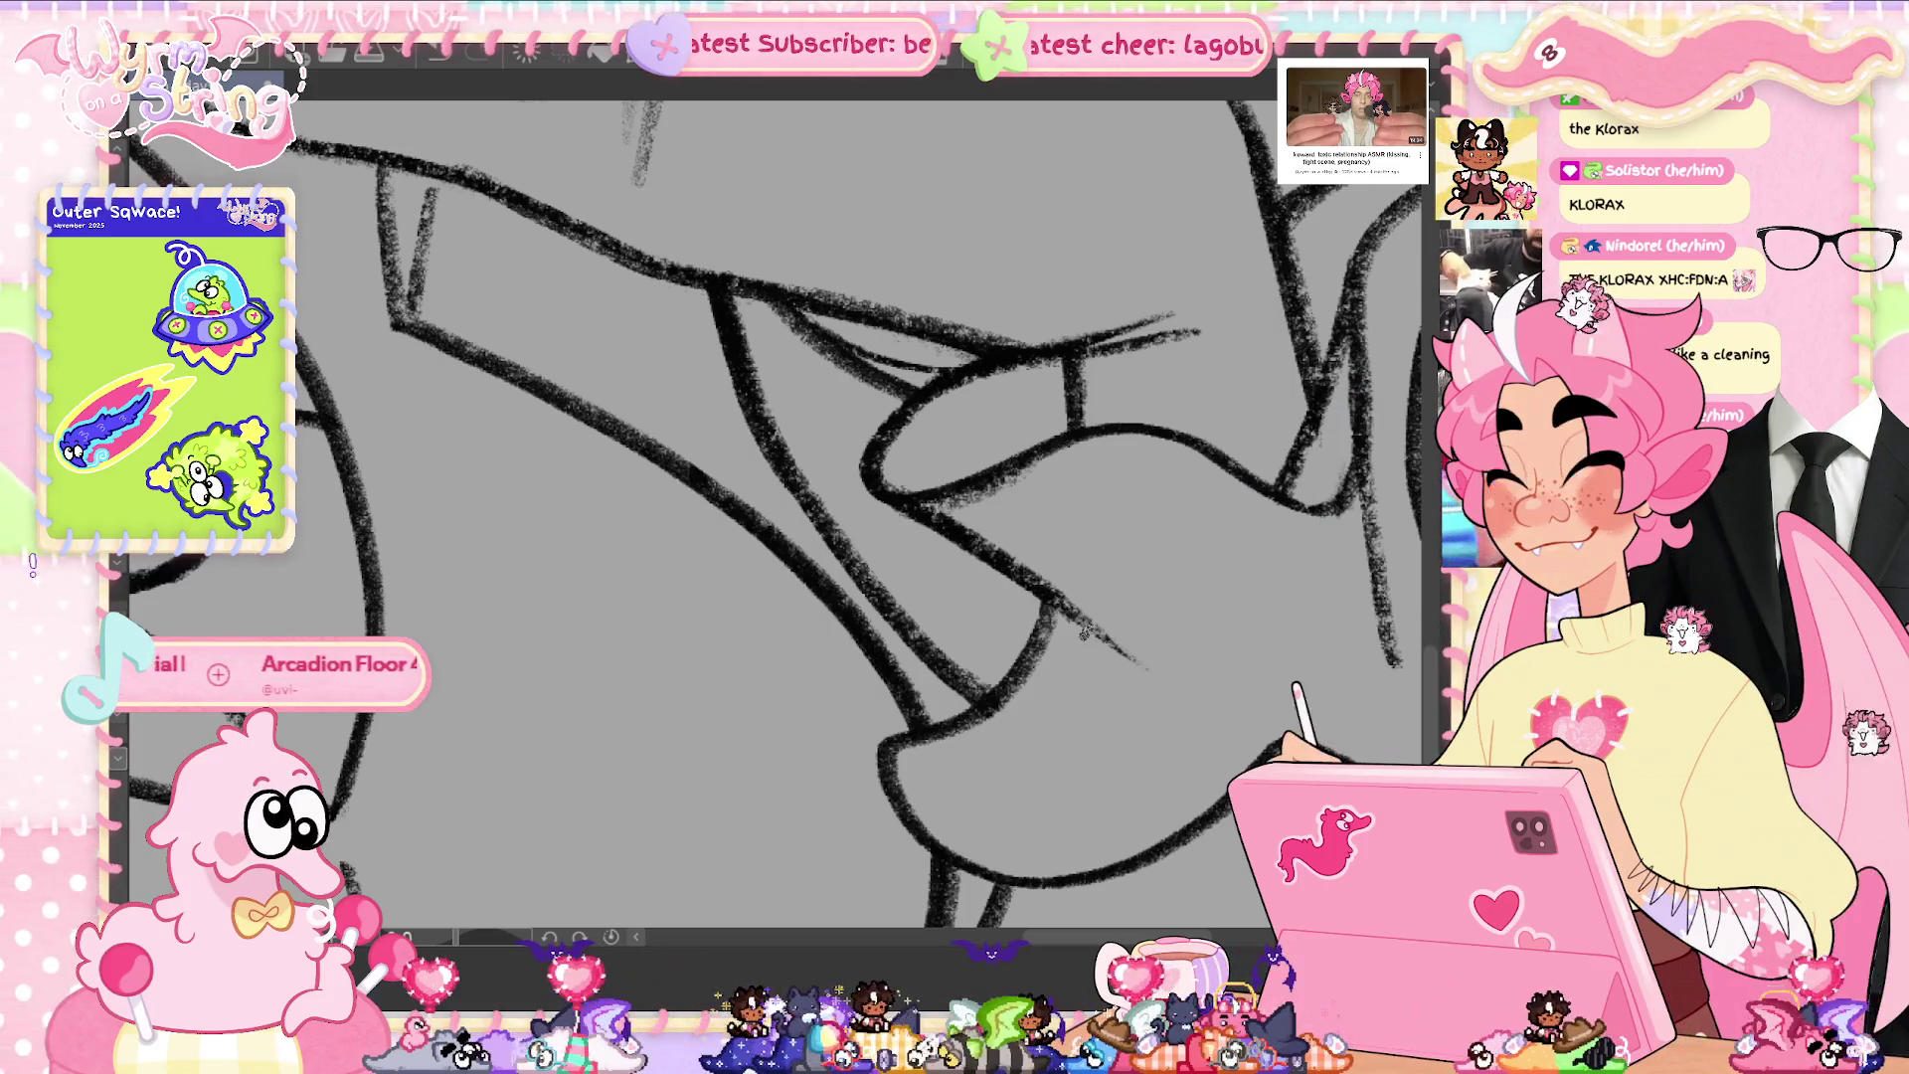
scroll(1047, 622, "down", 5)
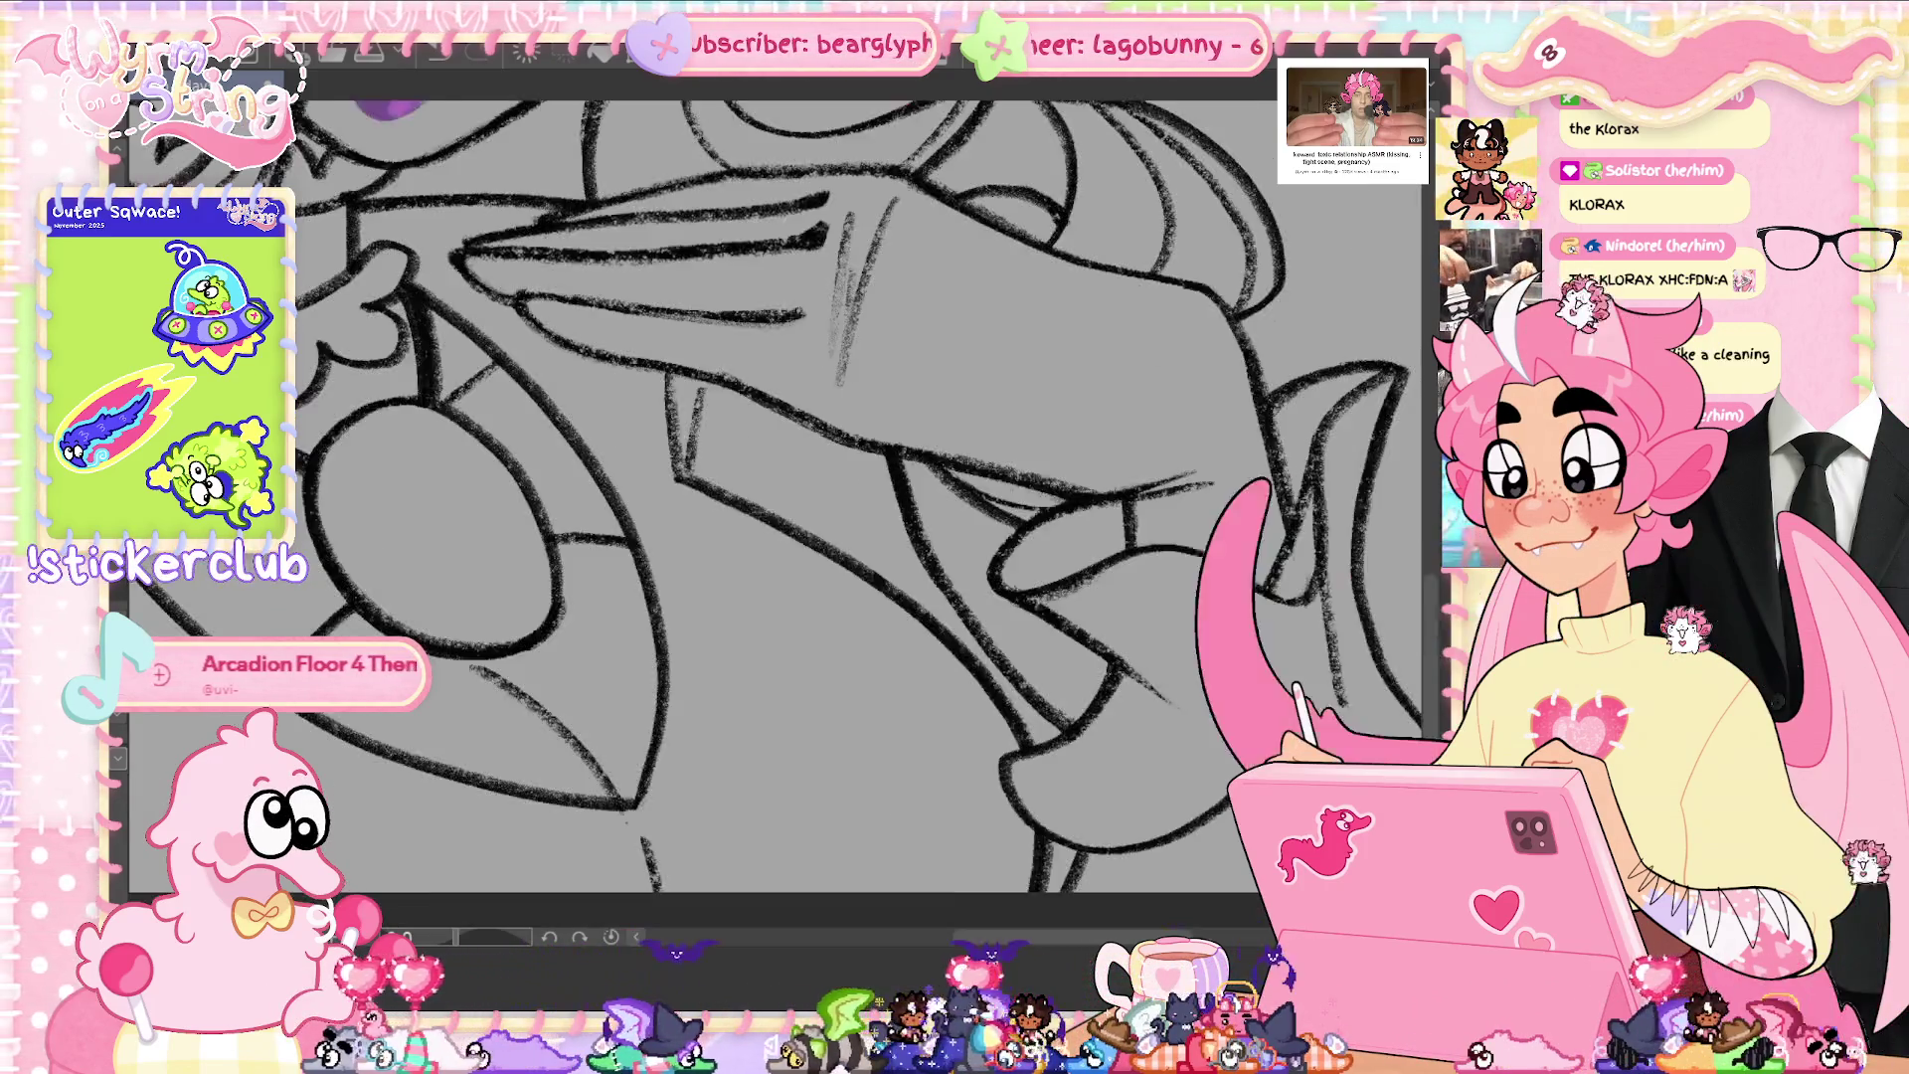
scroll(1174, 776, "up", 3)
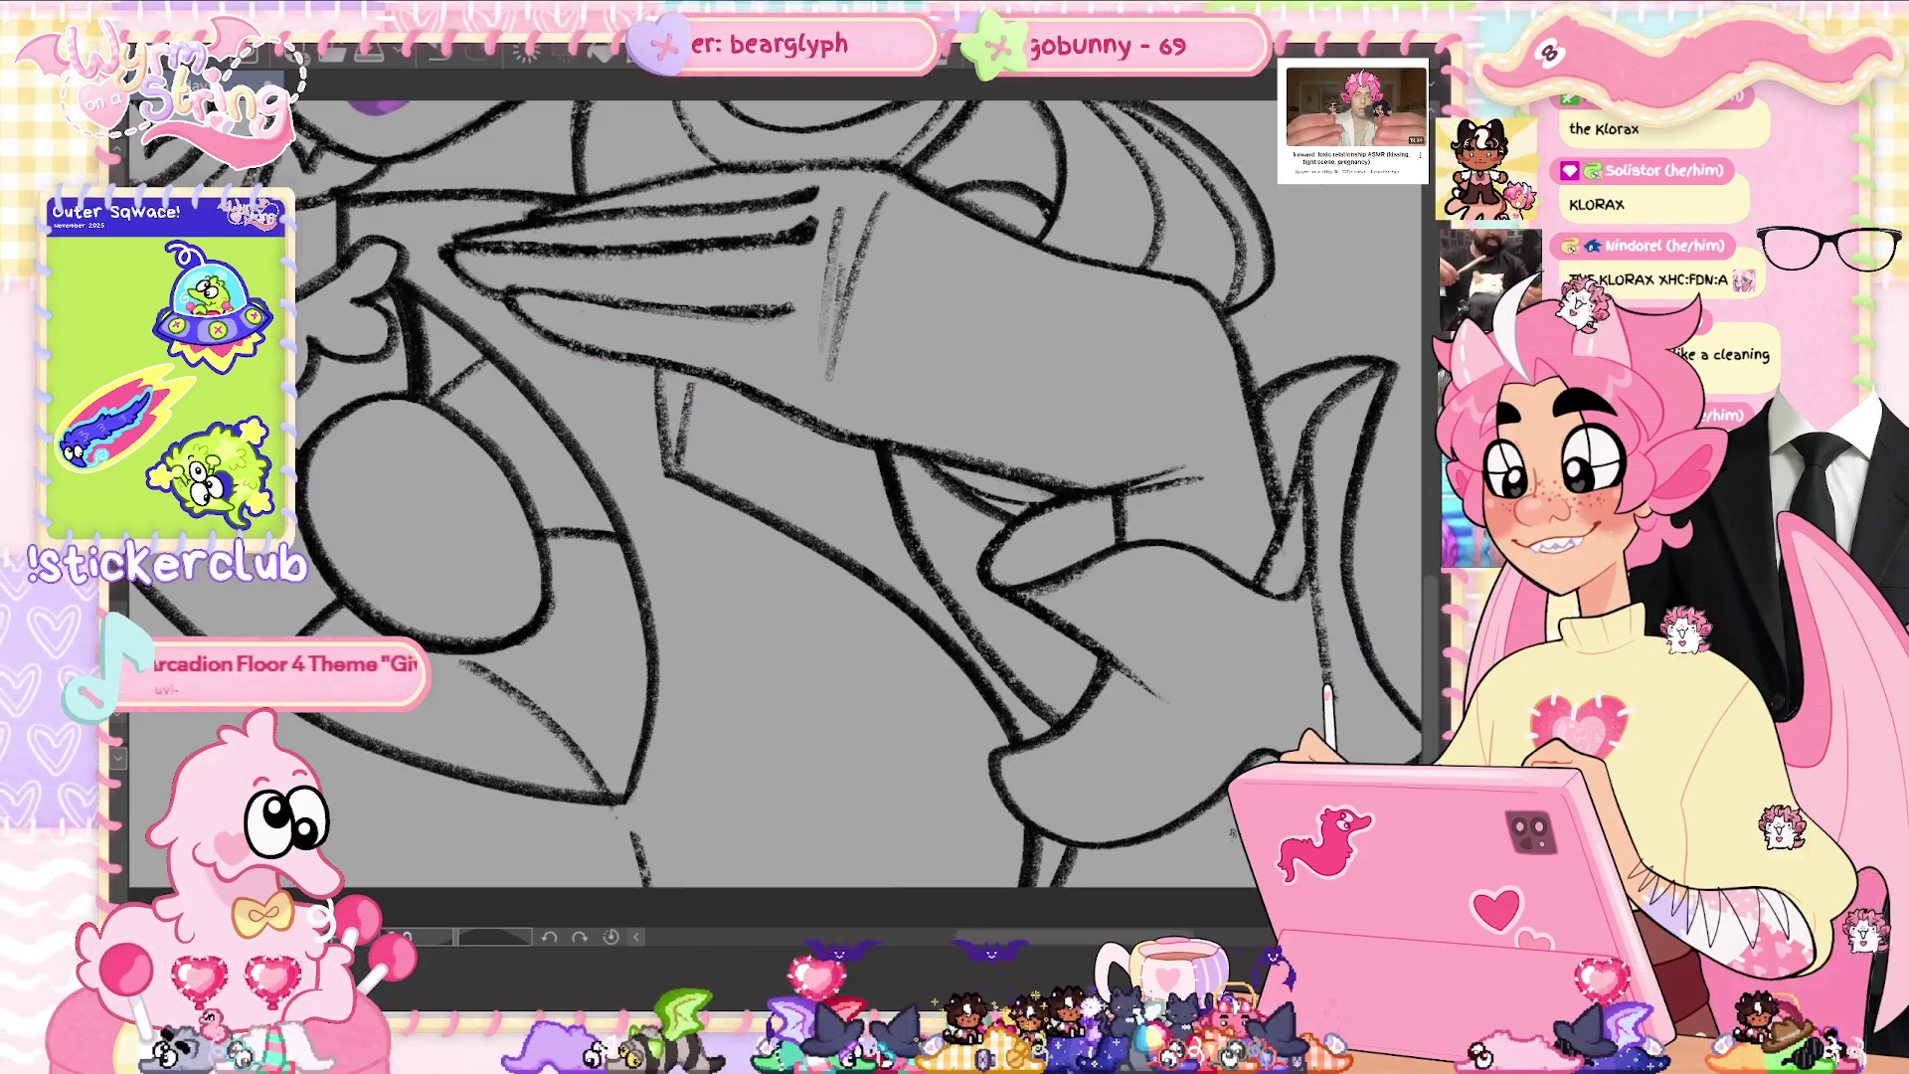
left_click_drag(1173, 775, 943, 693)
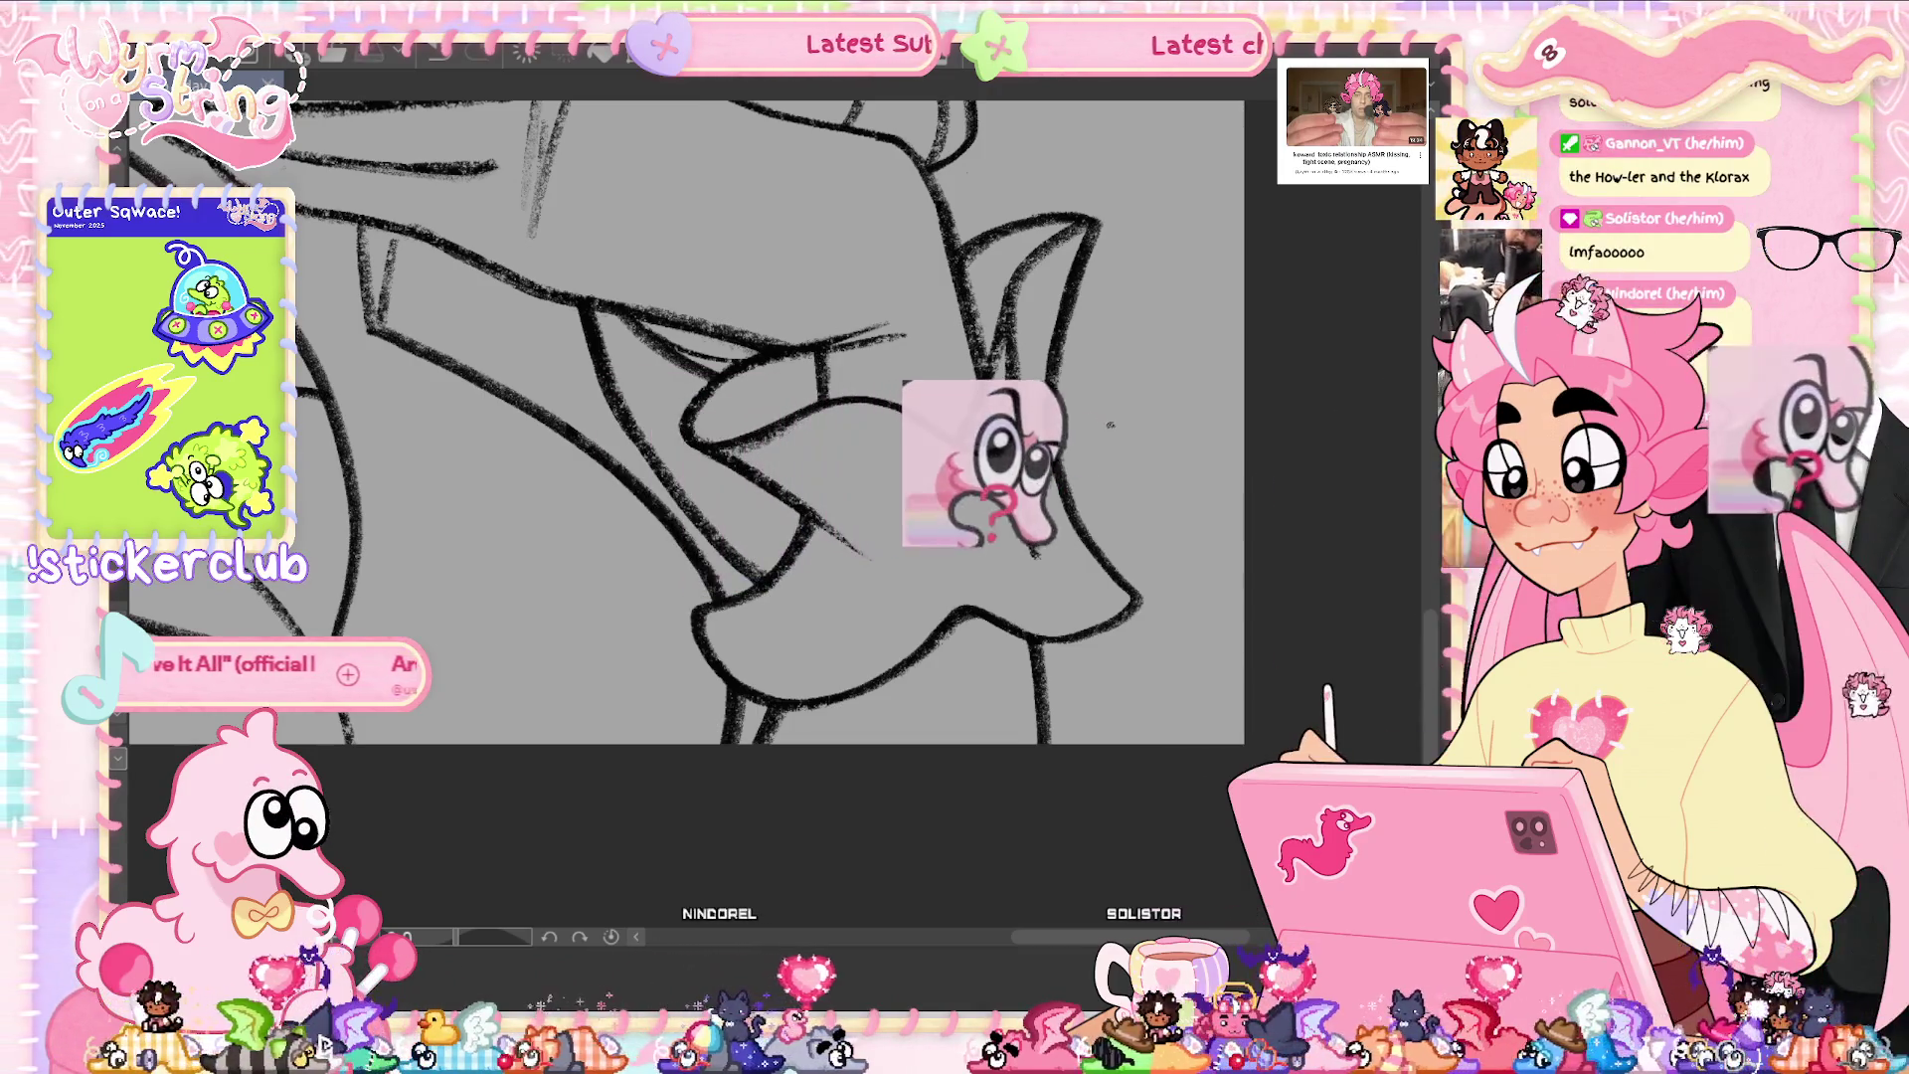
left_click_drag(1111, 425, 1175, 584)
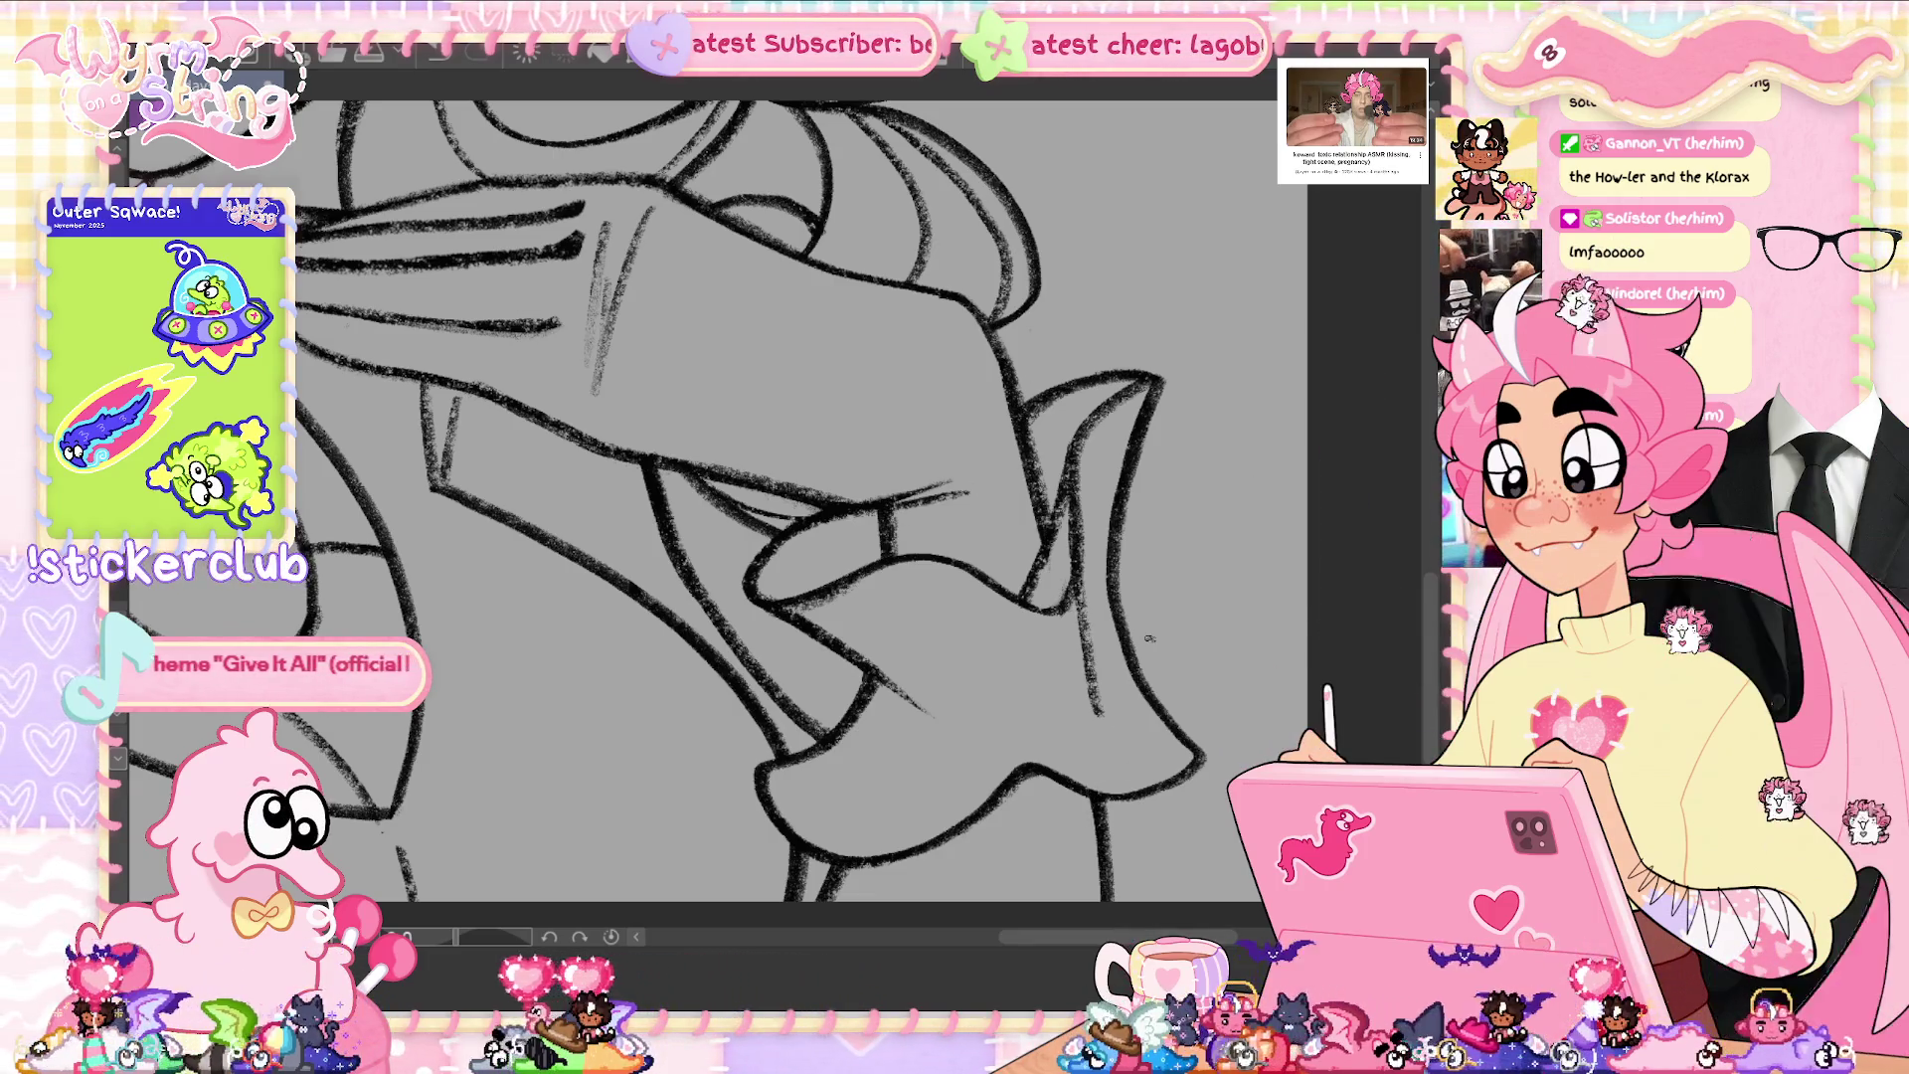
key("ctrl+0")
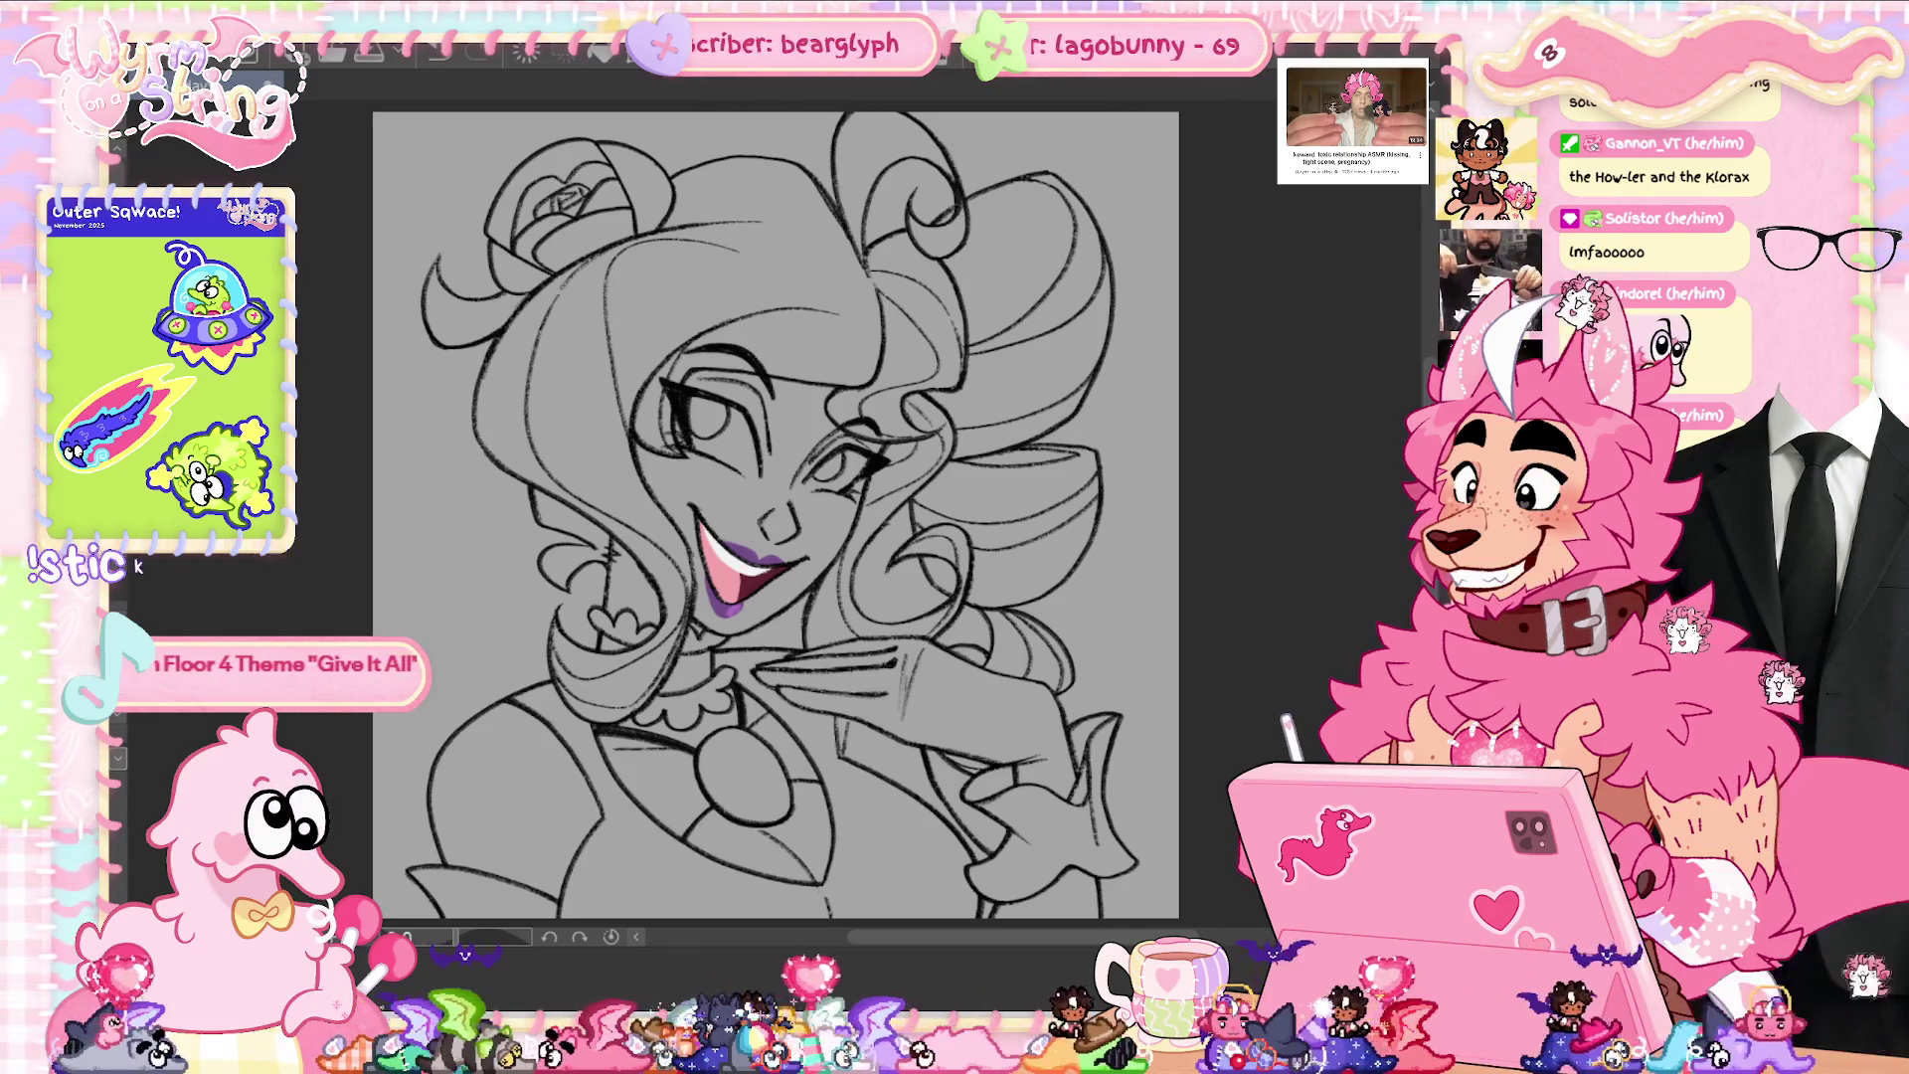
- Delete the rough sketch layer from the Layer palette and confirm the deletion
left_click_drag(855, 731, 1044, 702)
key("Delete")
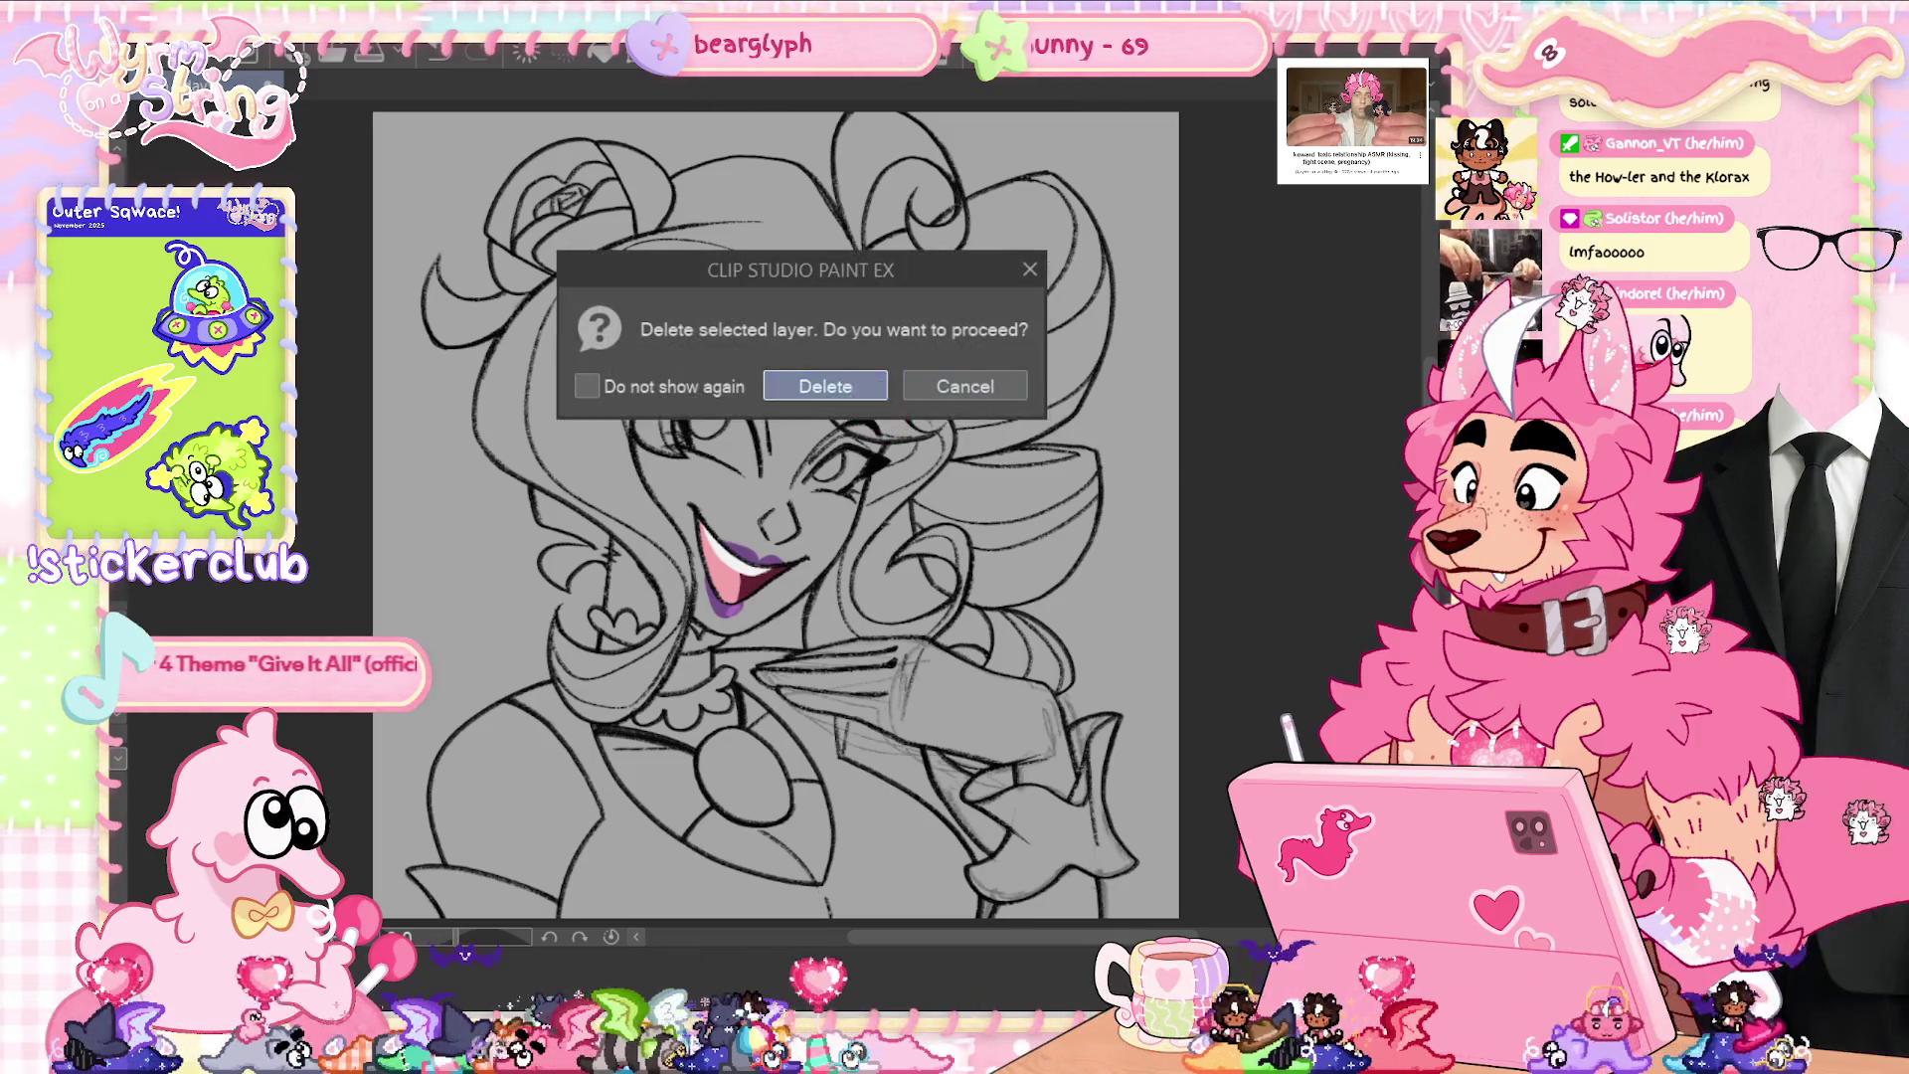
left_click(822, 379)
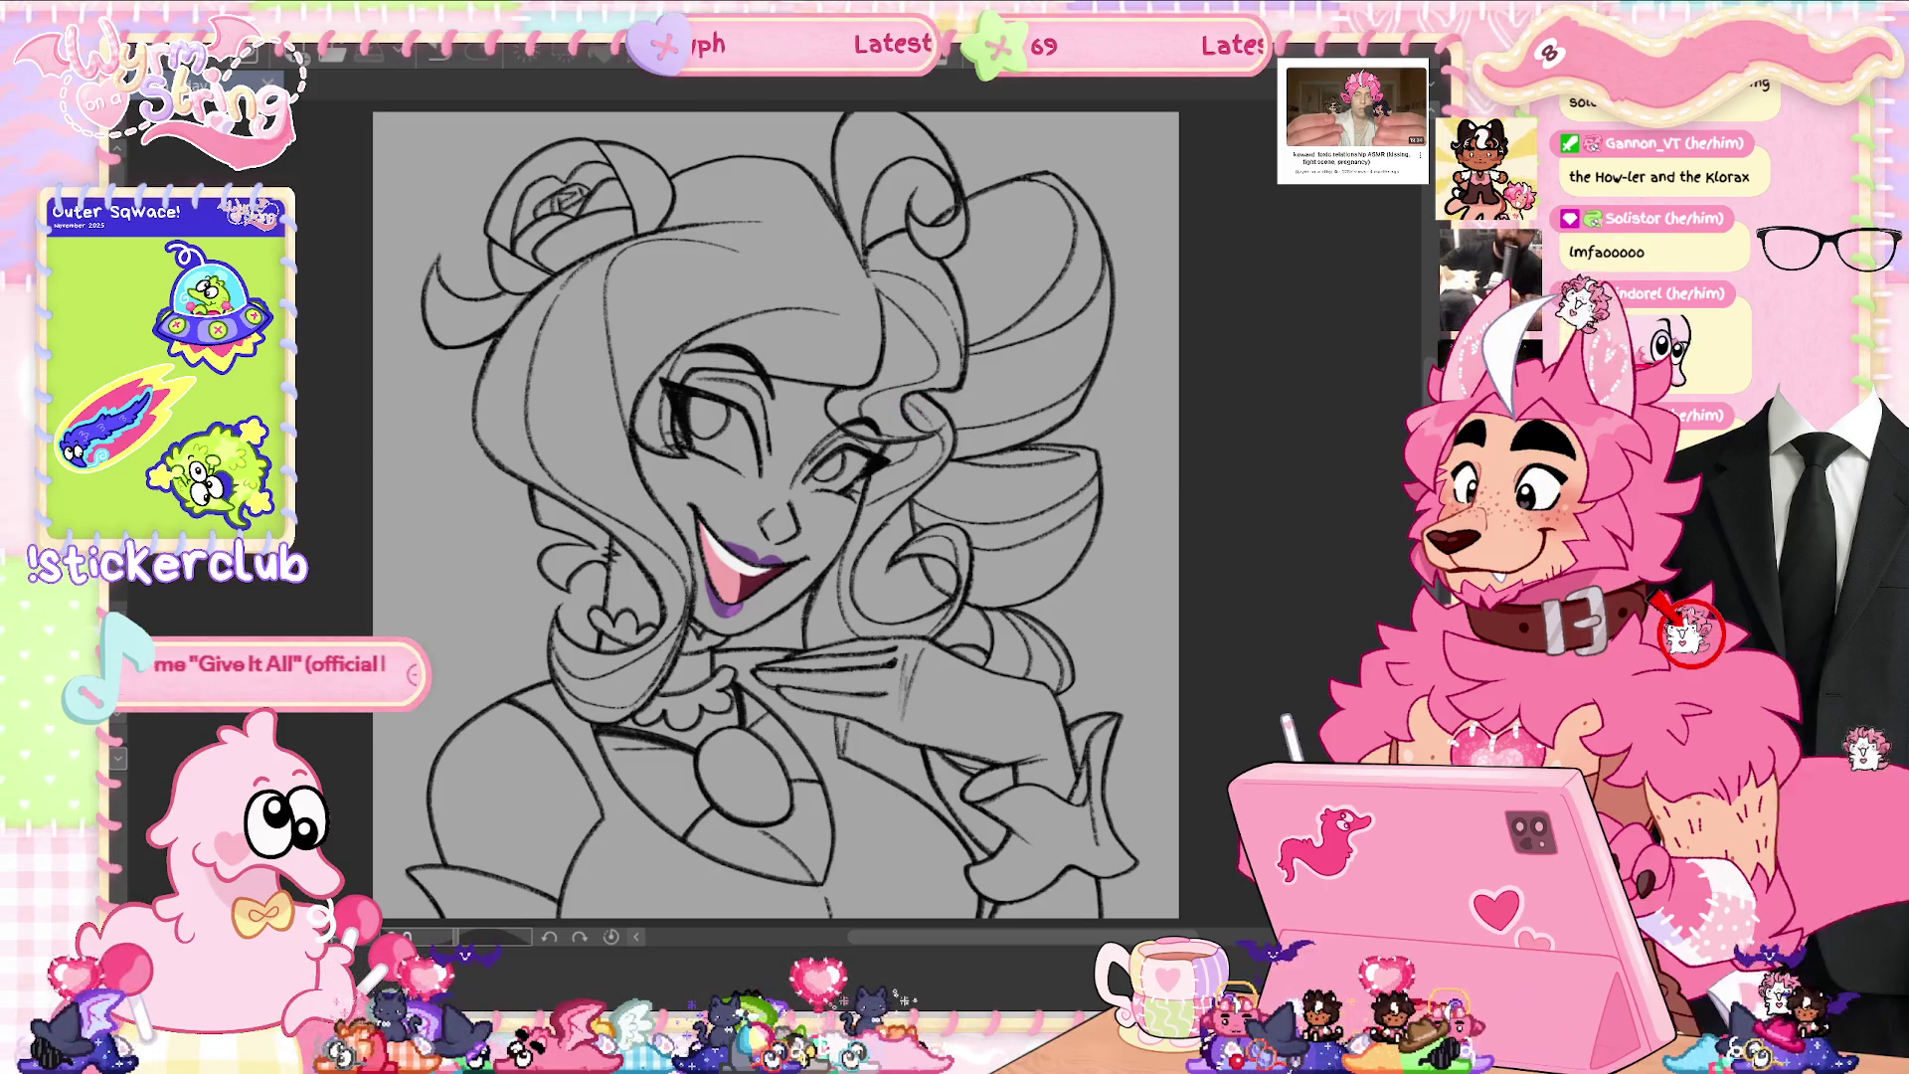
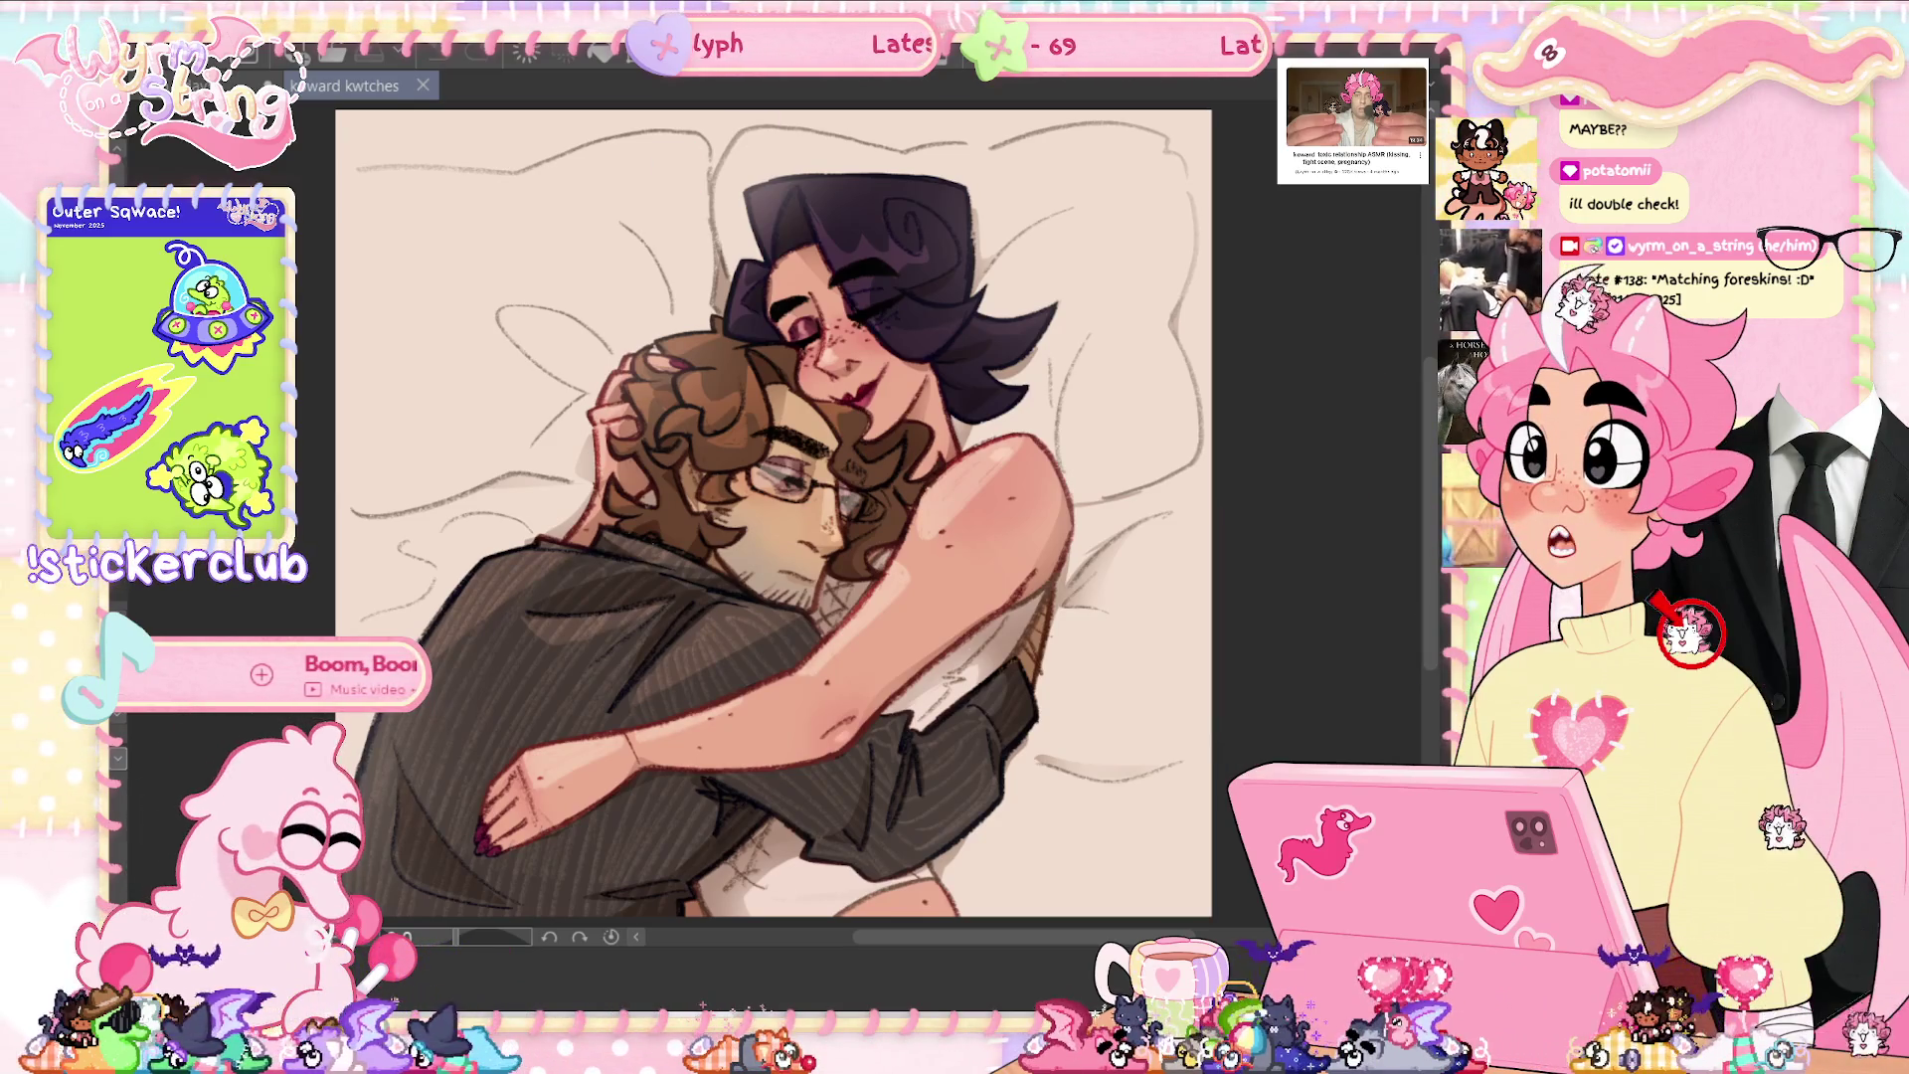
- Zoom in on the coloured mouth, fit the canvas to the window, and start outlining the face for skin
scroll(865, 219, "up", 3)
scroll(866, 219, "up", 3)
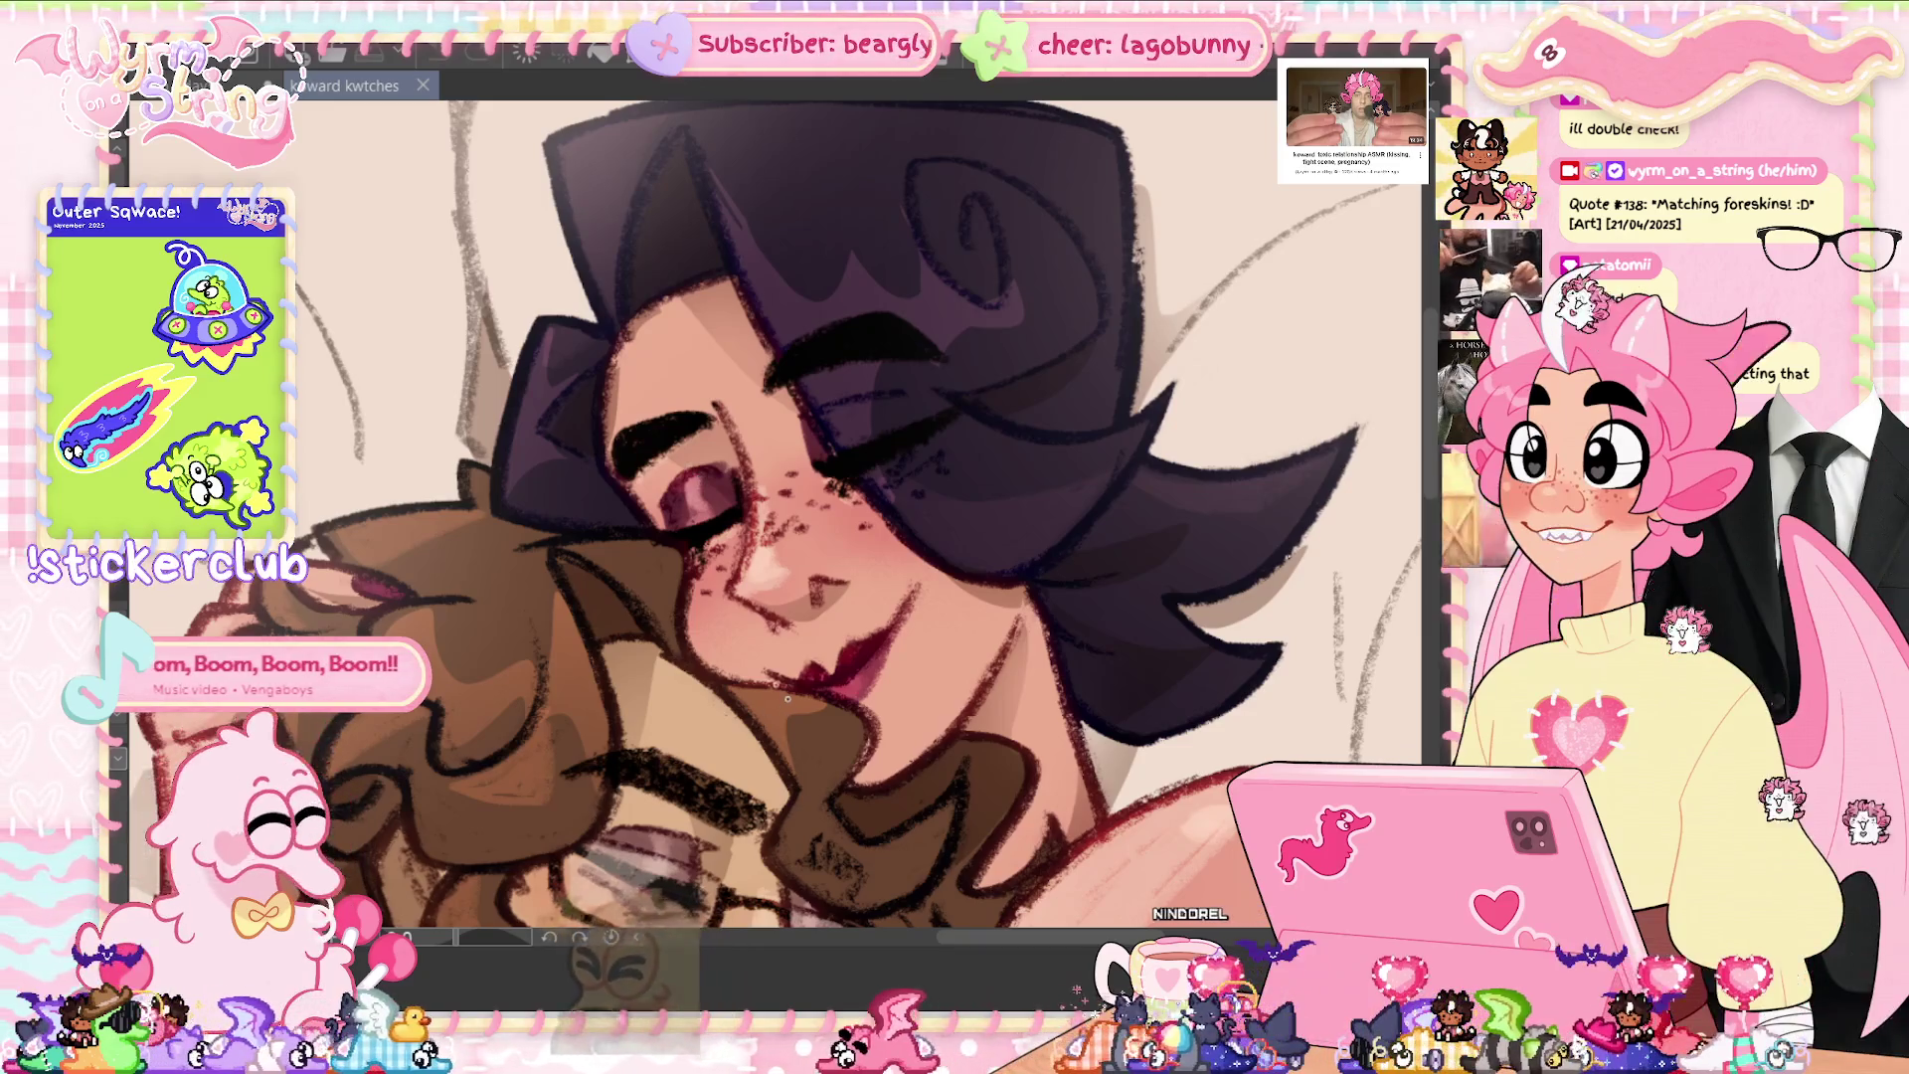
key("ctrl+0")
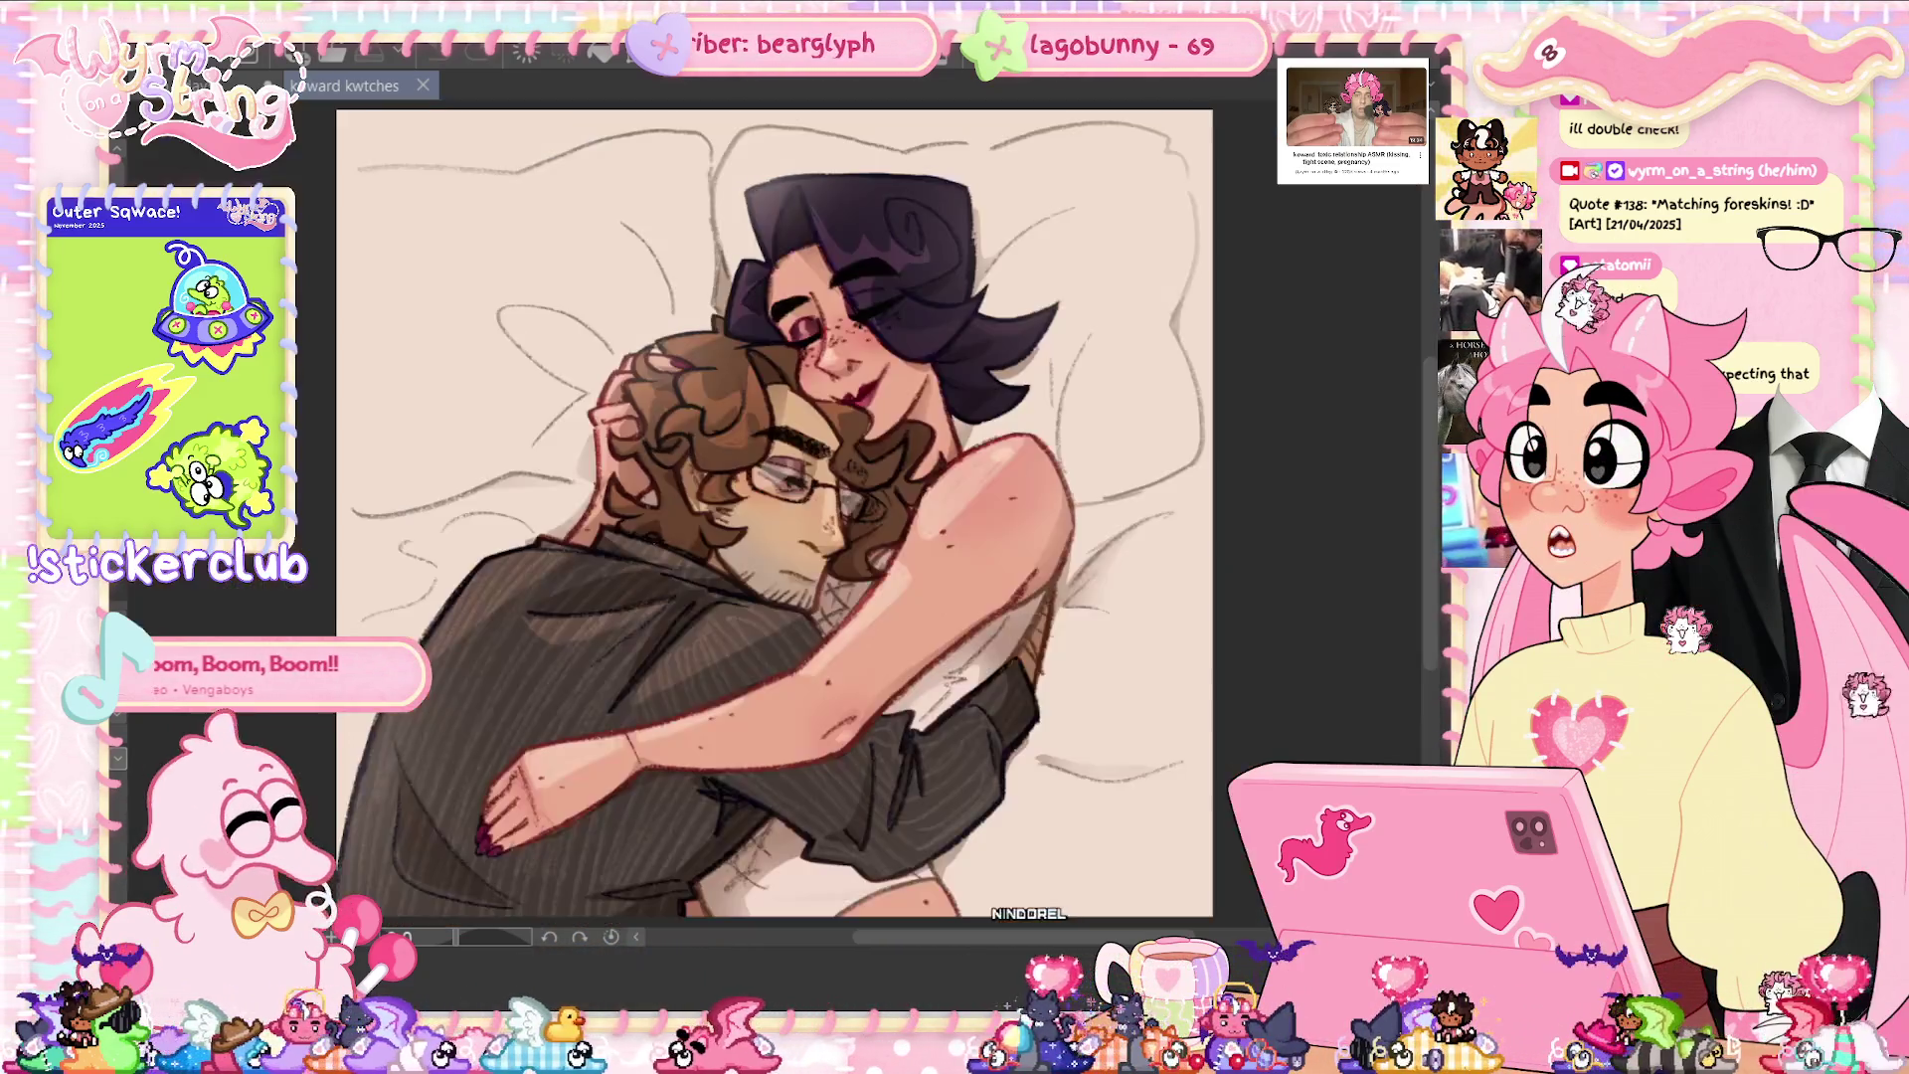
scroll(803, 461, "up", 5)
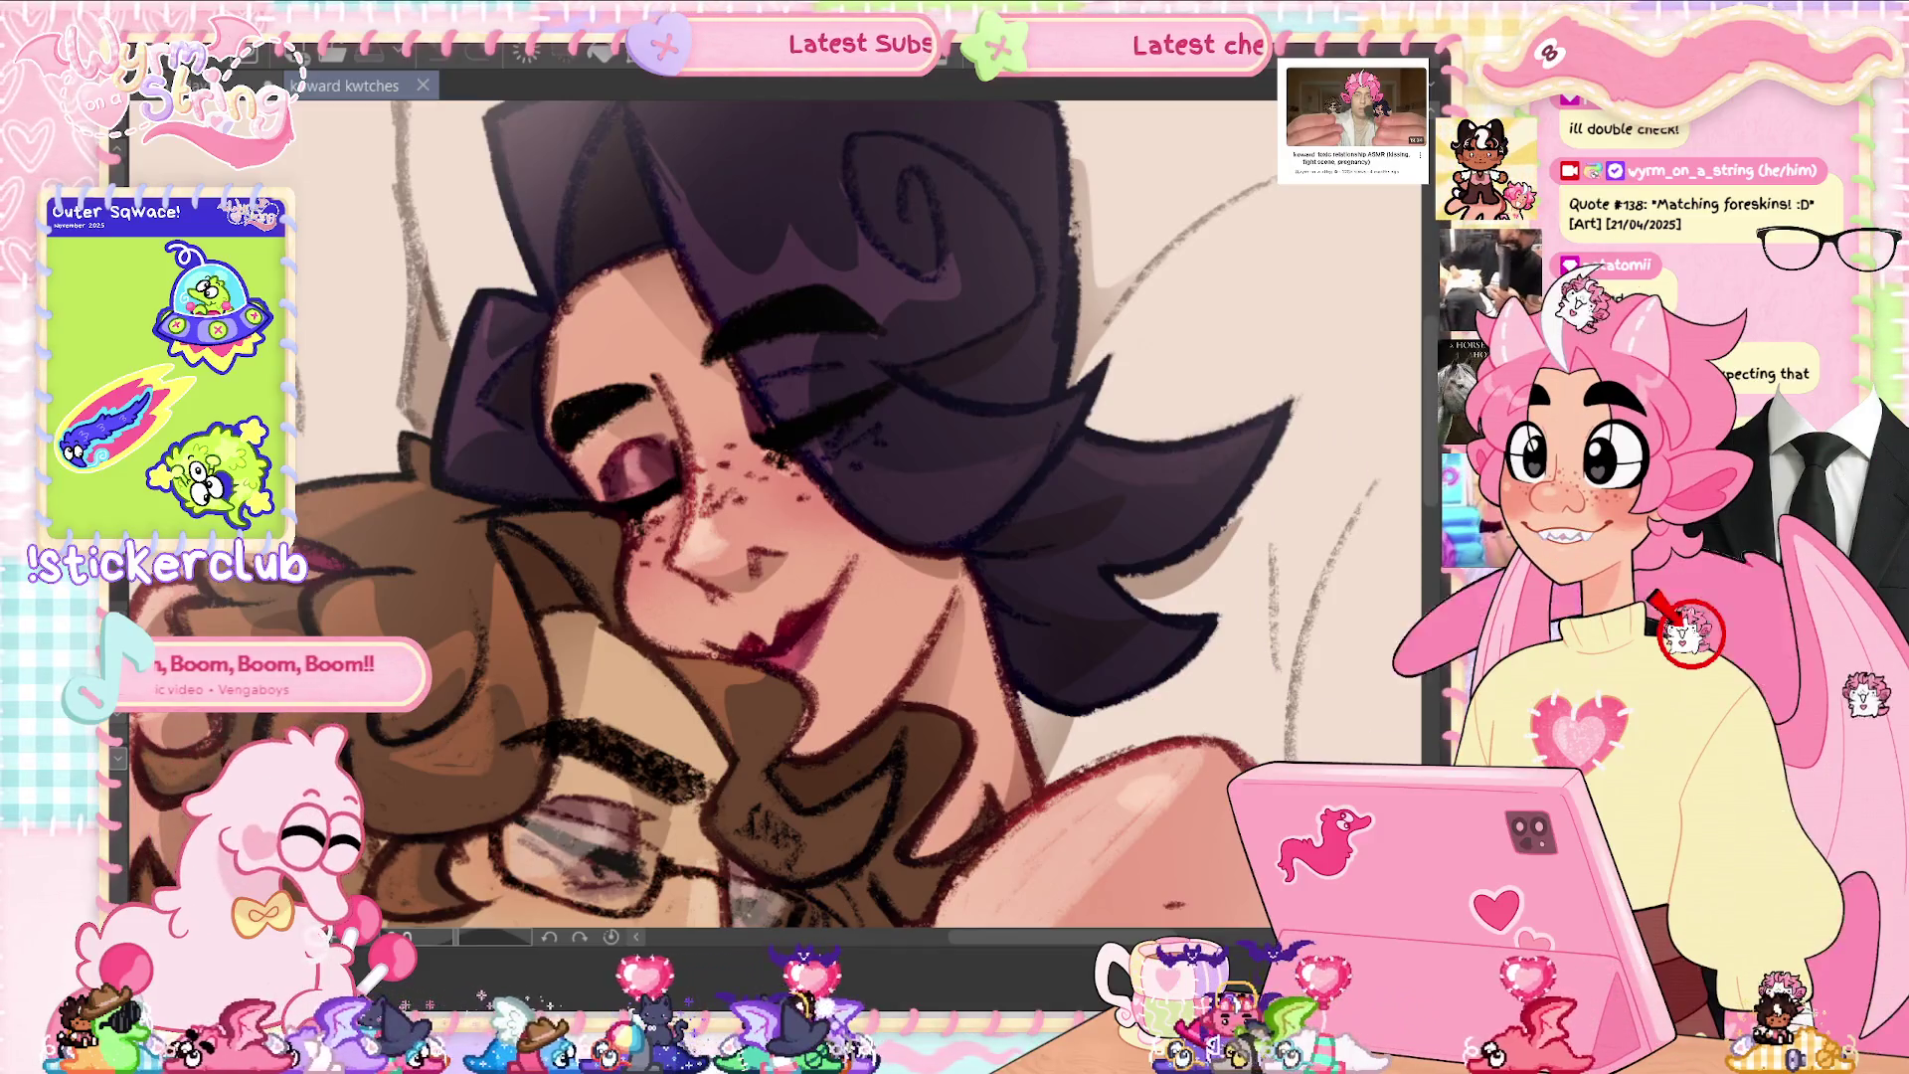
key("ctrl+0")
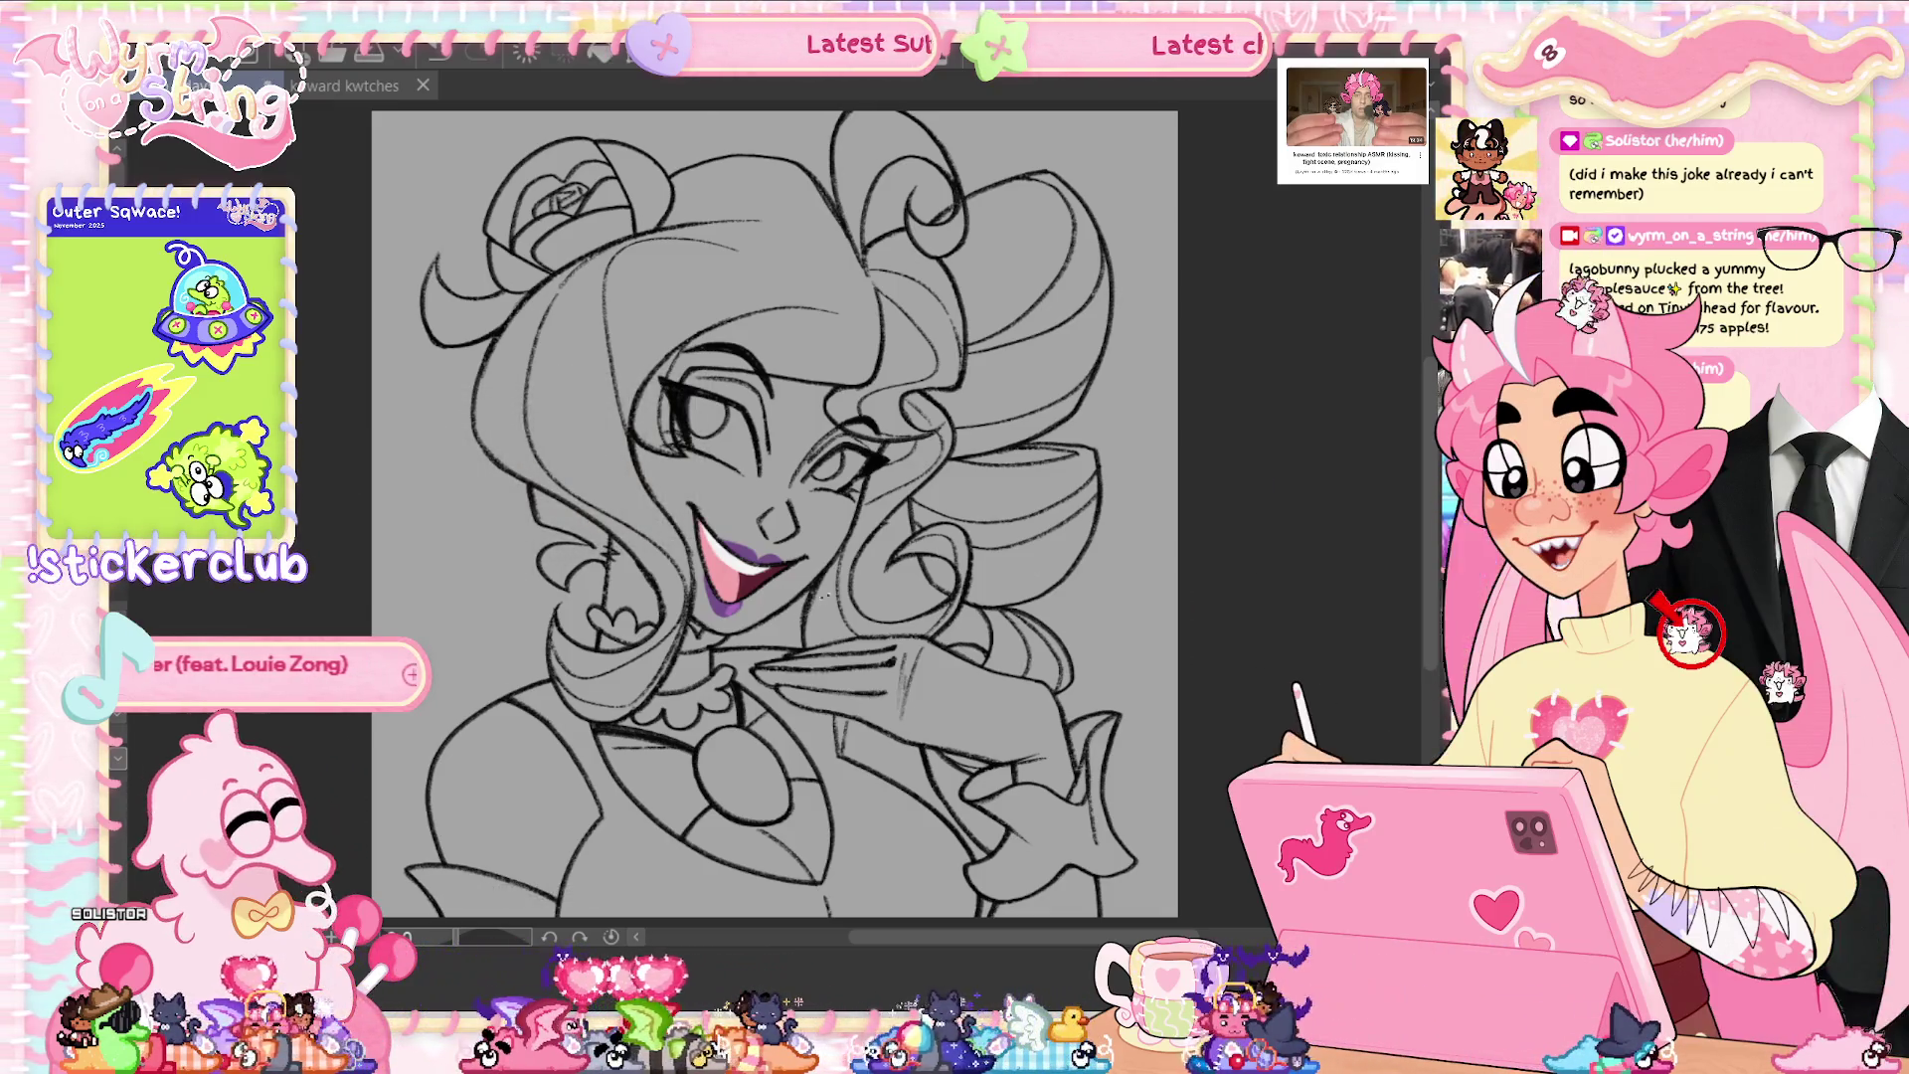
left_click_drag(685, 356, 686, 637)
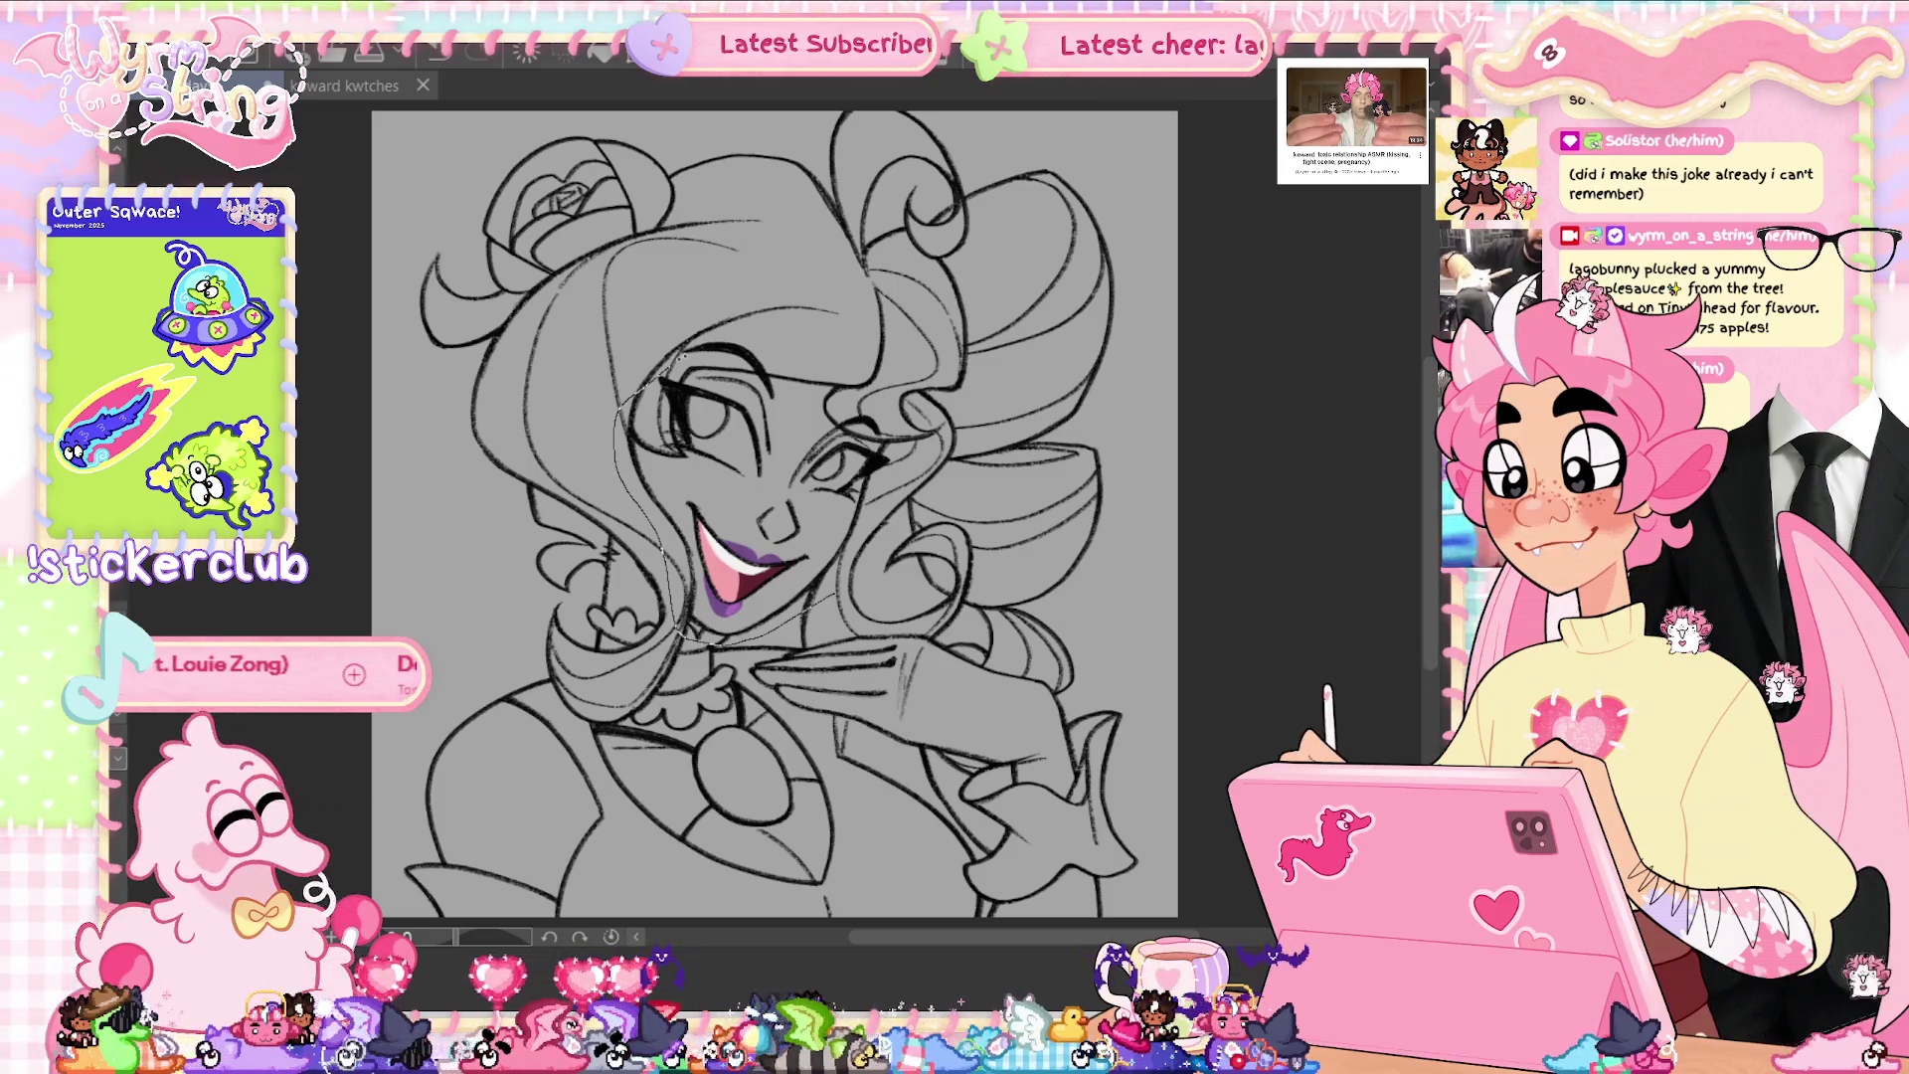
- Fill the face and left shoulder with beige skin, keeping the lip colours on top
left_click_drag(803, 599, 900, 351)
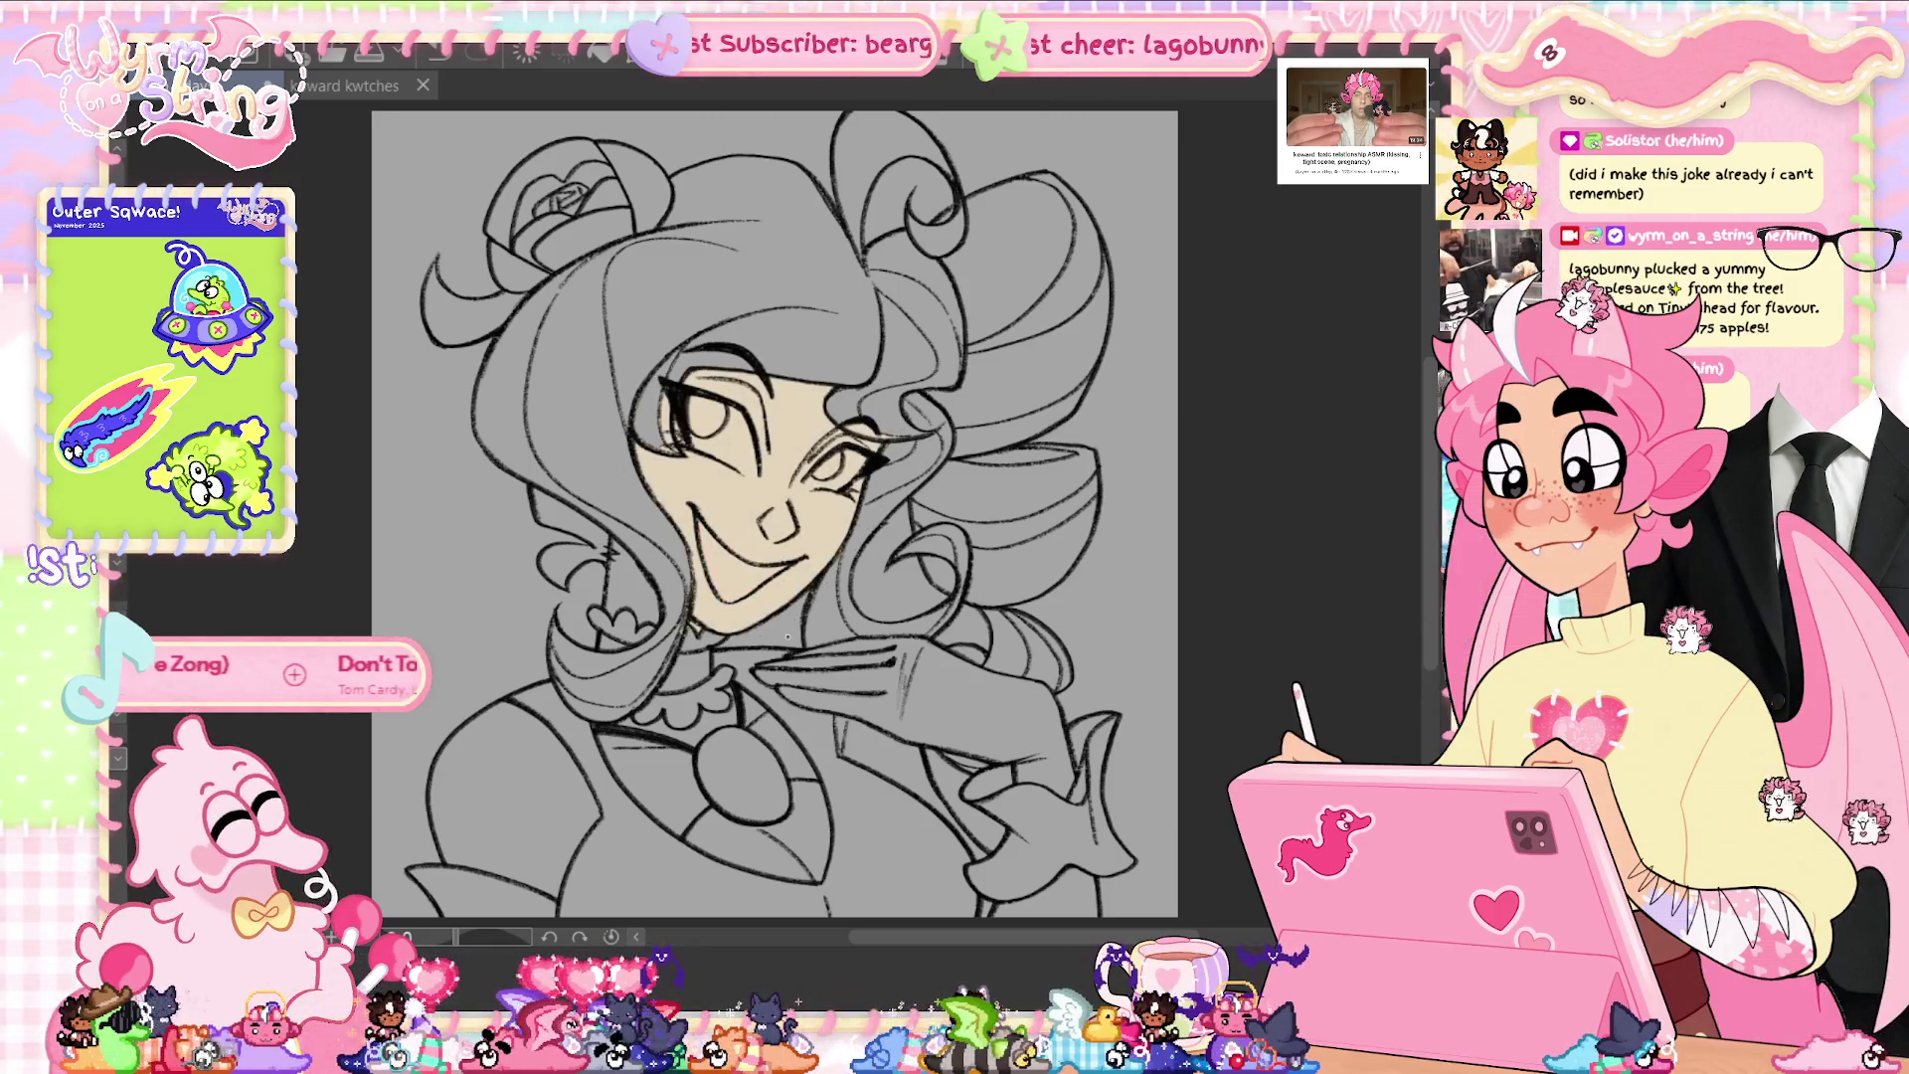
key("ctrl+z")
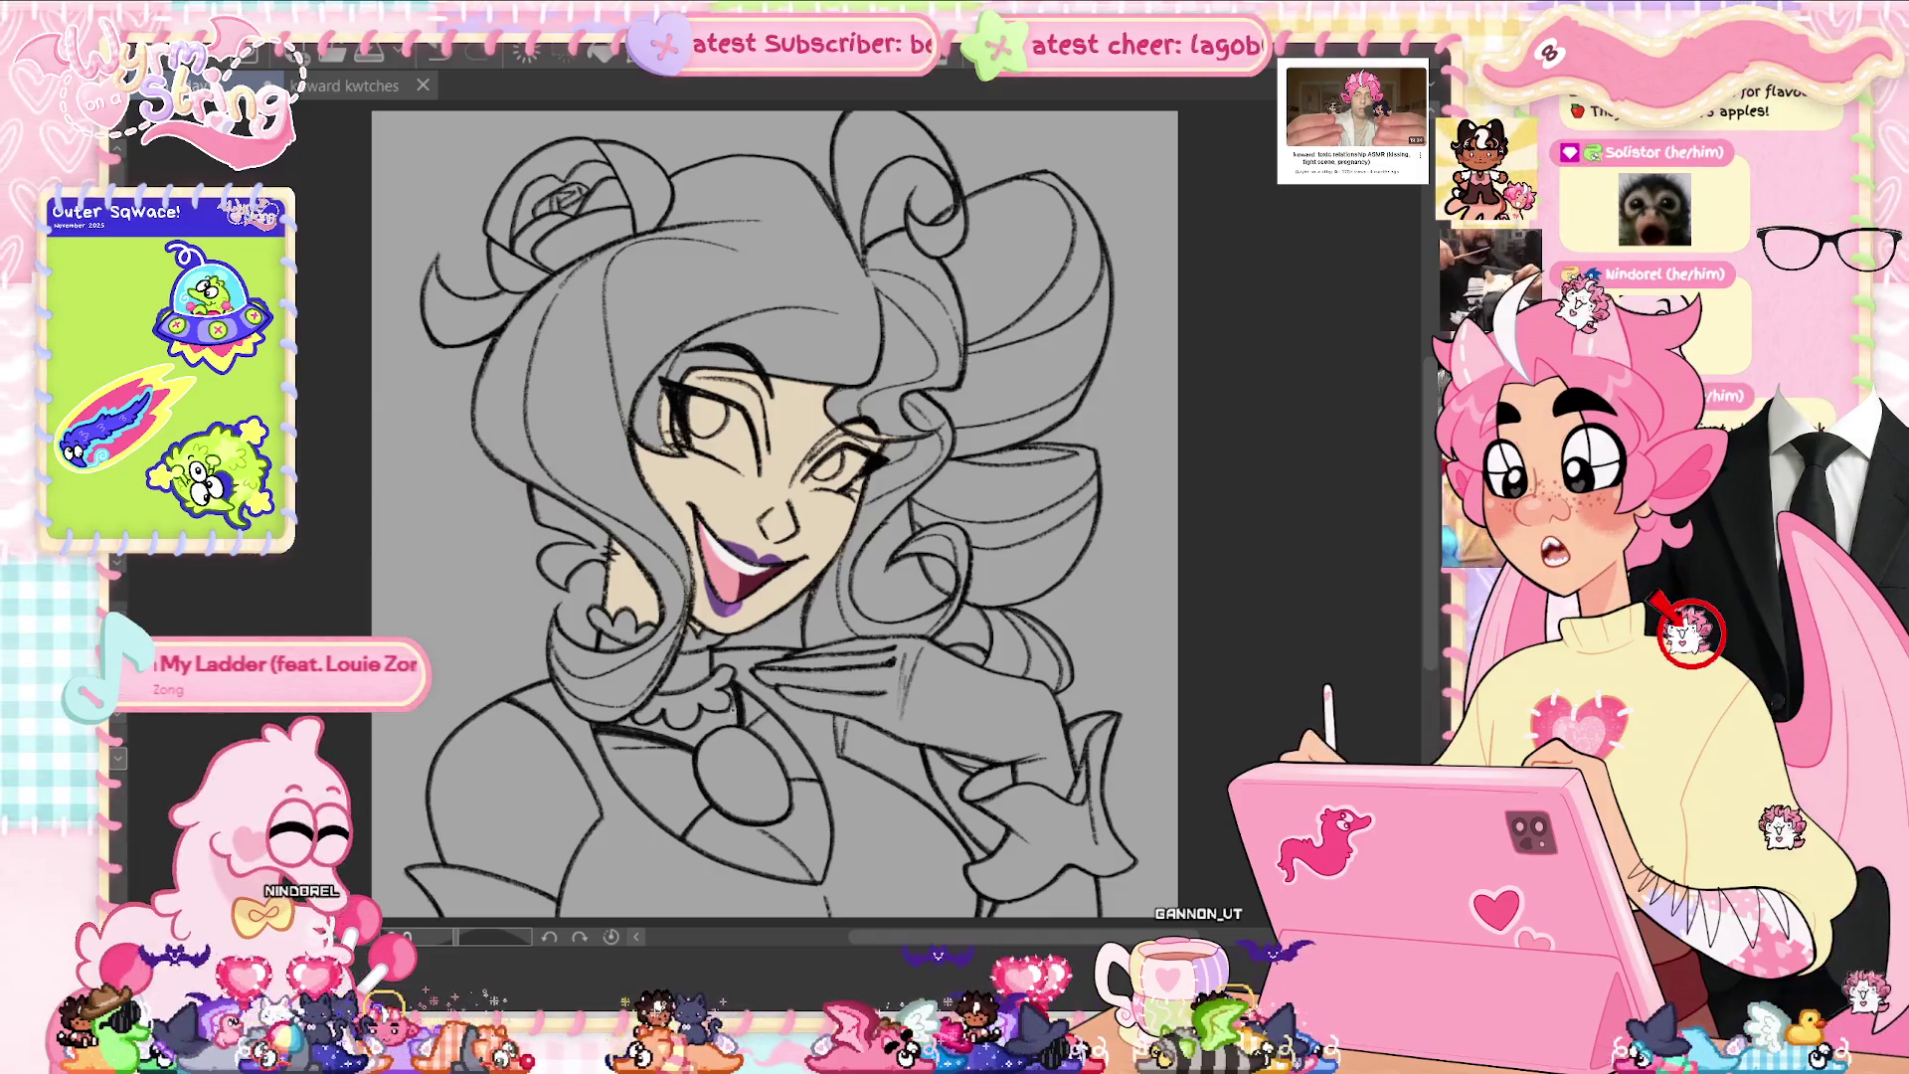
left_click_drag(490, 679, 577, 733)
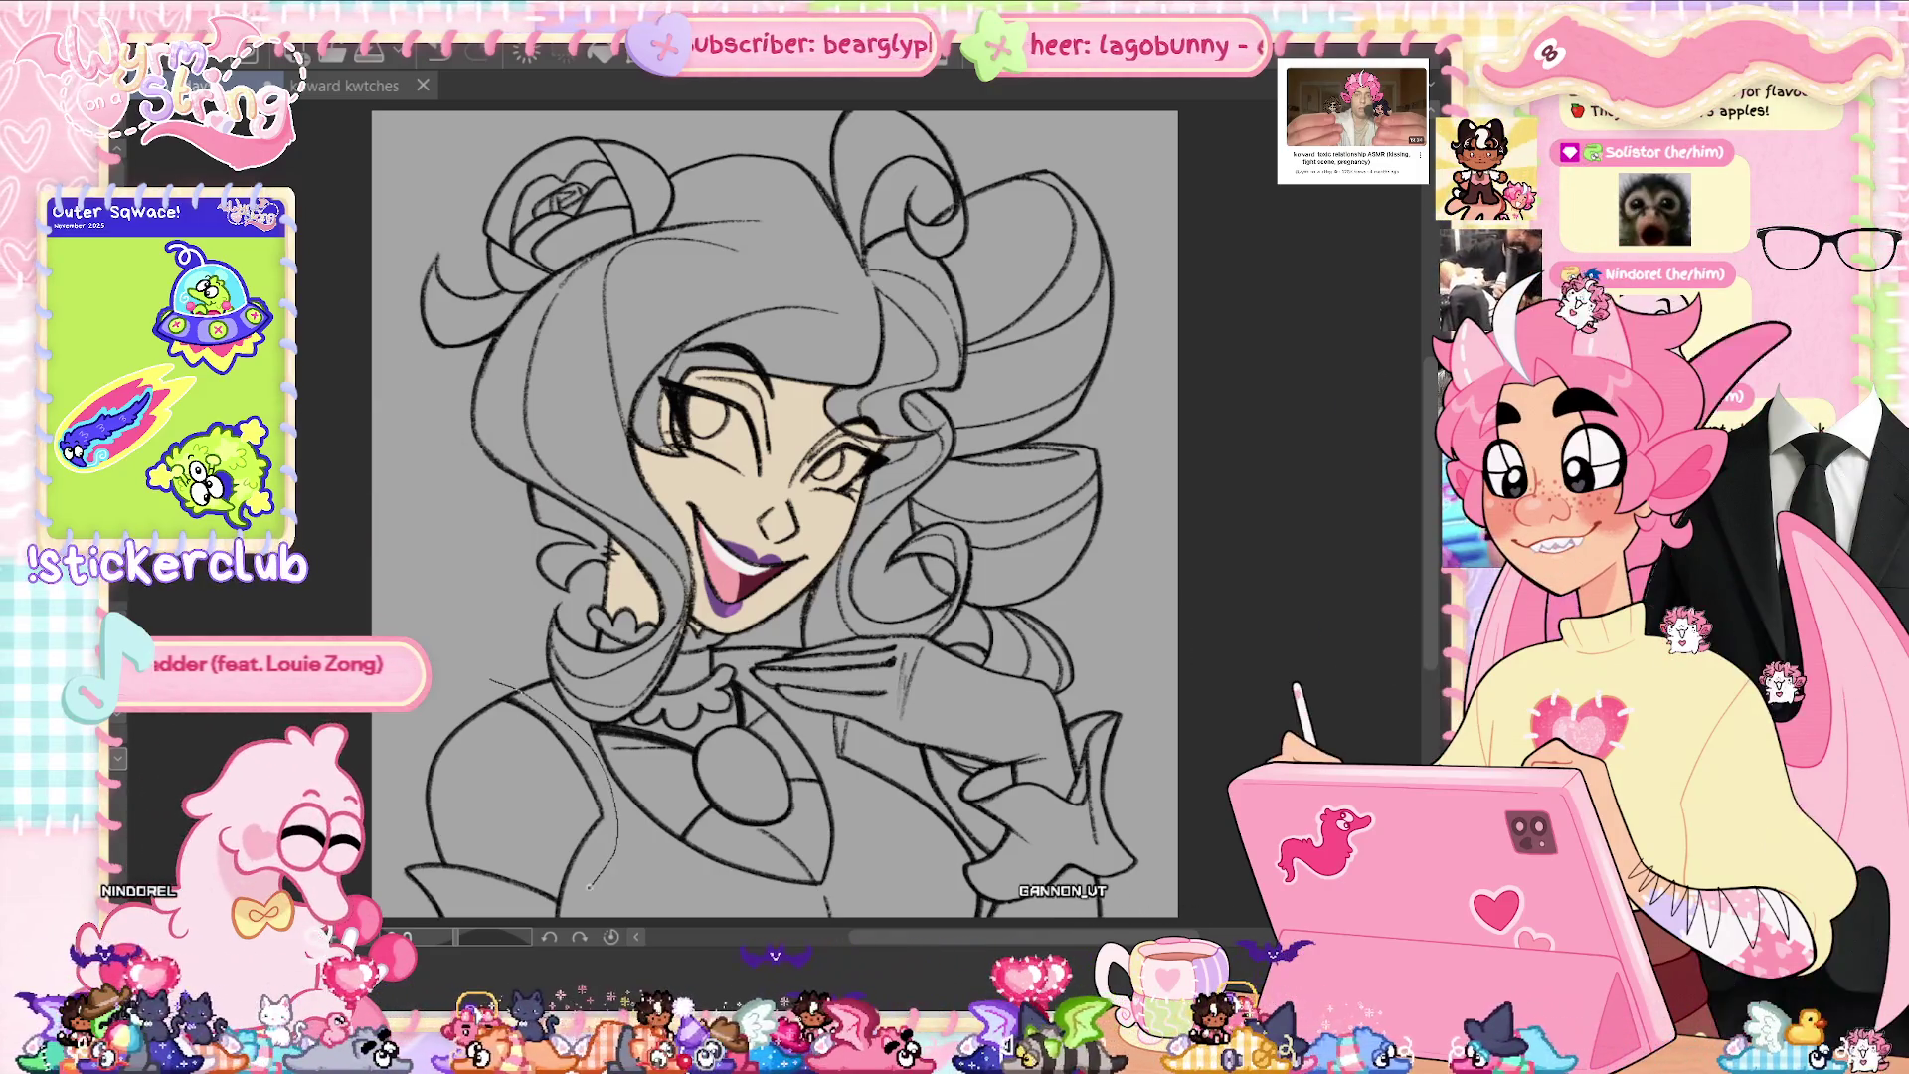
left_click_drag(588, 885, 438, 905)
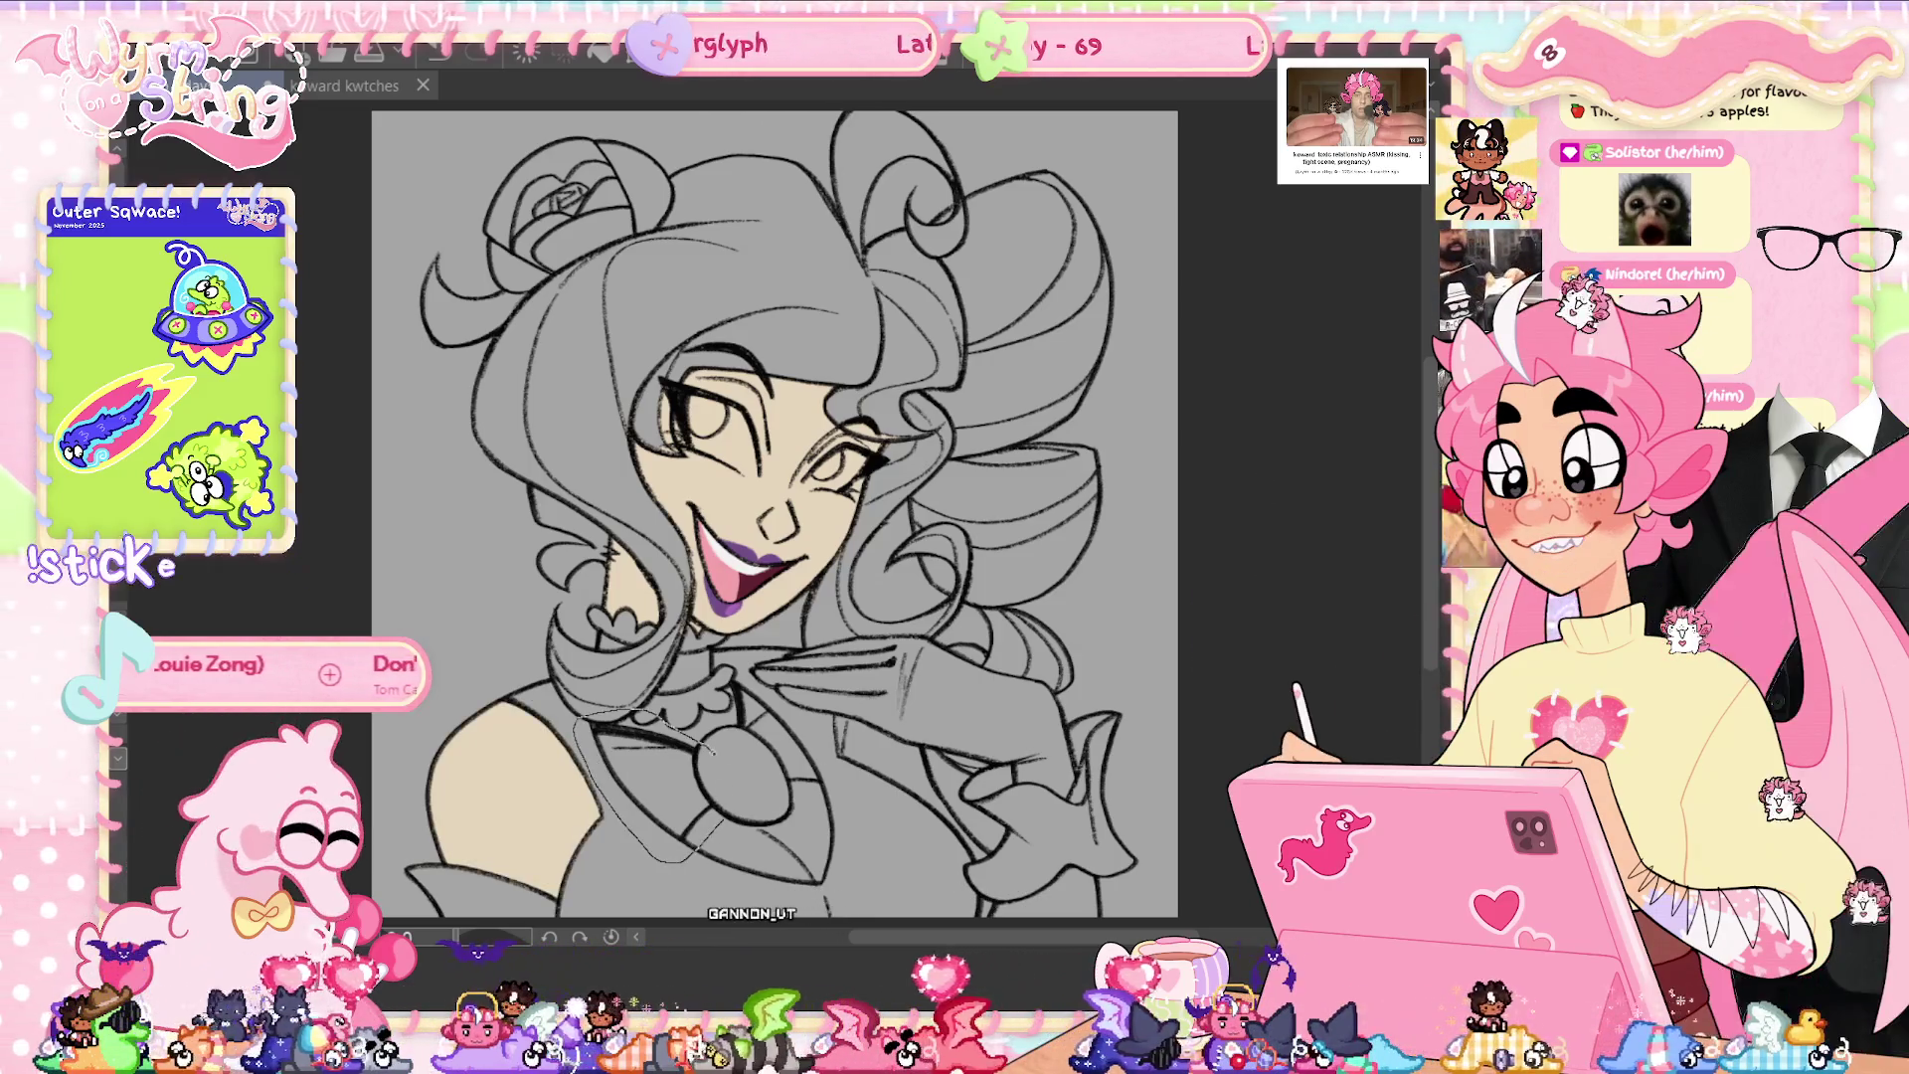
- Fill the chest skin around the pendant with beige
left_click_drag(601, 735, 711, 831)
mouse_move(652, 738)
left_mouse_down()
mouse_move(736, 755)
mouse_move(756, 665)
left_mouse_up()
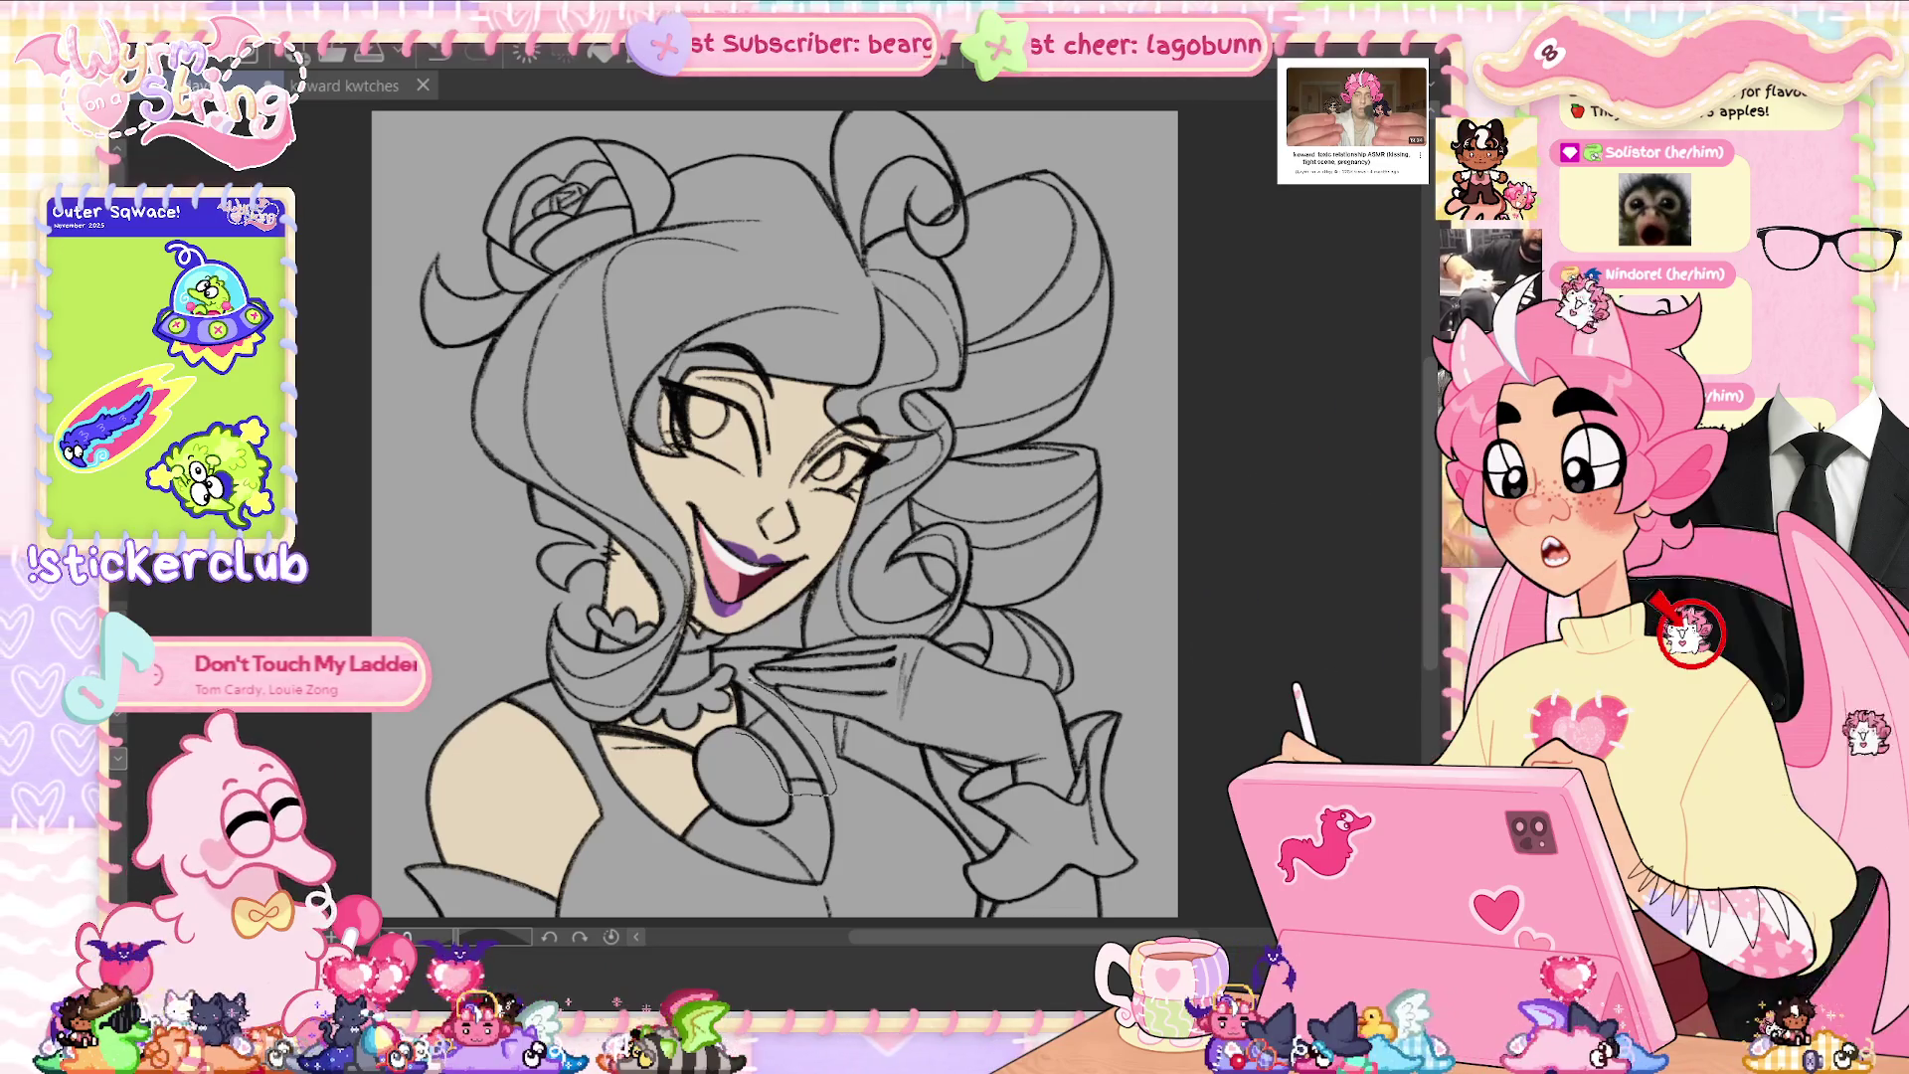
left_click_drag(835, 791, 761, 753)
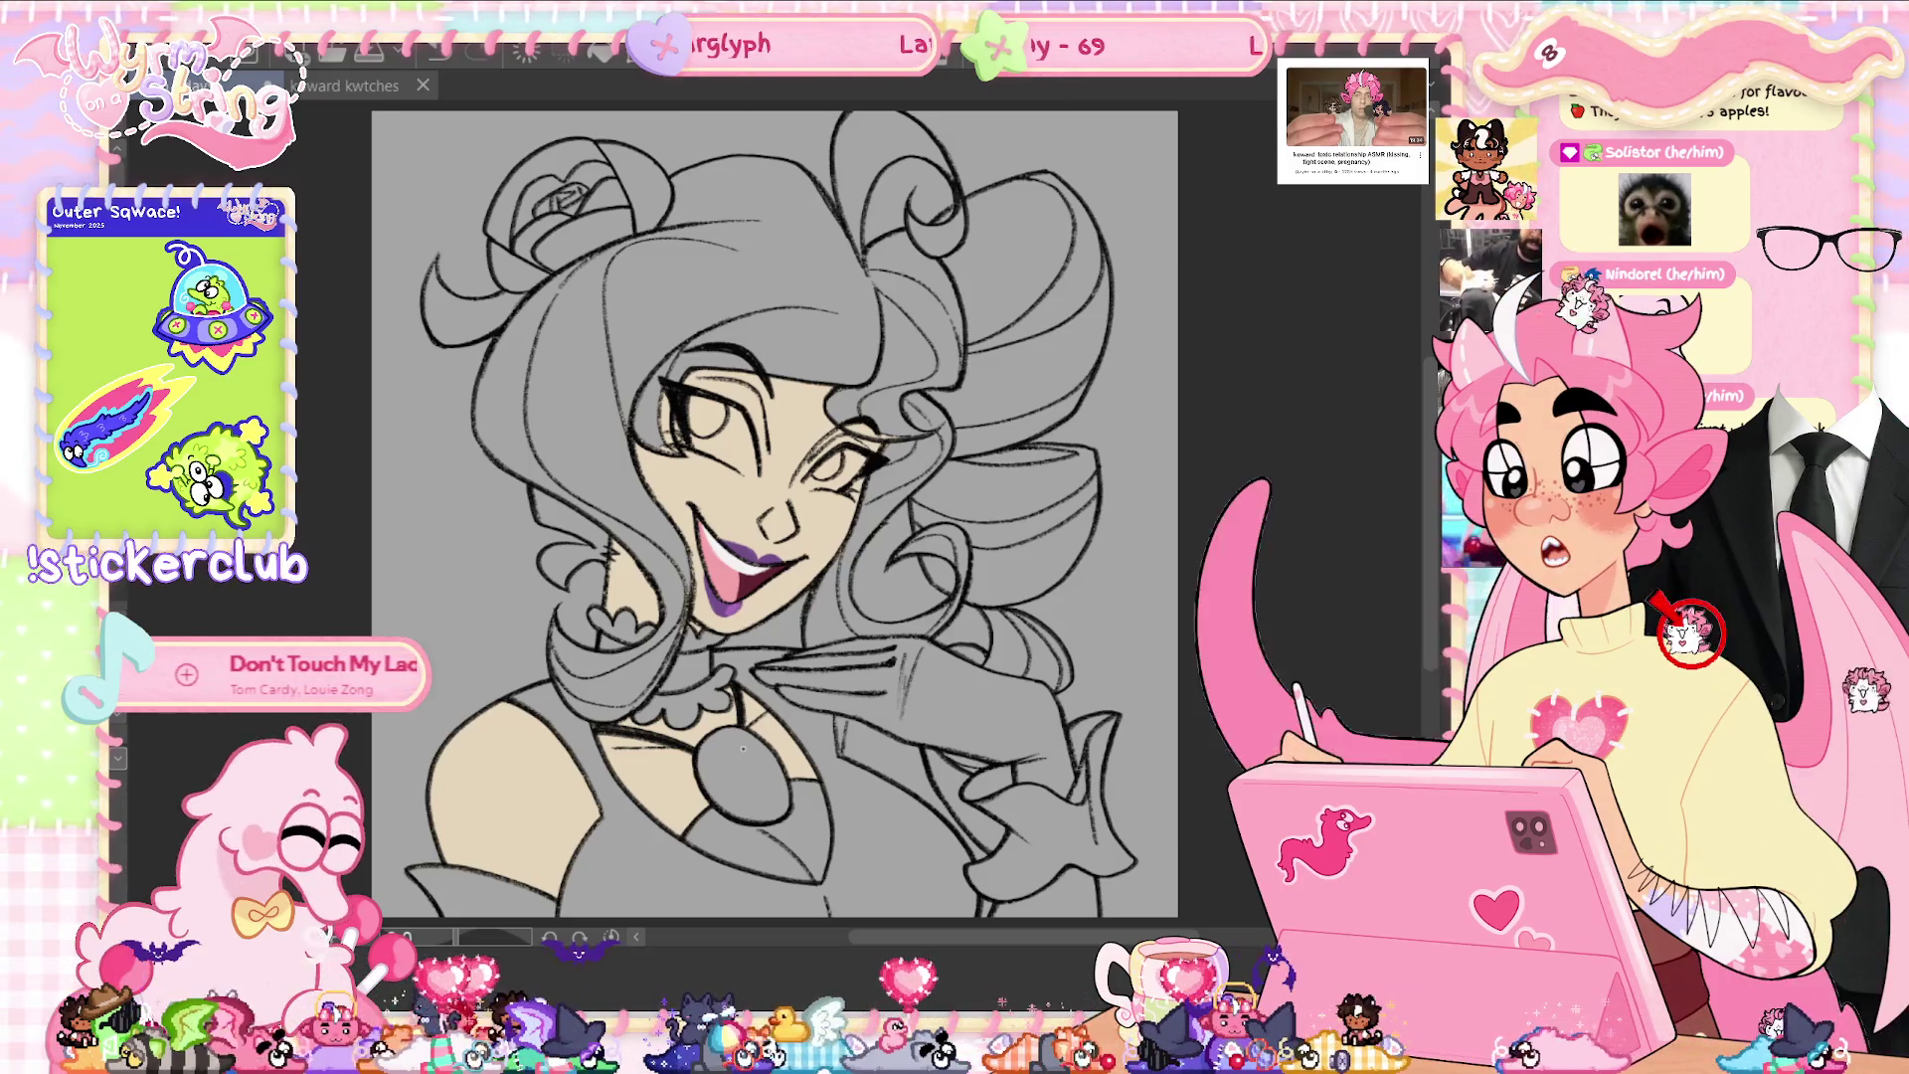
scroll(776, 497, "down", 1)
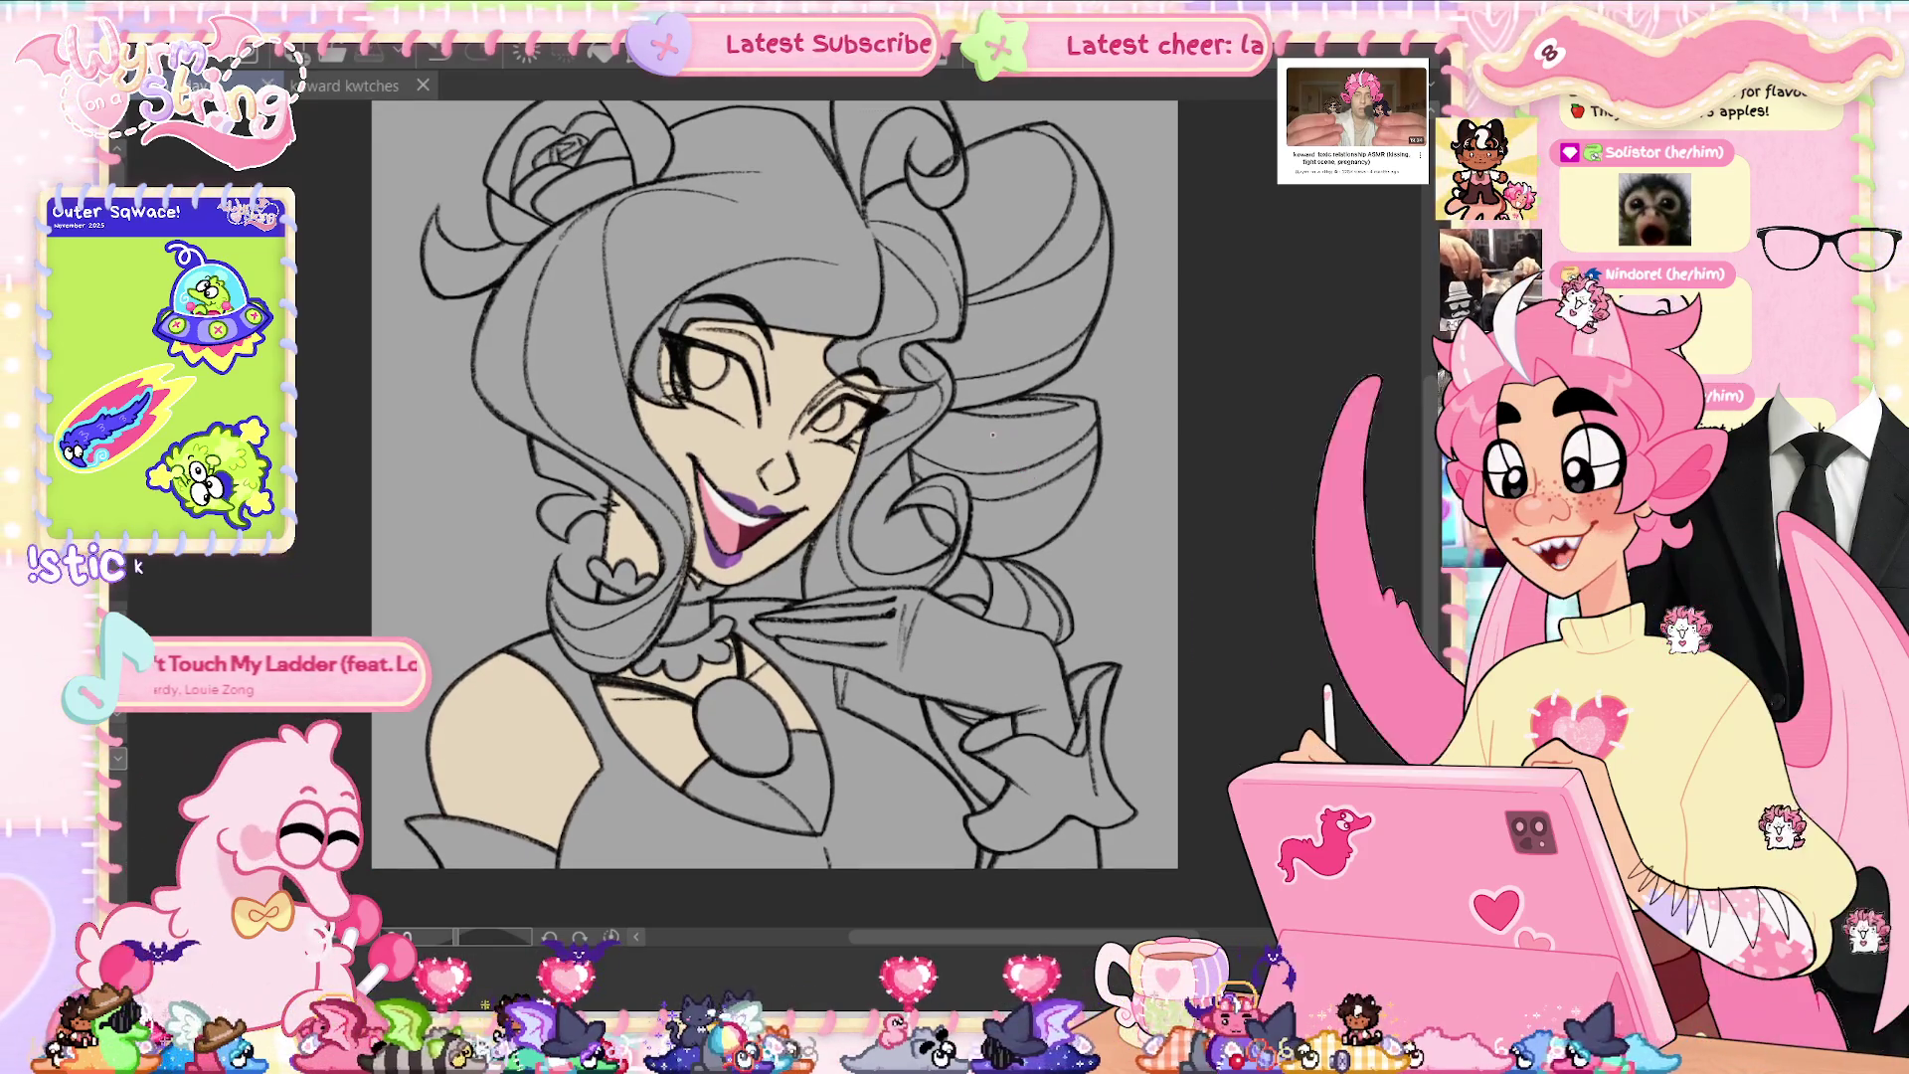
- Undo stray strokes near the hair and rotate the view so the face sits upright
scroll(871, 408, "up", 3)
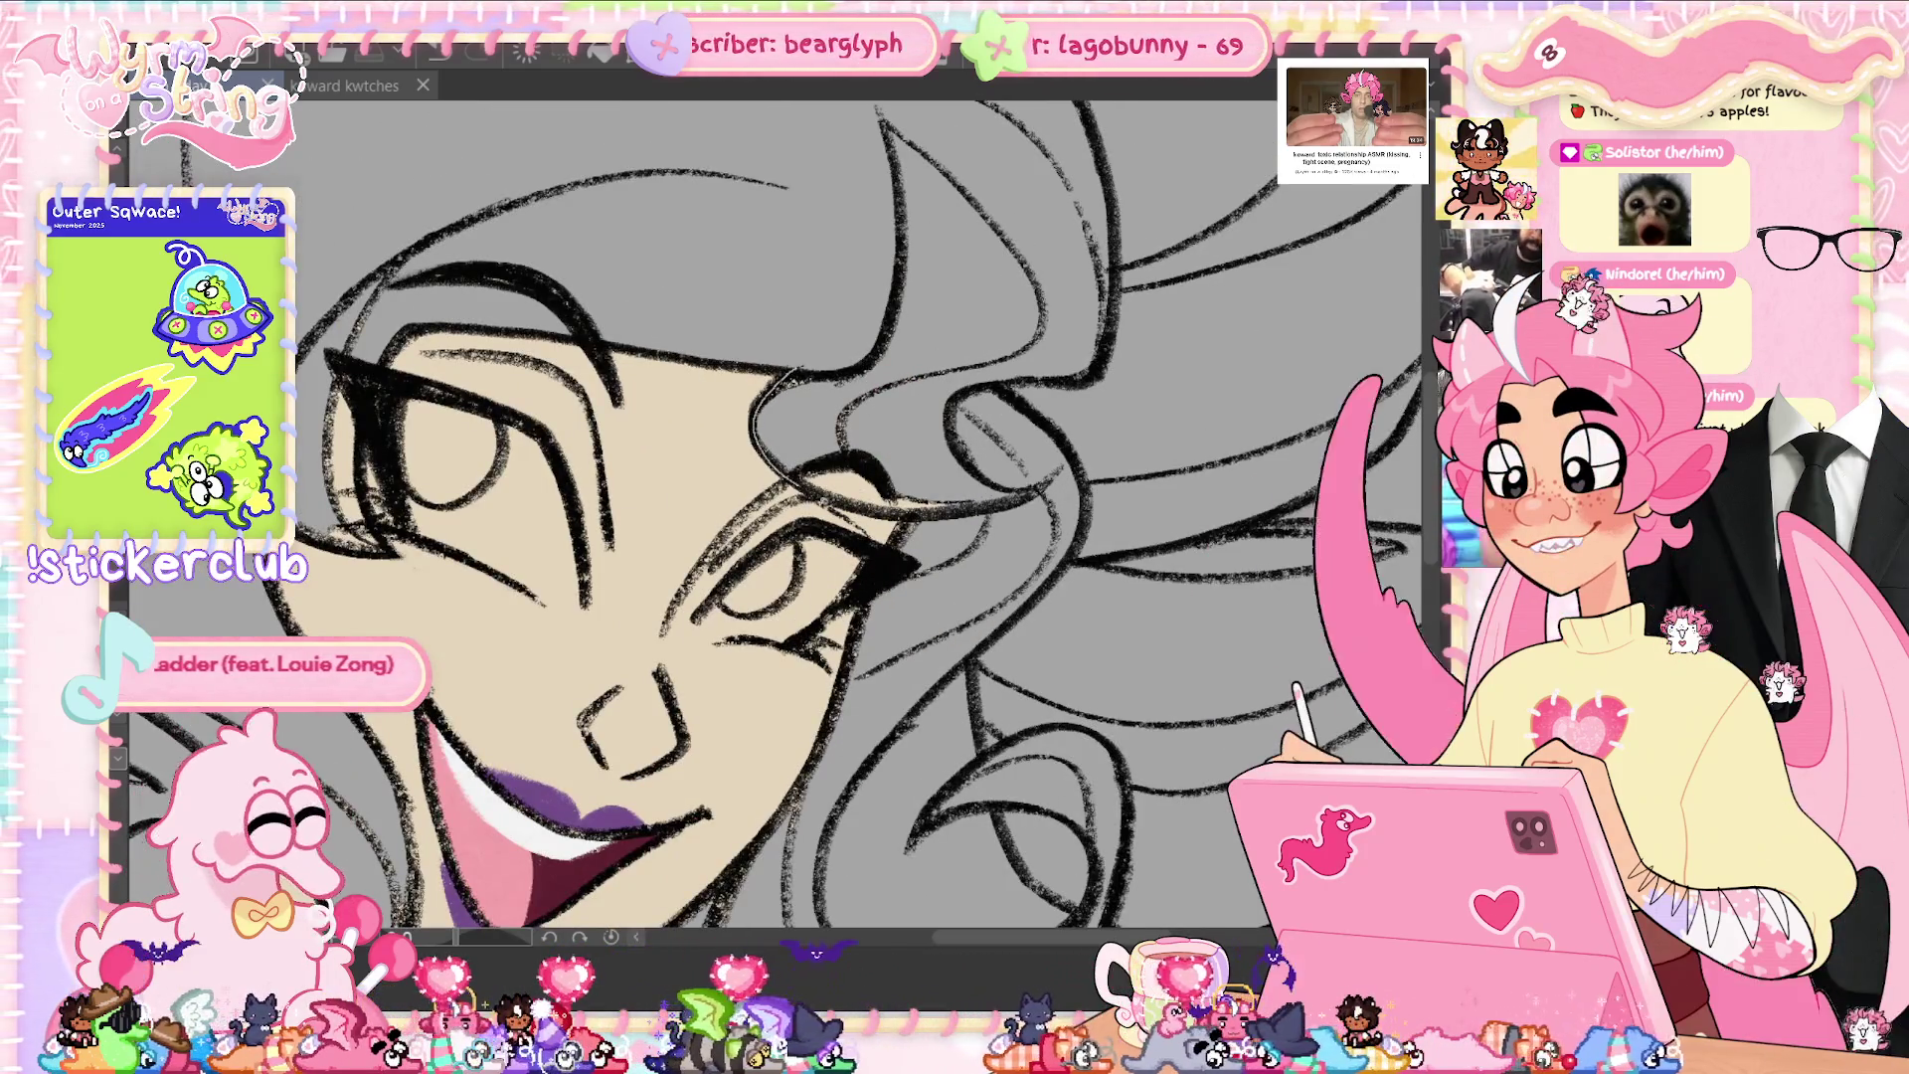
key("ctrl+z")
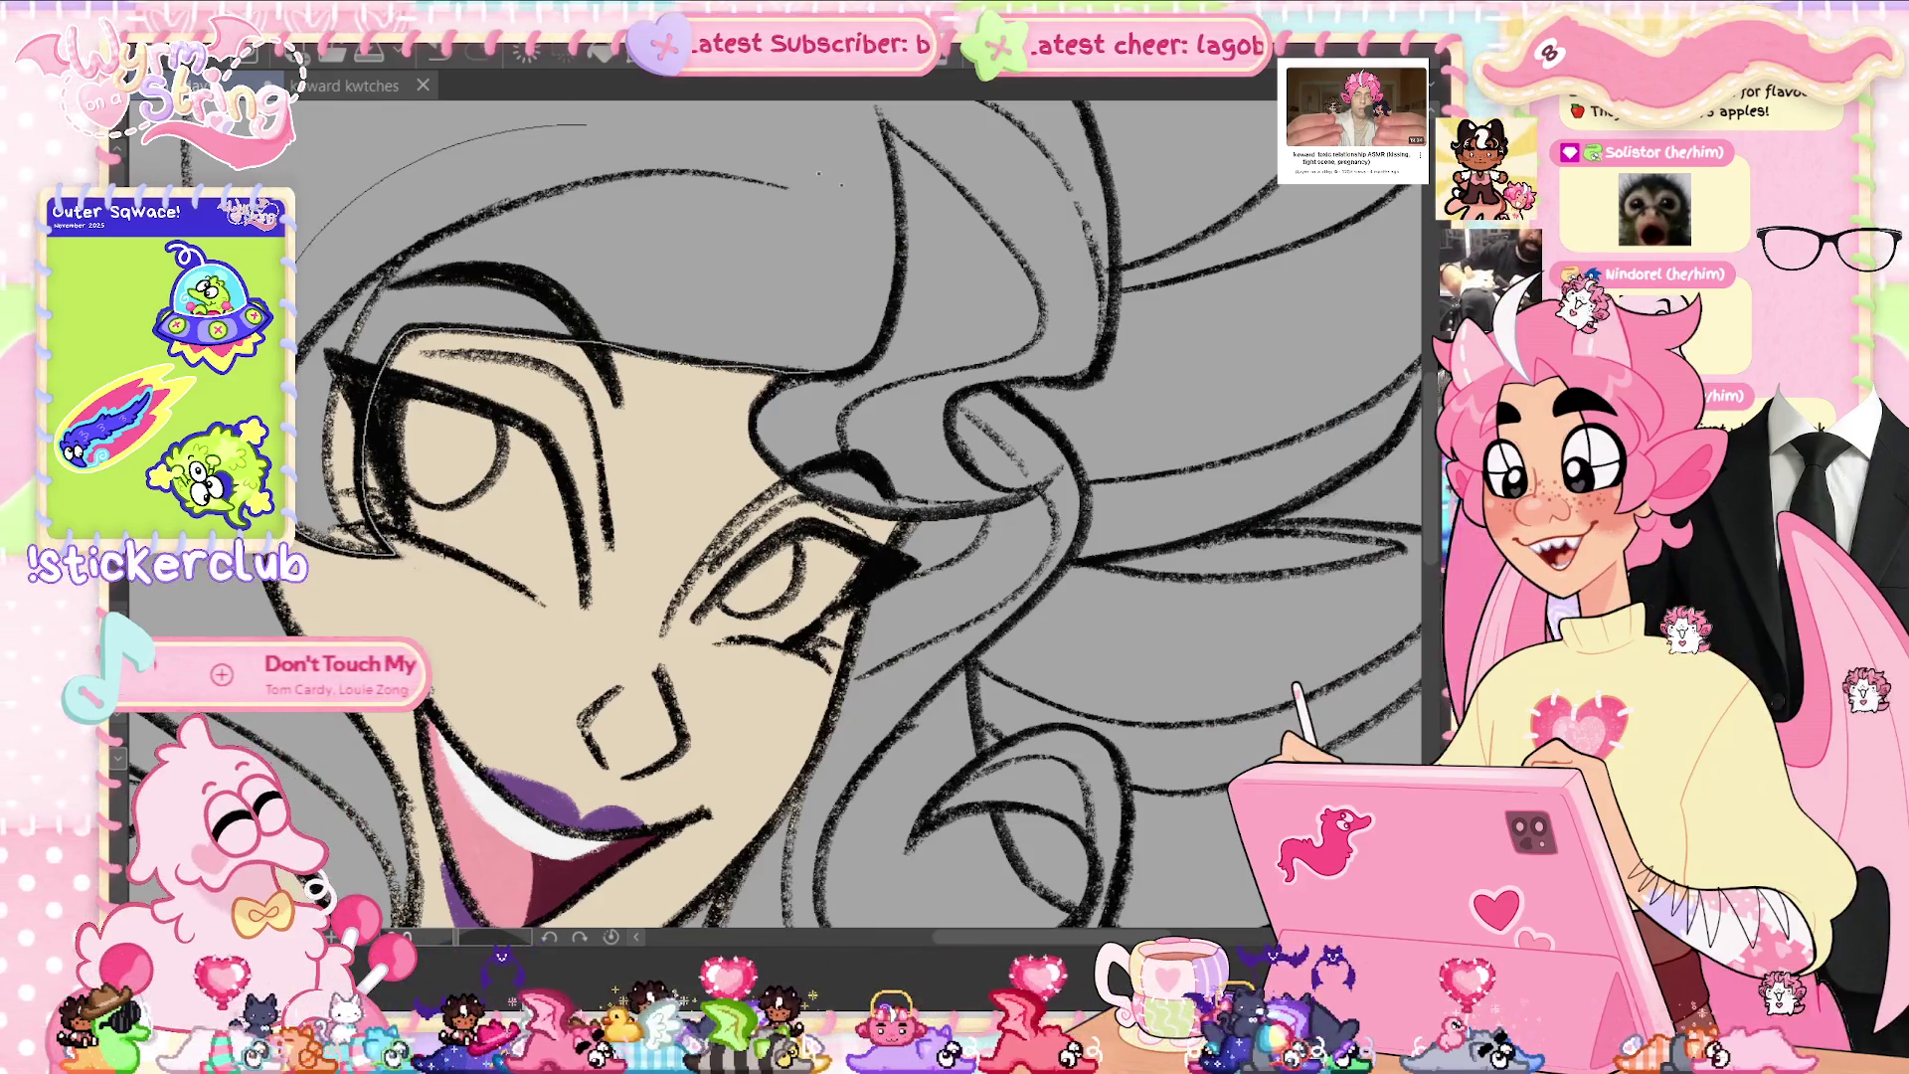
left_click_drag(557, 815, 895, 696)
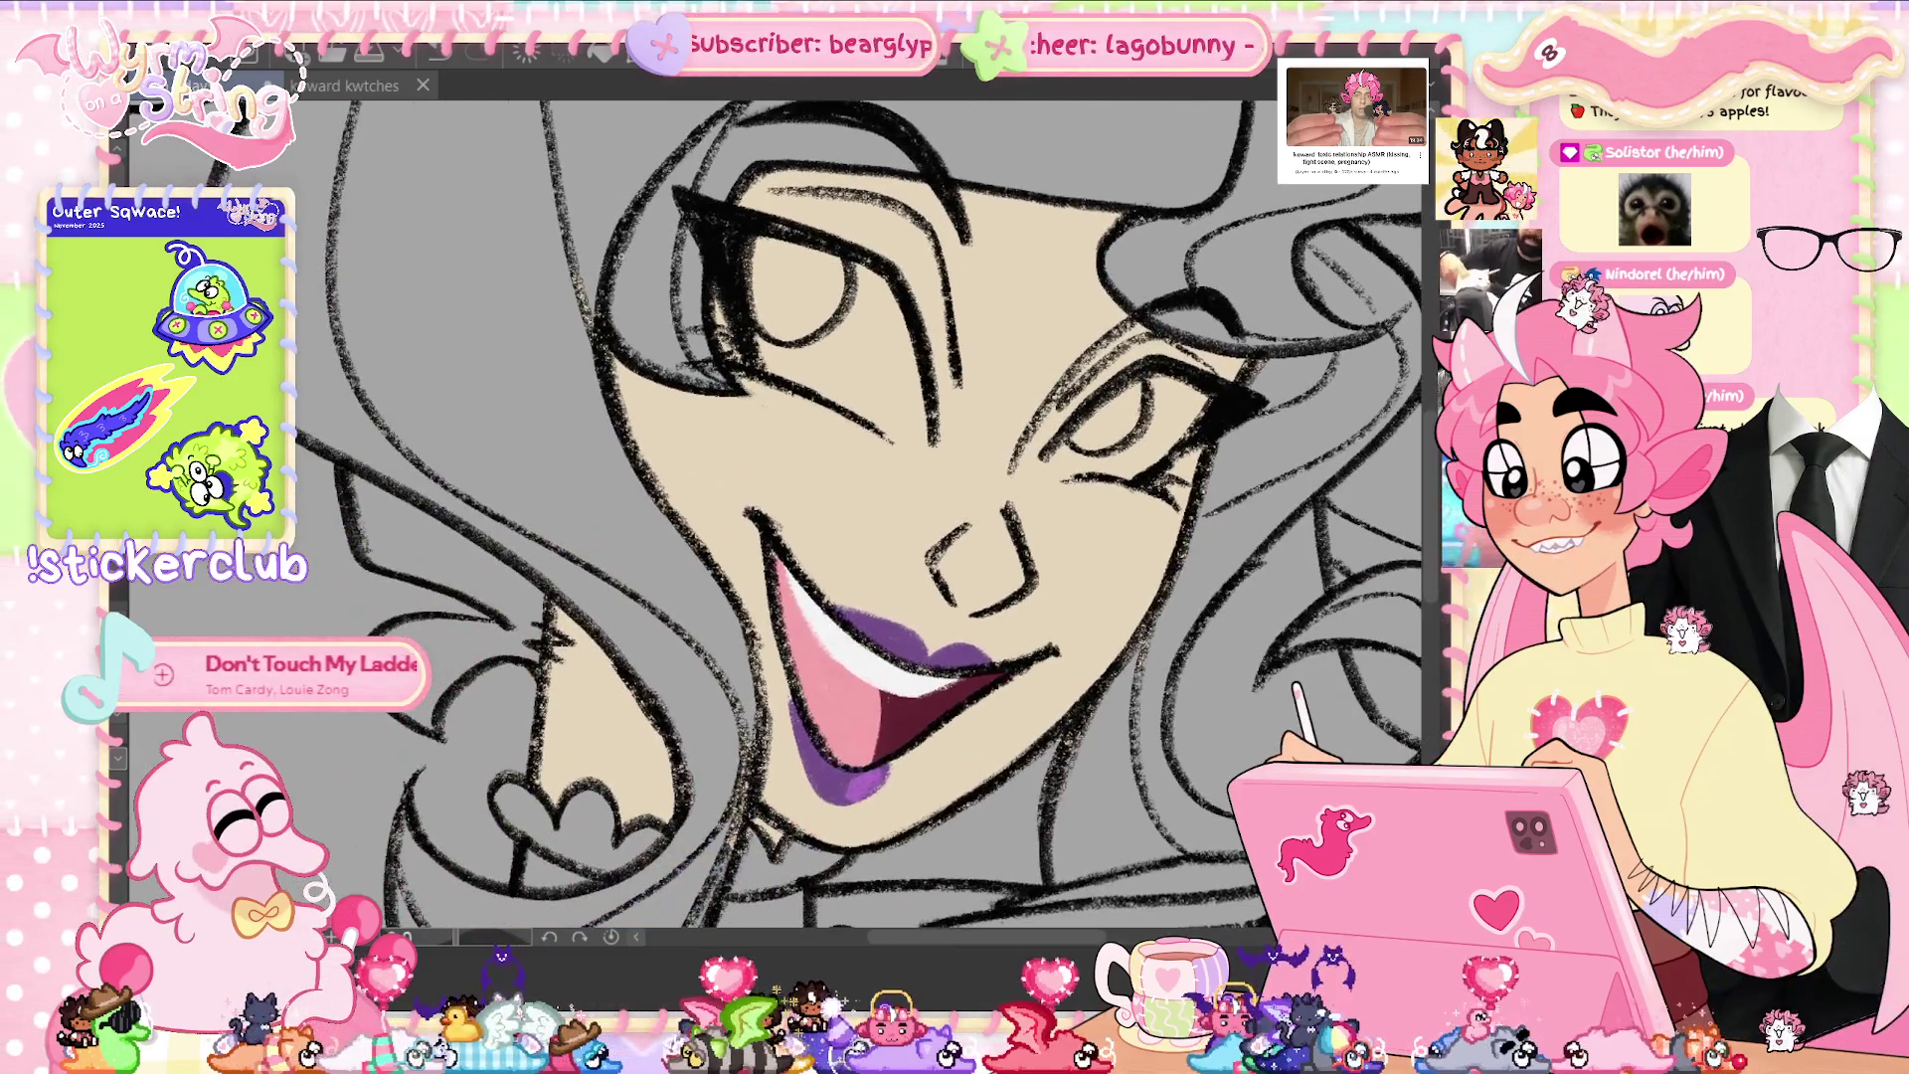
left_click_drag(796, 518, 795, 497)
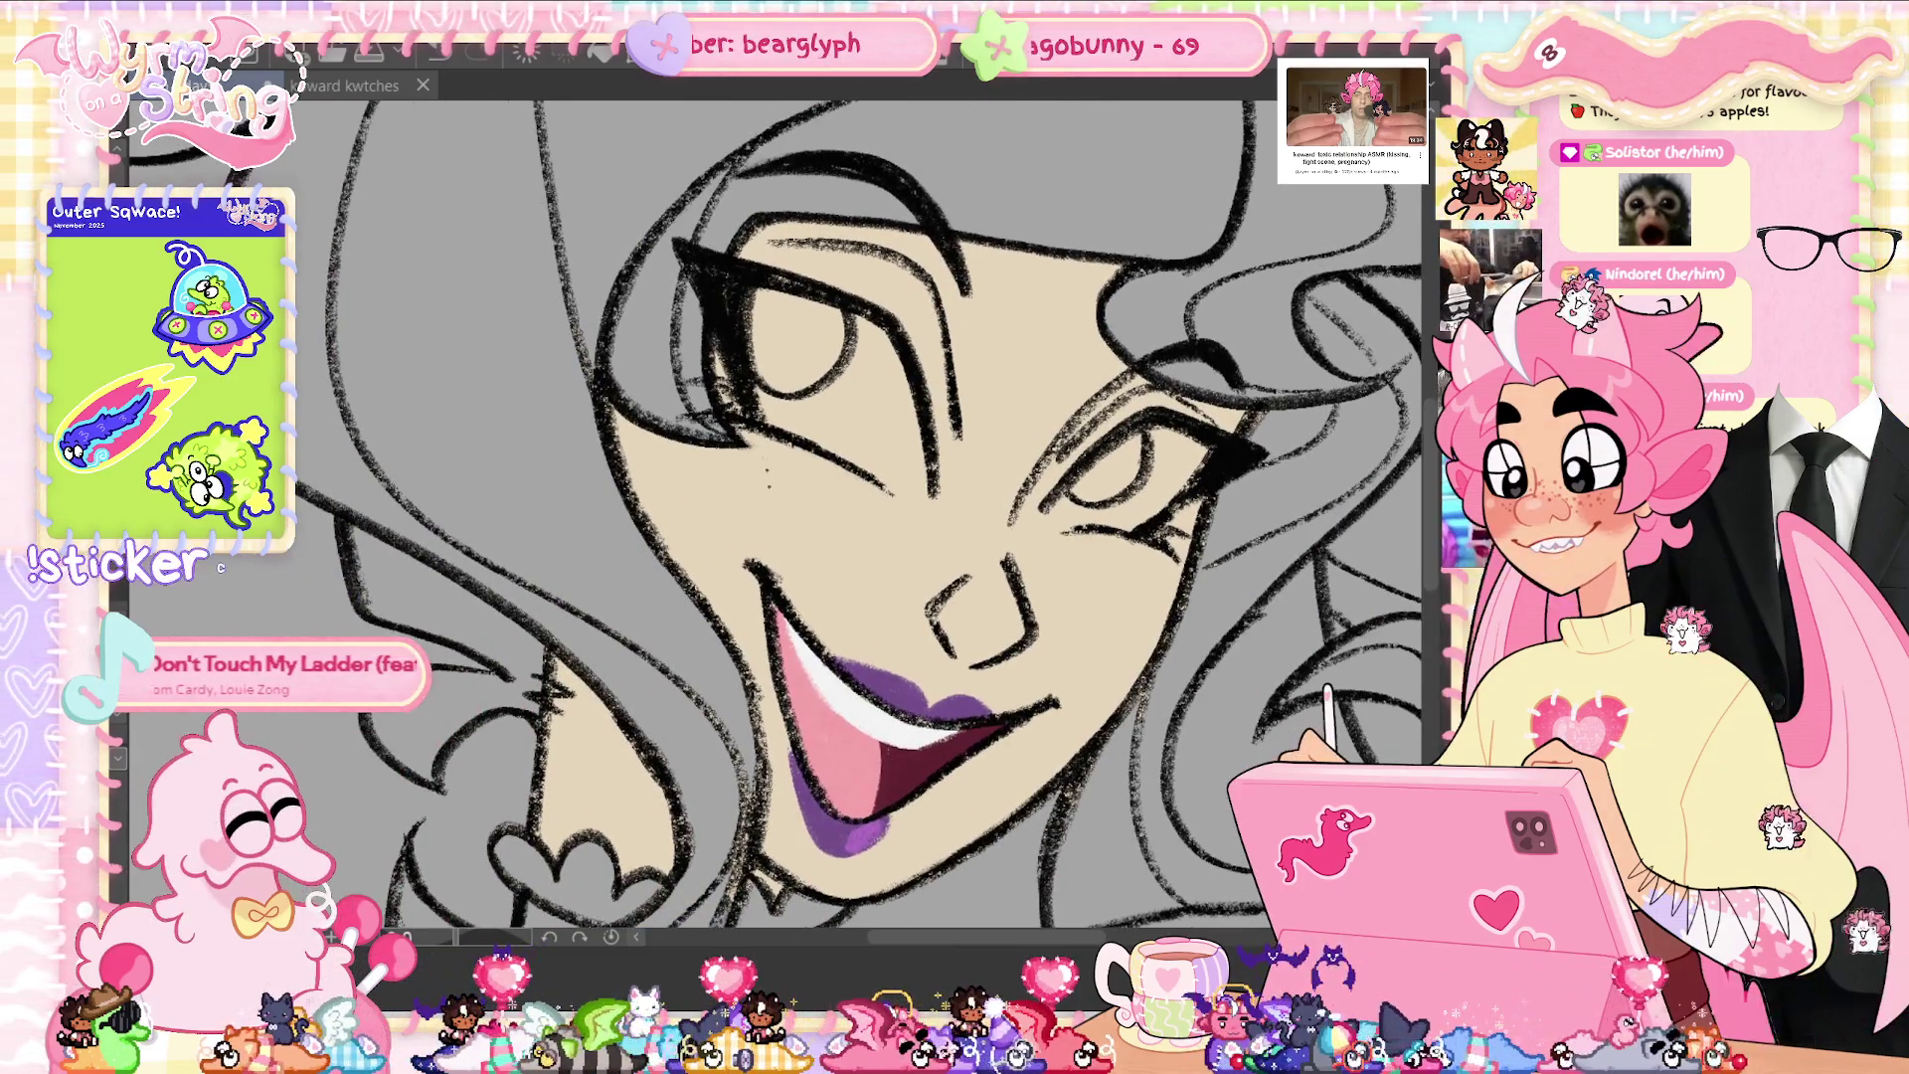
left_click_drag(796, 657, 805, 368)
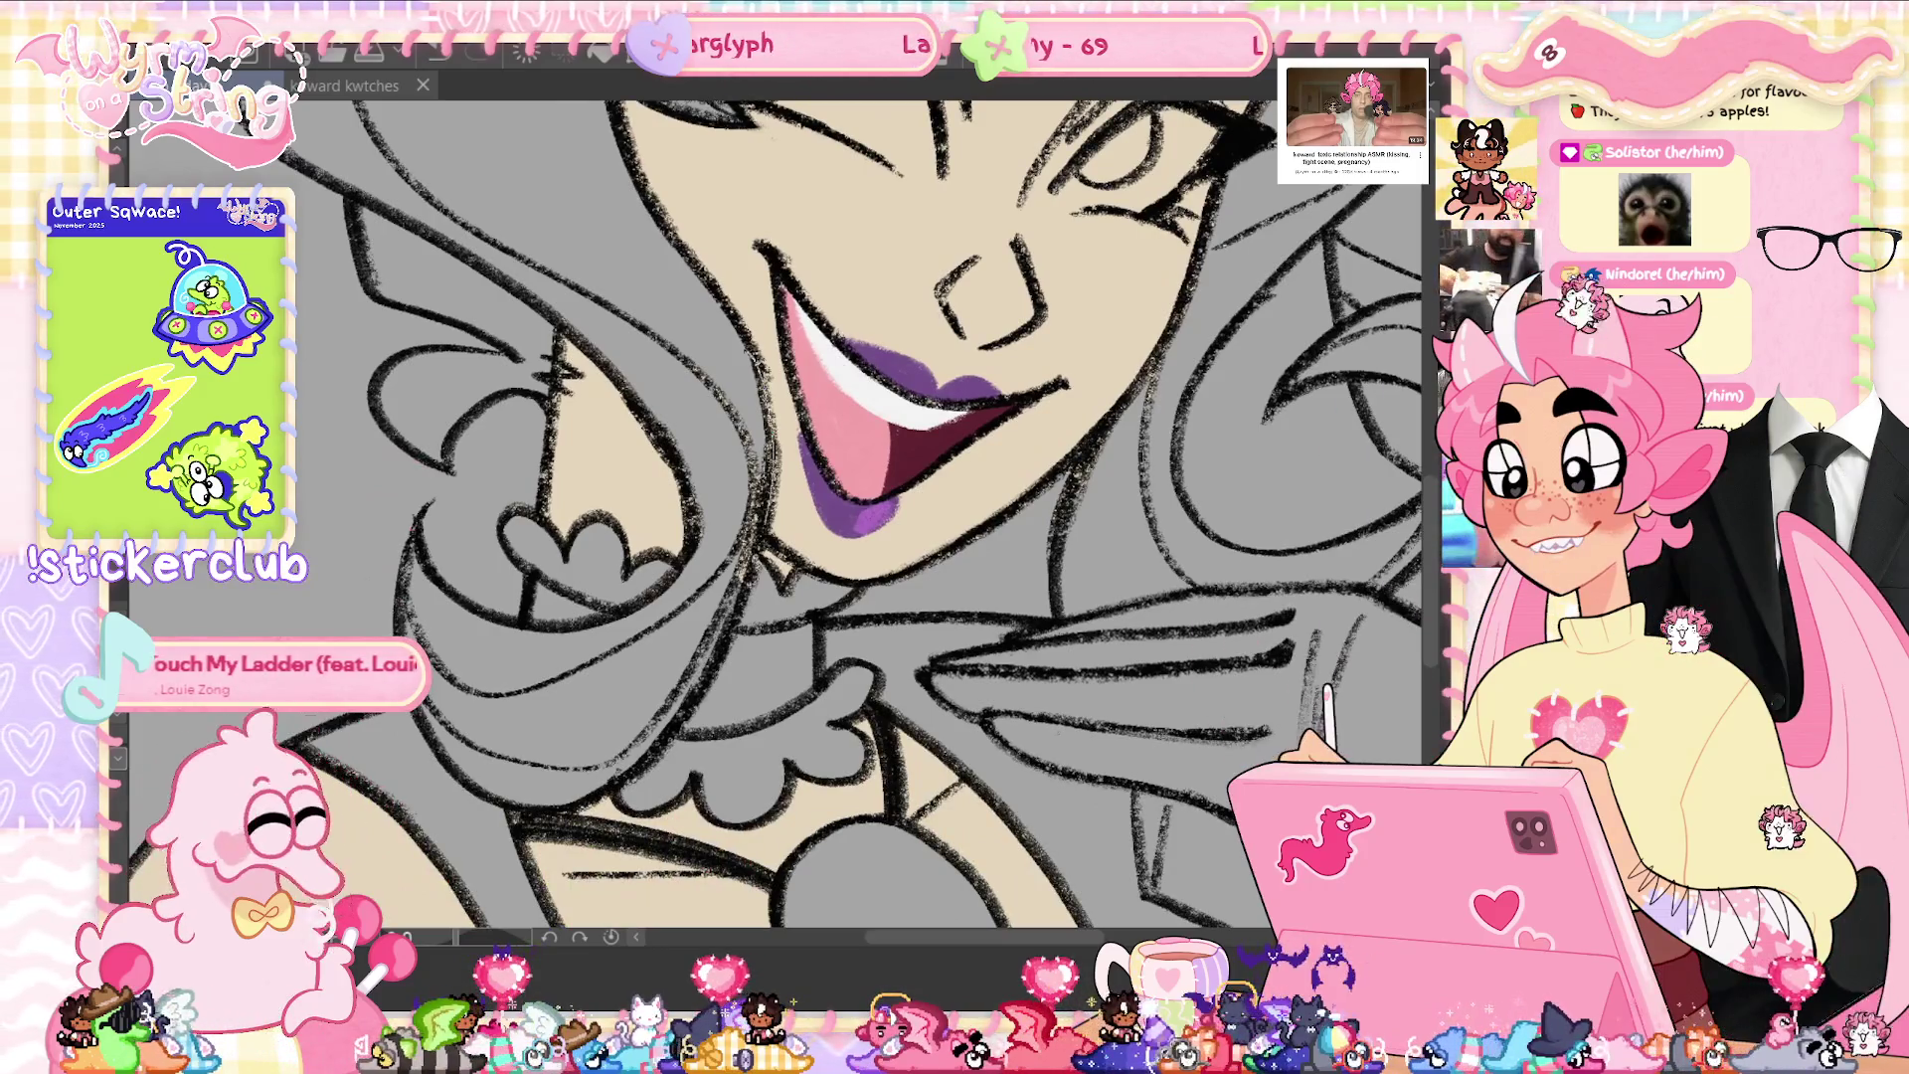
key("ctrl+z")
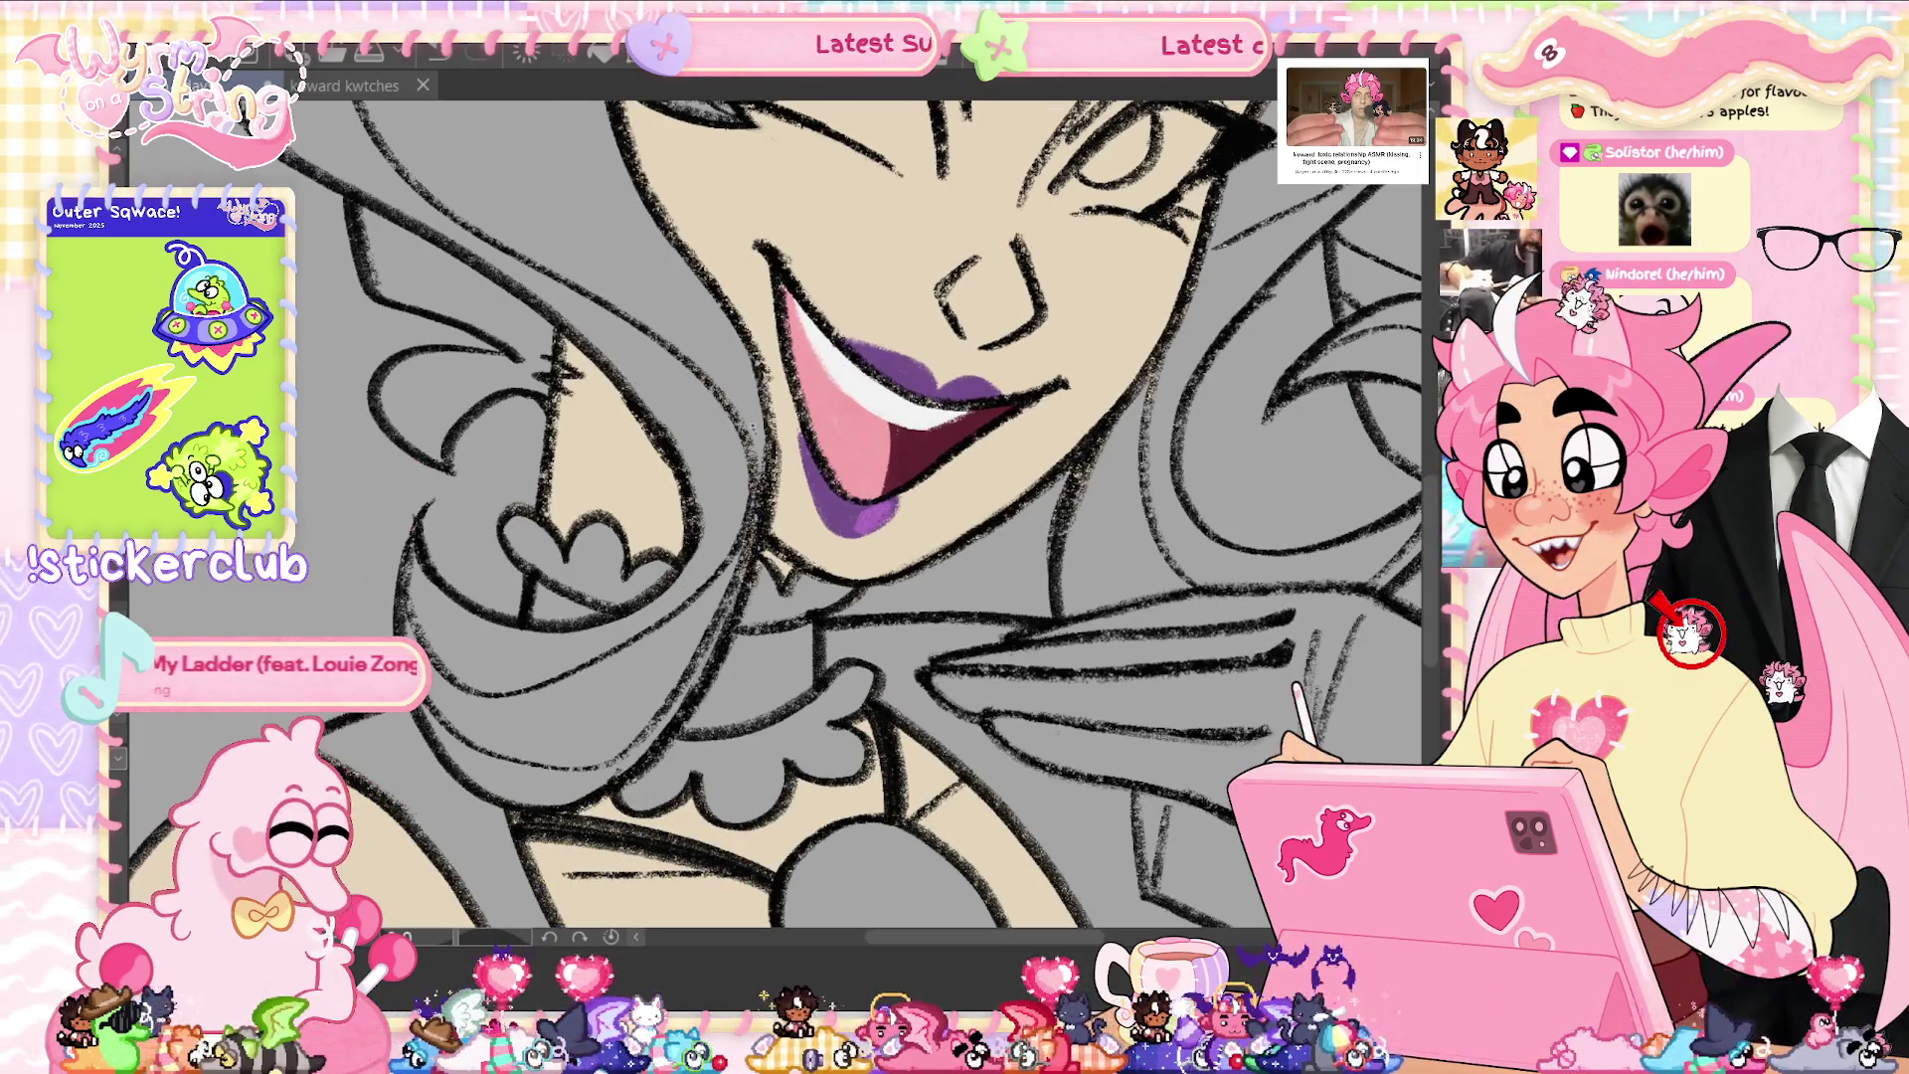
left_click_drag(562, 308, 545, 397)
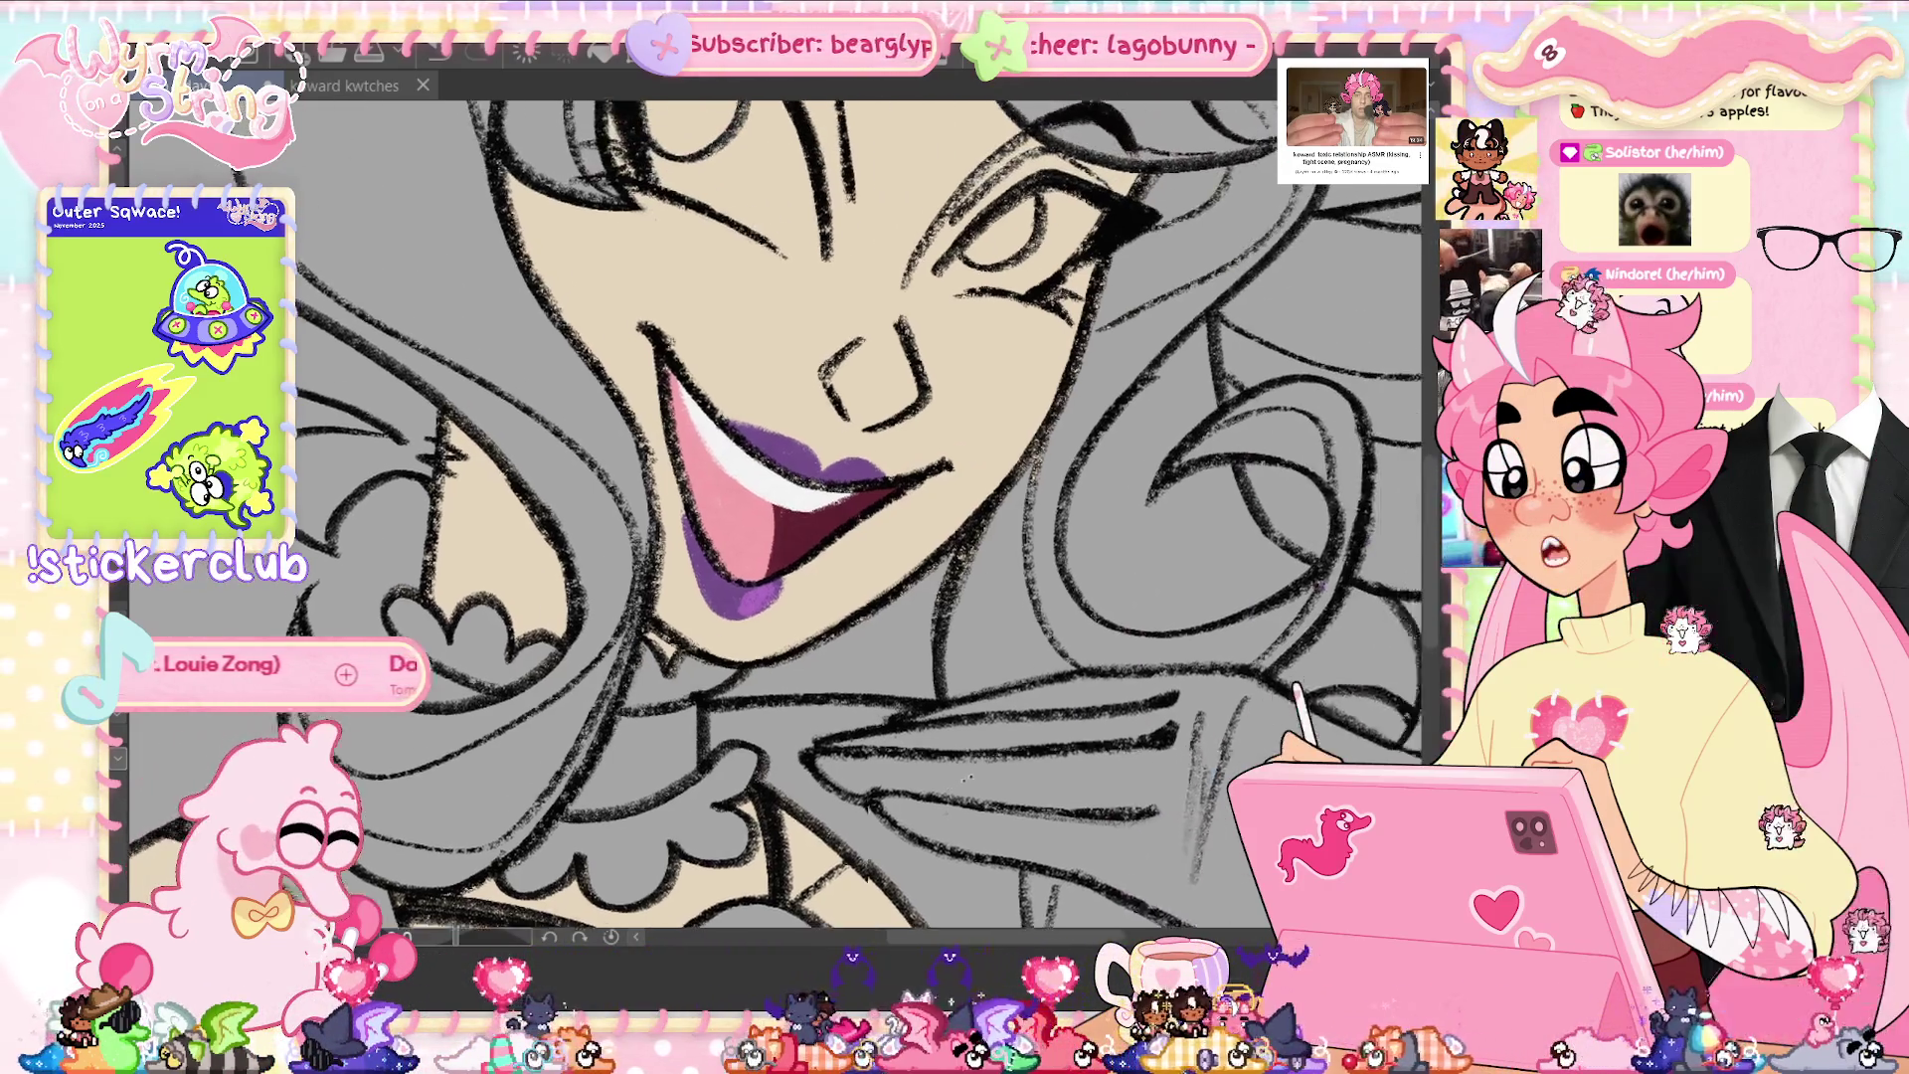
left_click_drag(896, 398, 776, 477)
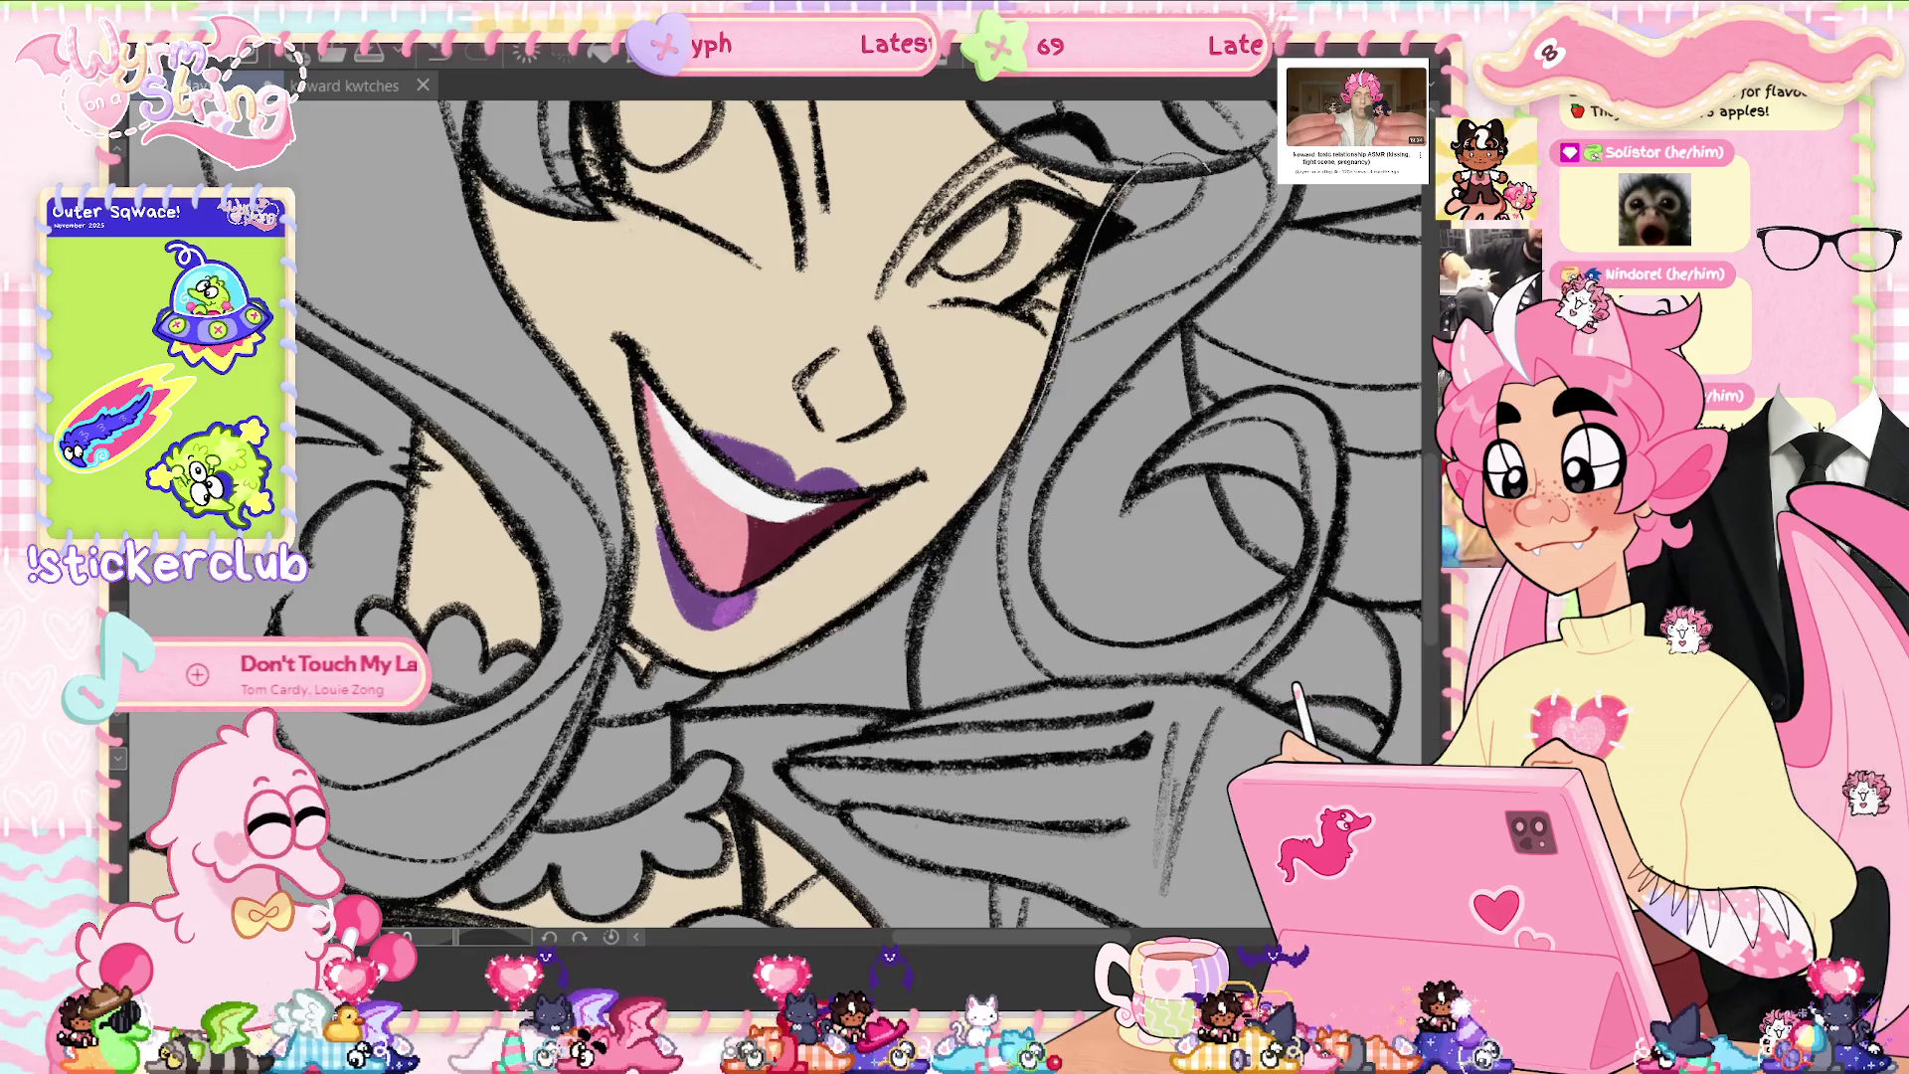
left_click_drag(1154, 149, 1044, 393)
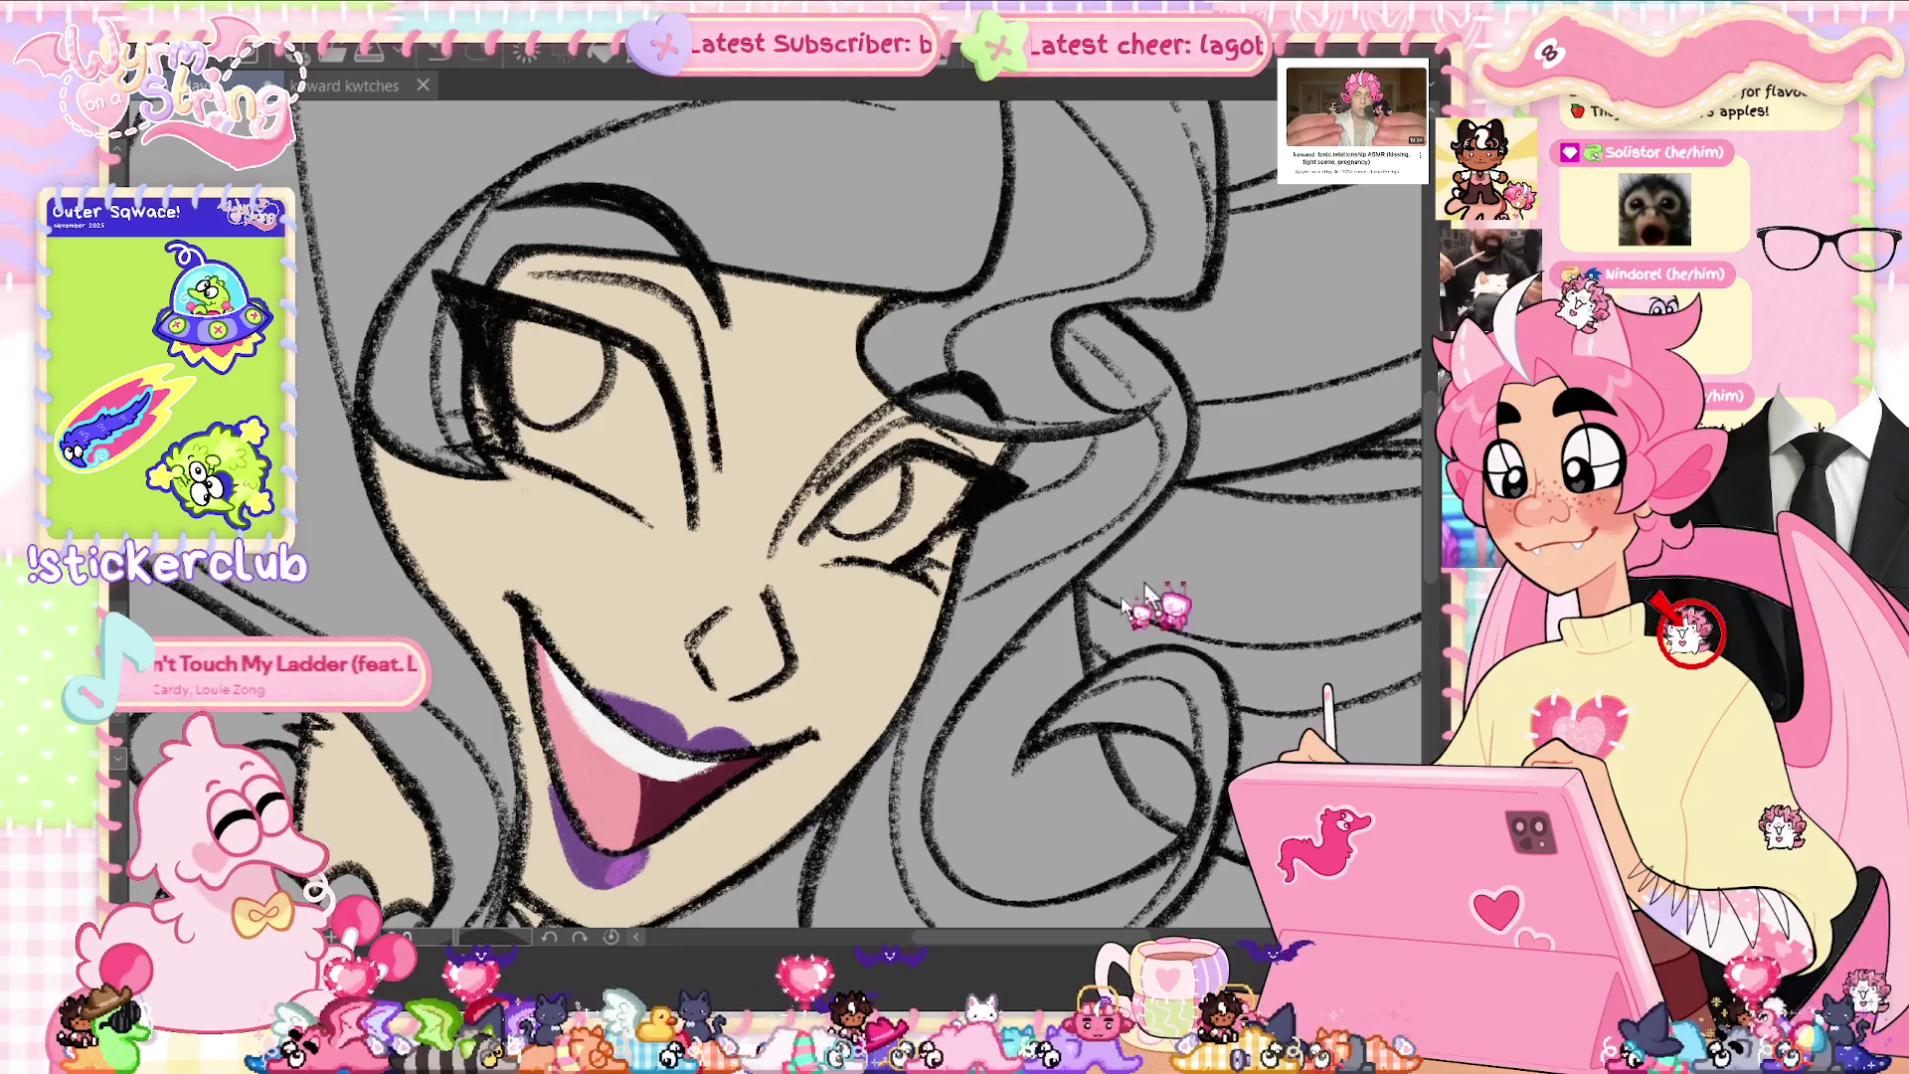
key("ctrl+0")
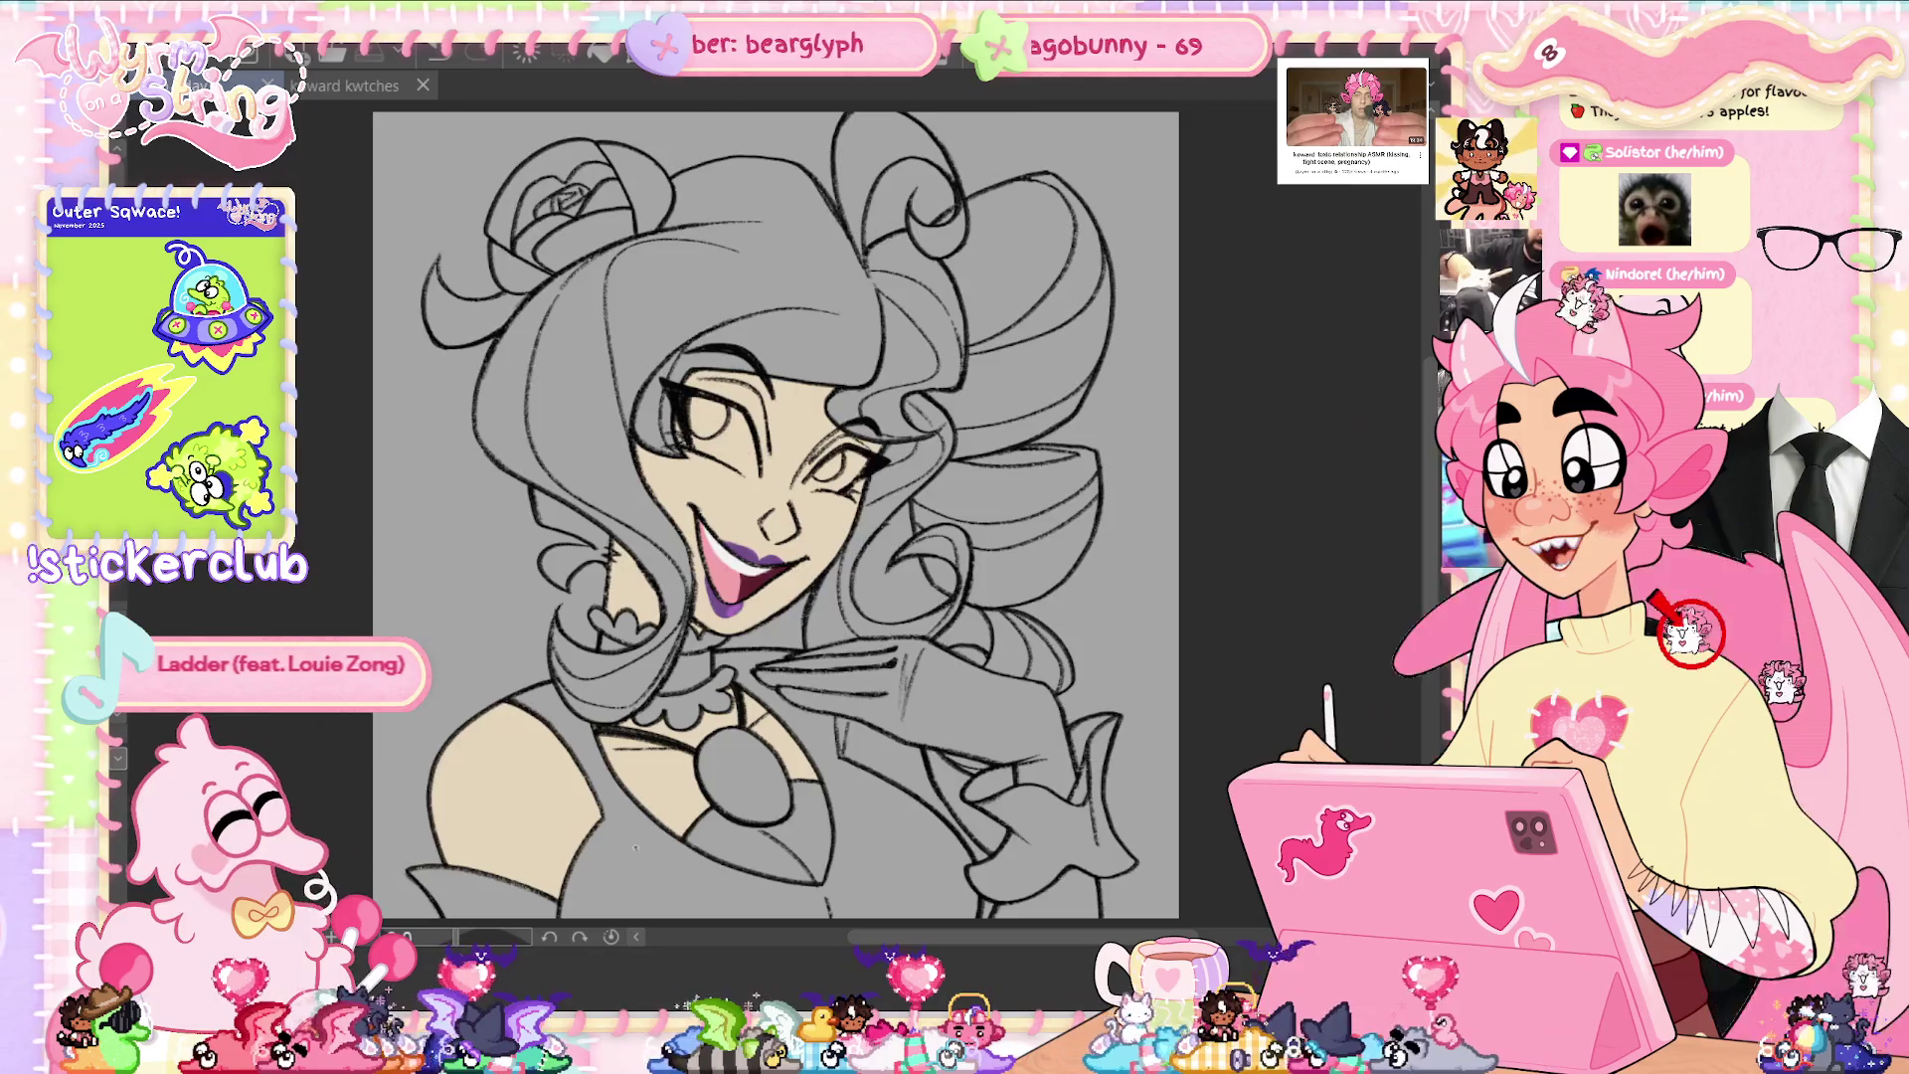
- Touch up the skin beside the chest gem, undoing unwanted outlines, then fit the bust in view
scroll(667, 836, "up", 3)
scroll(667, 835, "up", 3)
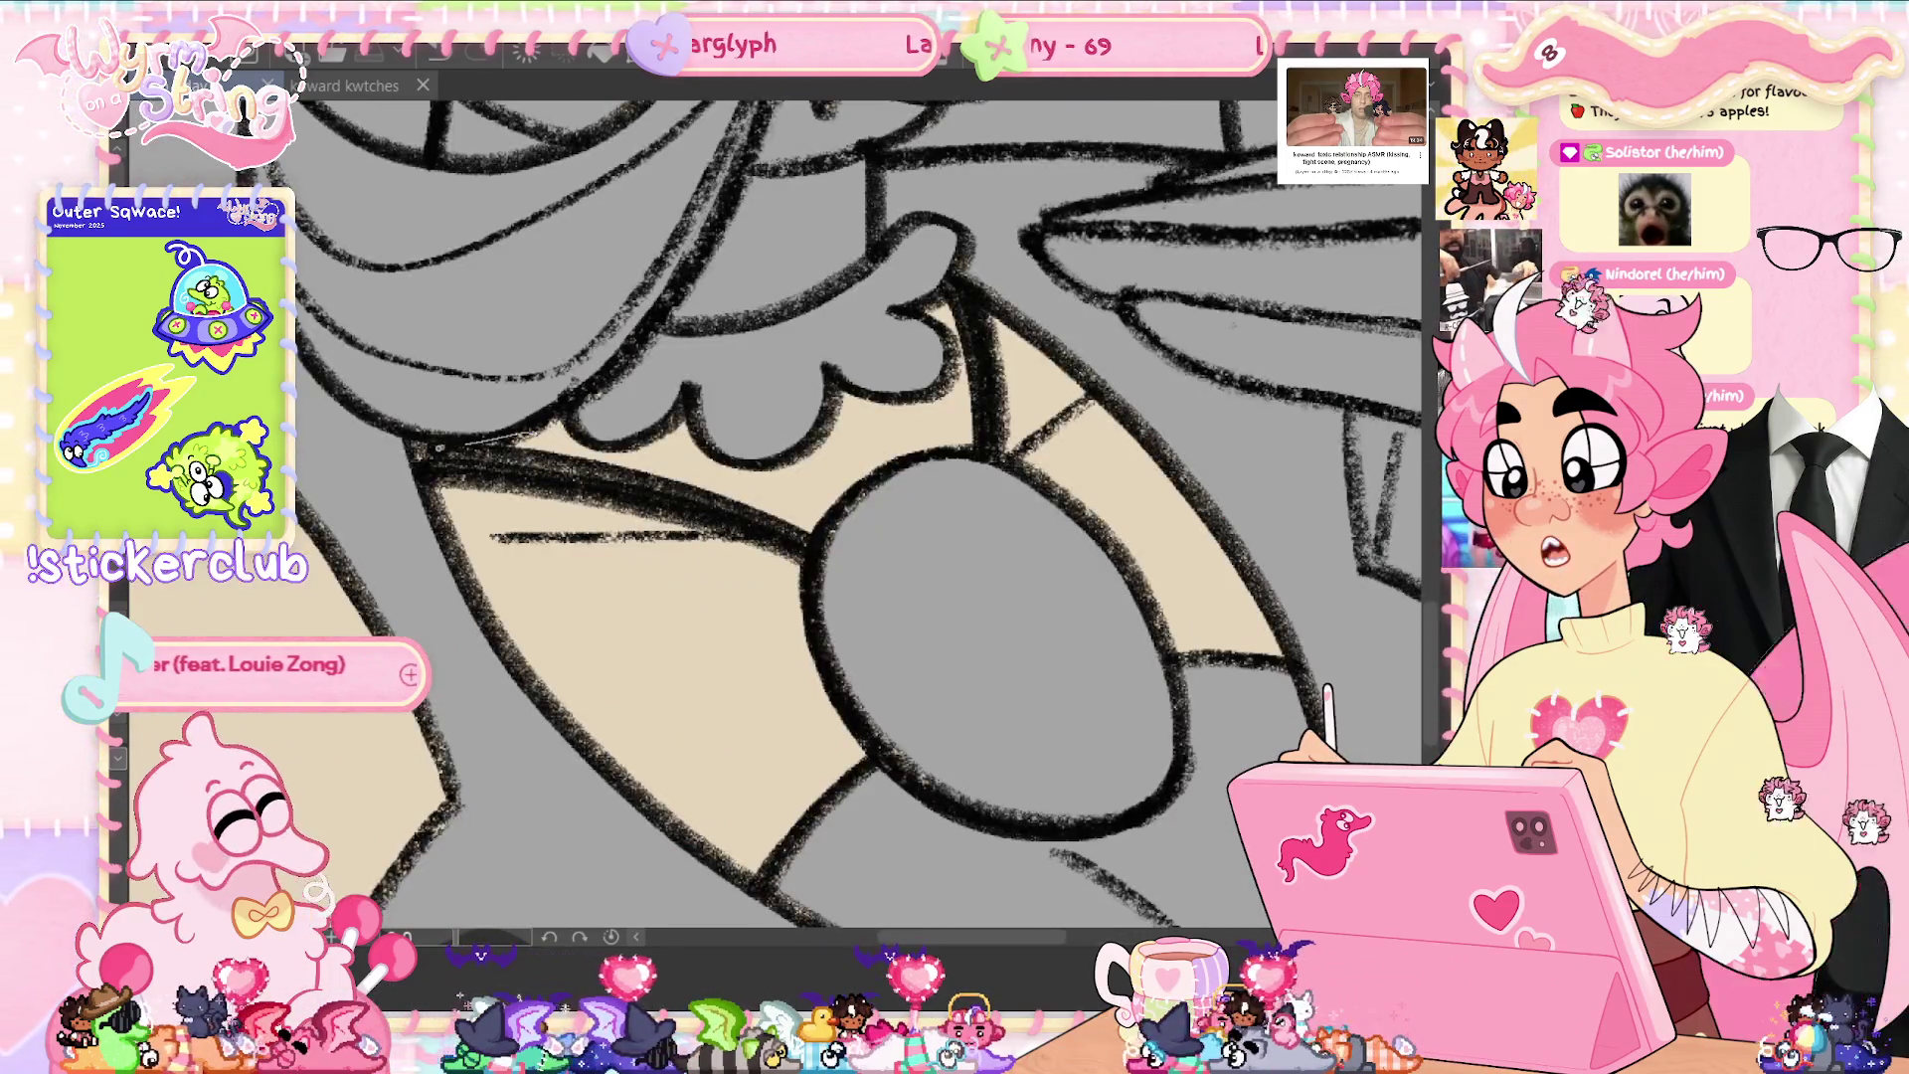
left_click_drag(422, 468, 696, 580)
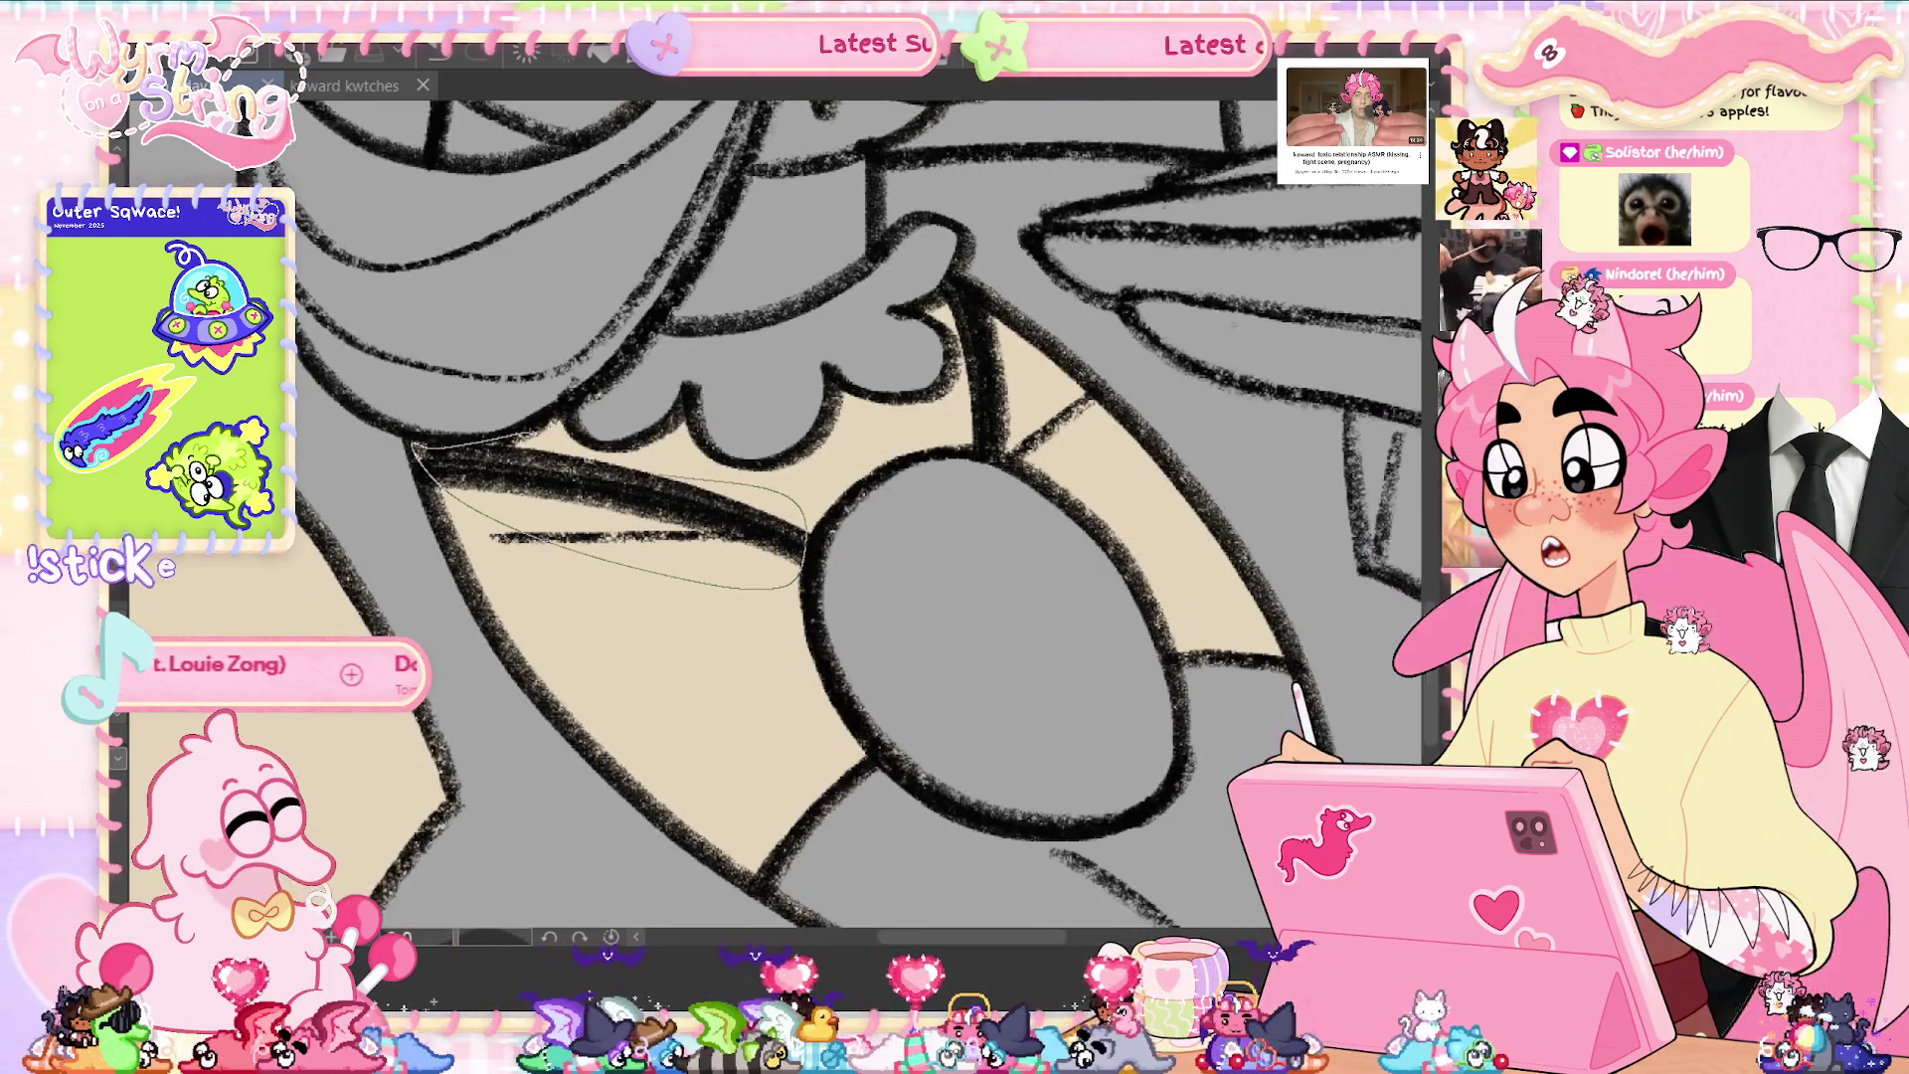
left_click_drag(545, 403, 696, 363)
key("ctrl+z")
key("ctrl+z")
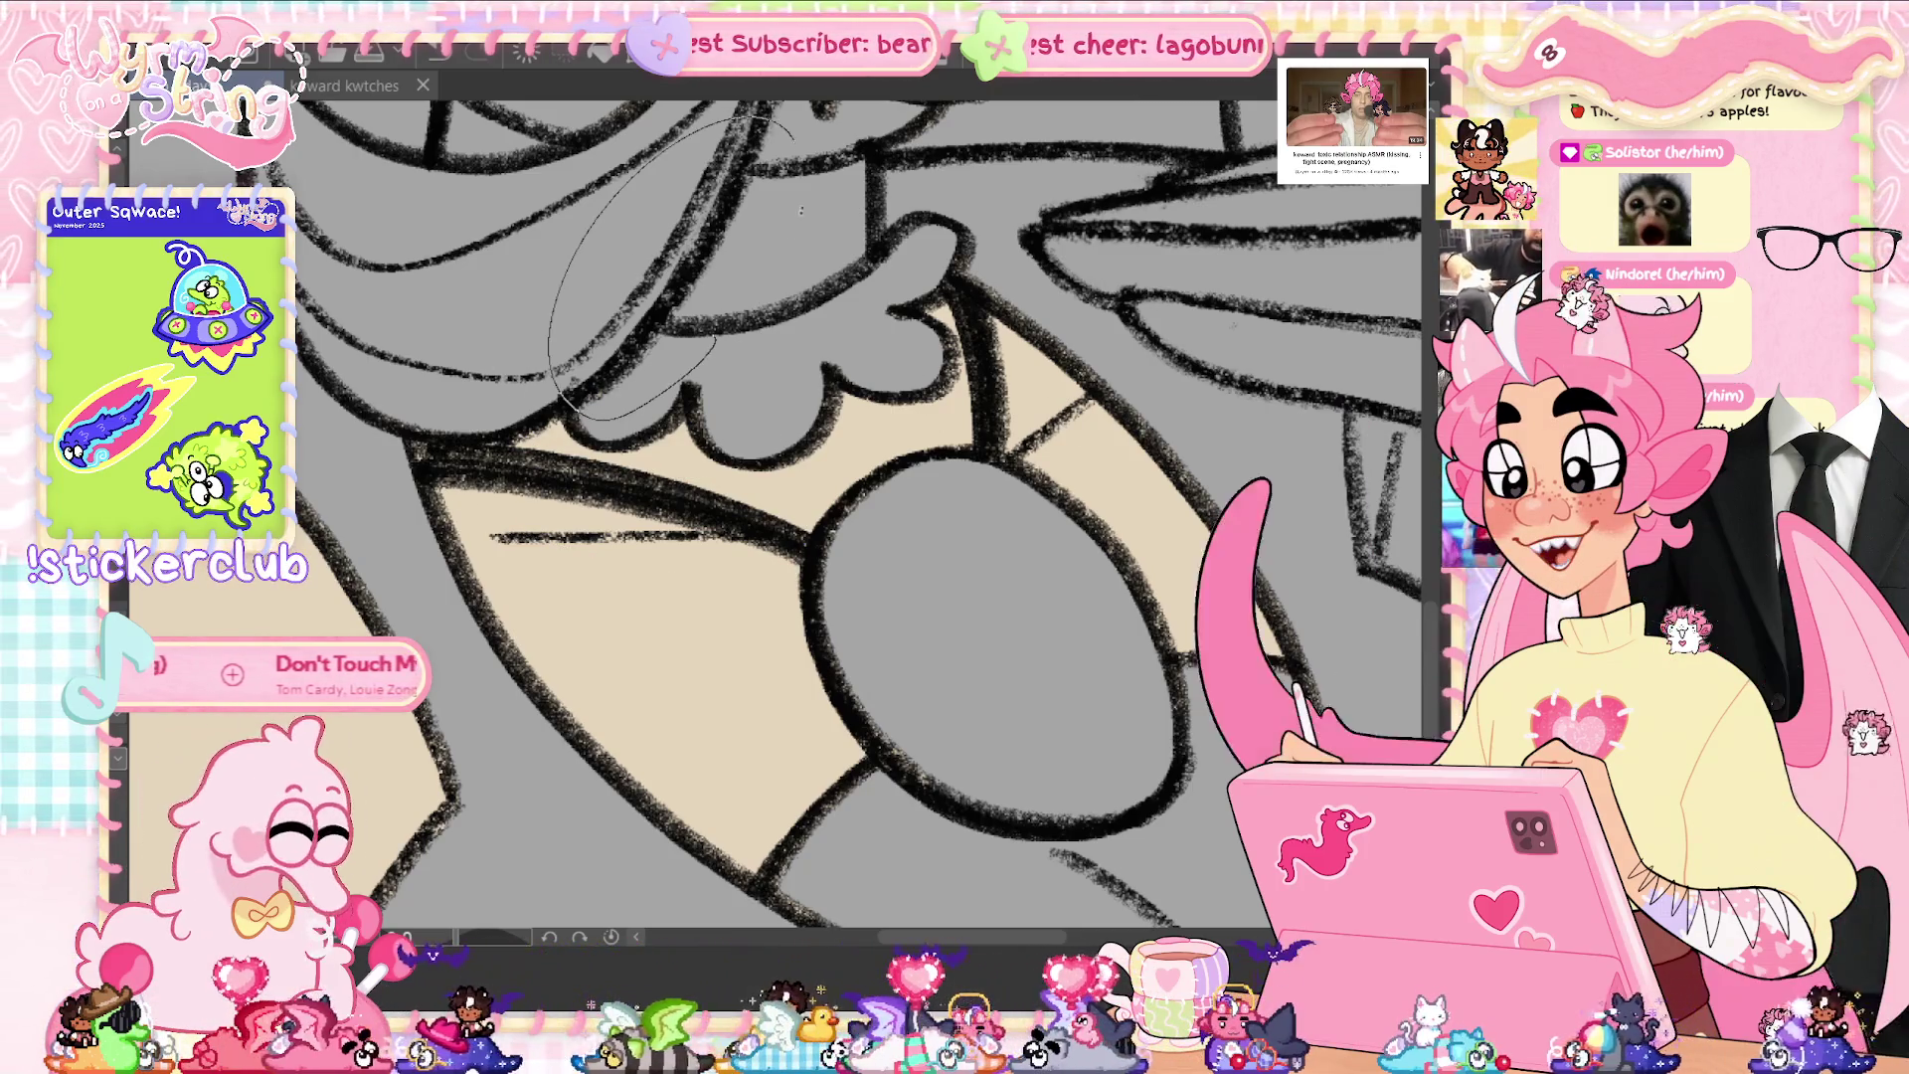
mouse_move(973, 243)
left_mouse_down()
mouse_move(1037, 301)
mouse_move(1000, 456)
left_mouse_up()
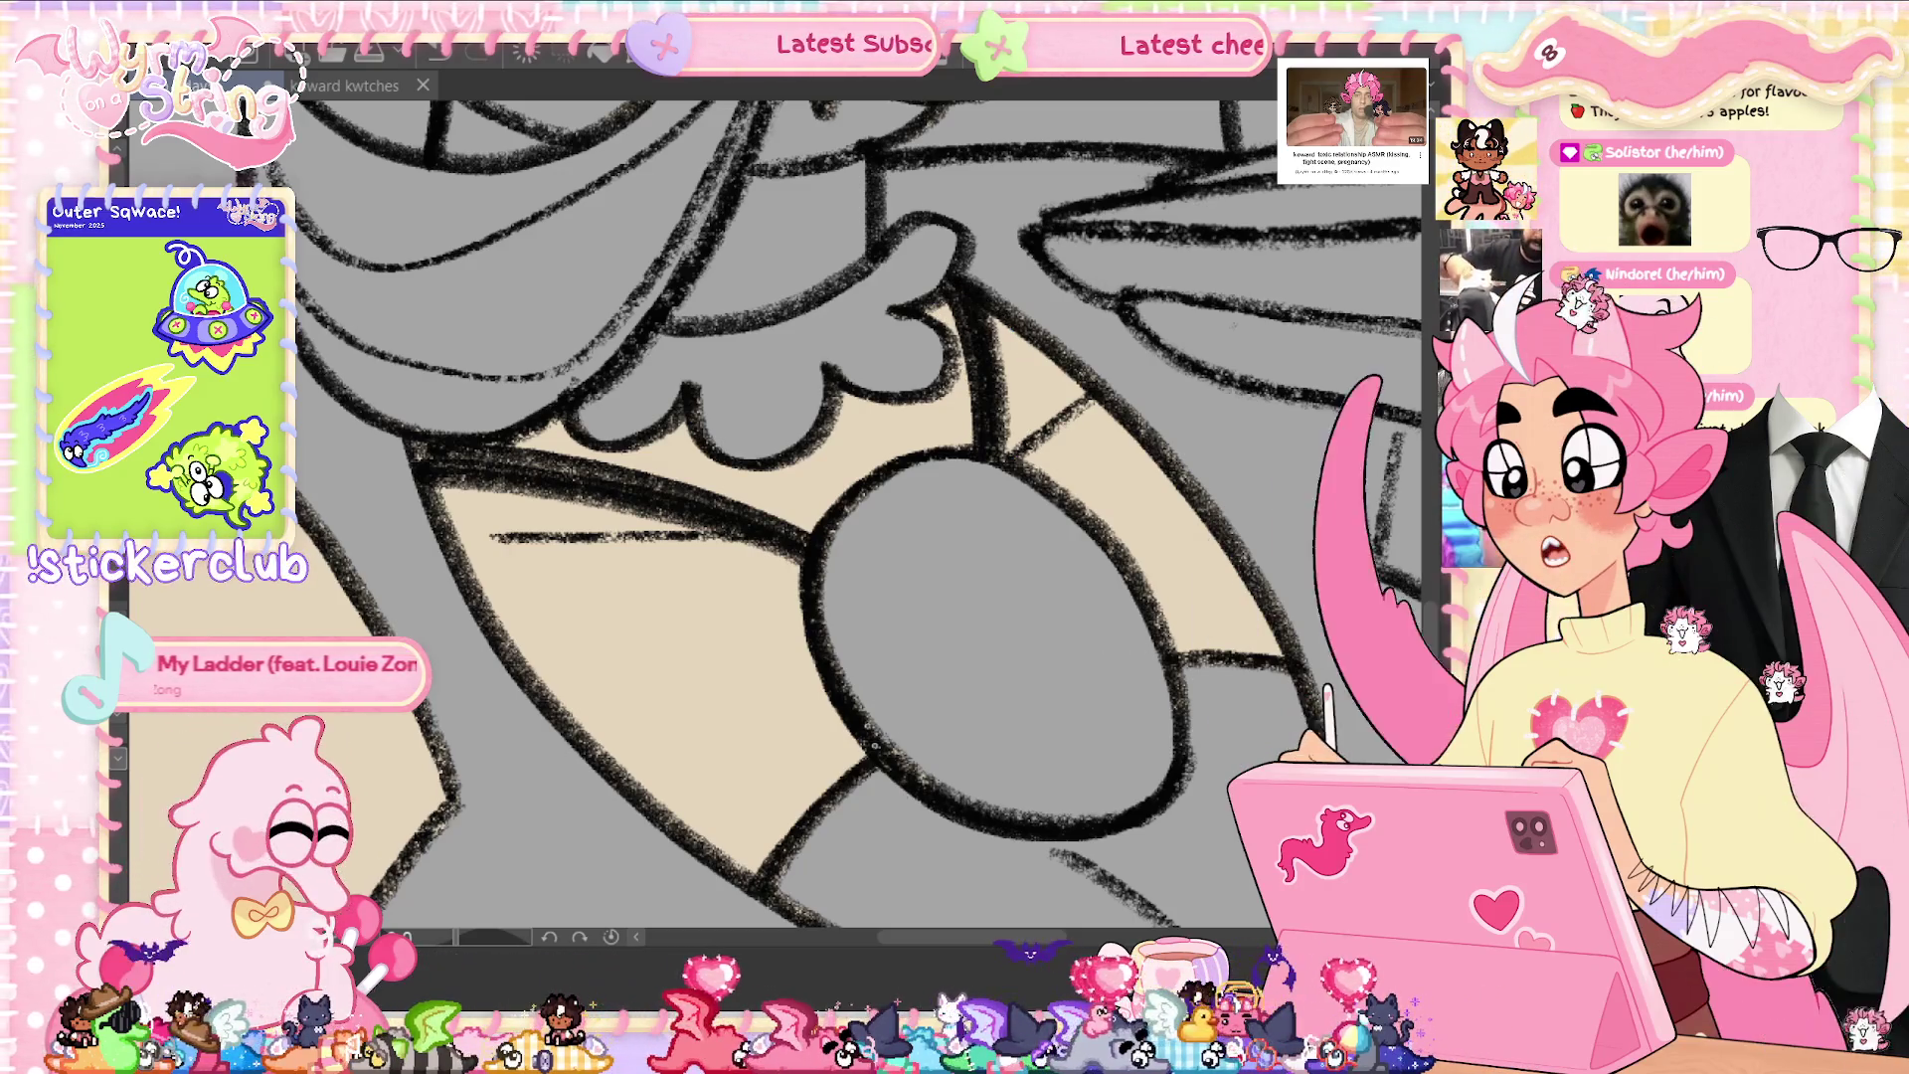
left_click_drag(854, 634, 963, 808)
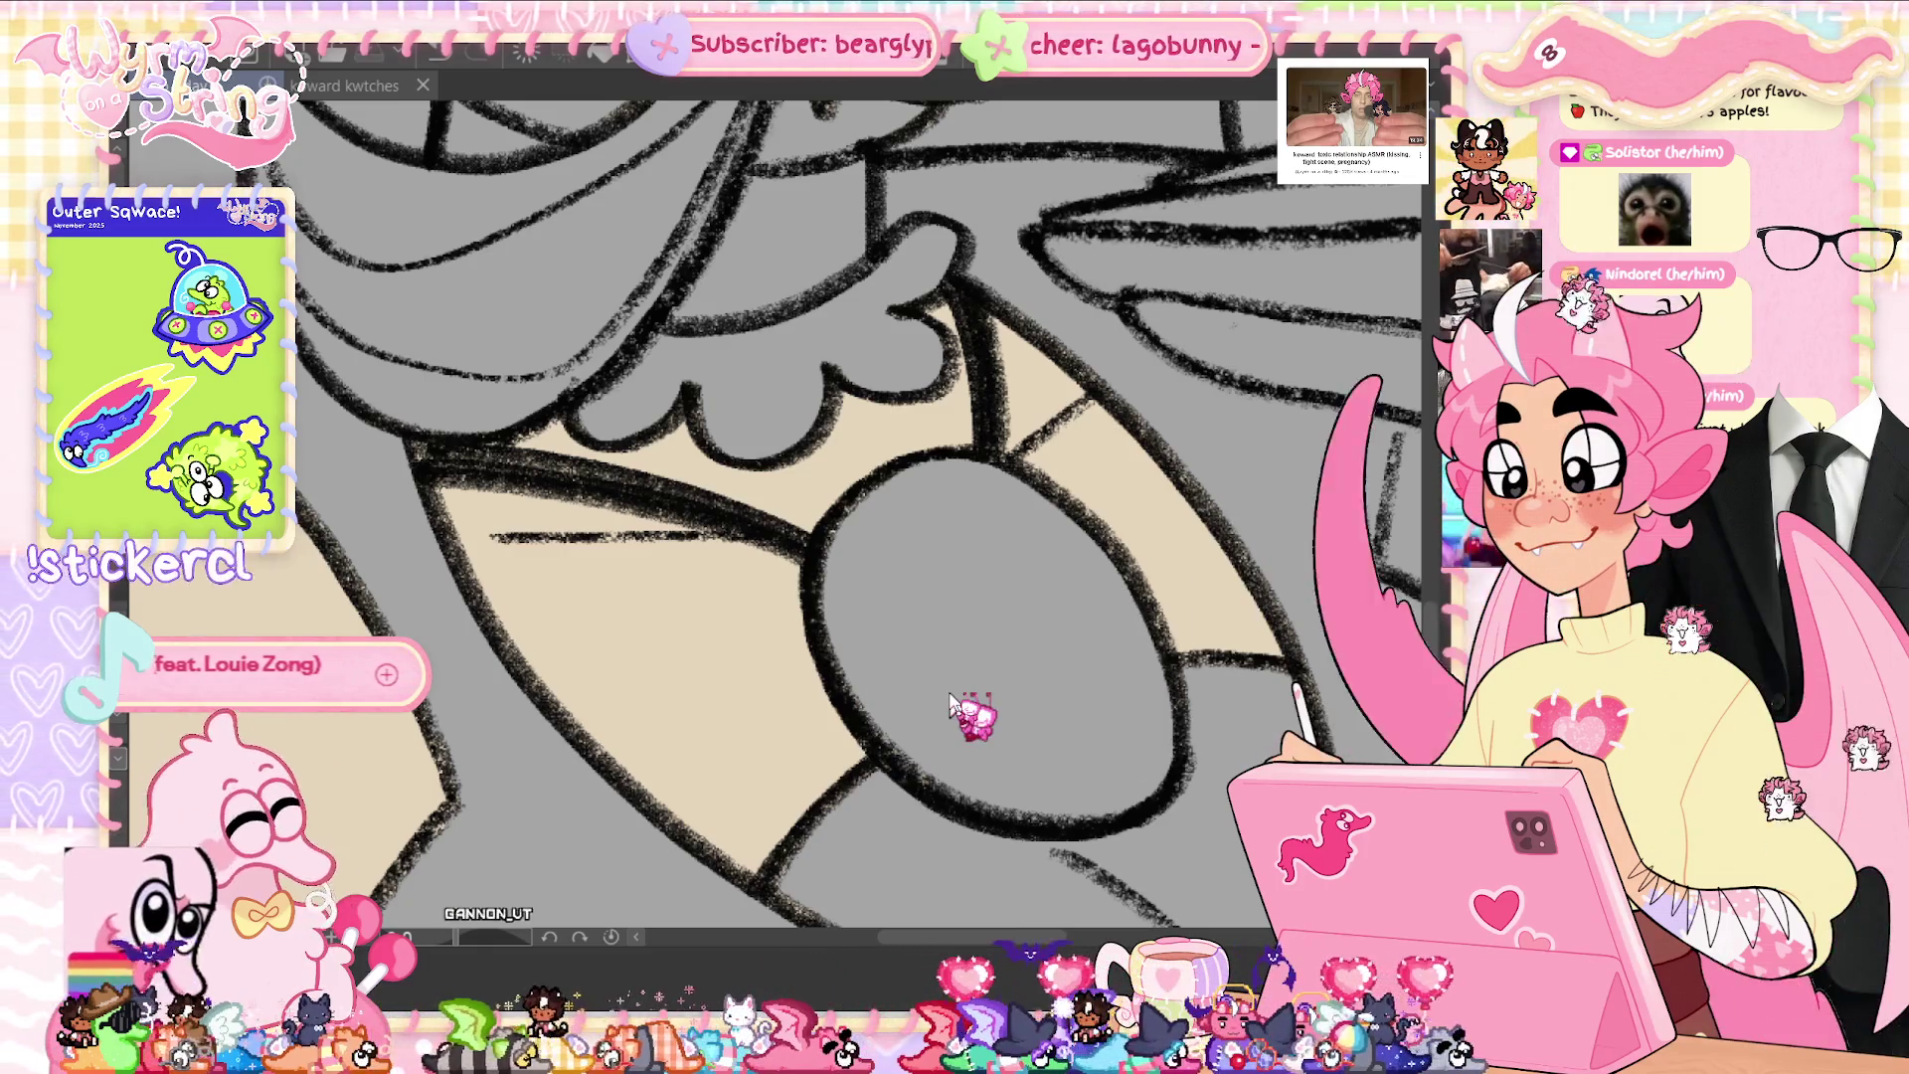
scroll(950, 702, "down", 3)
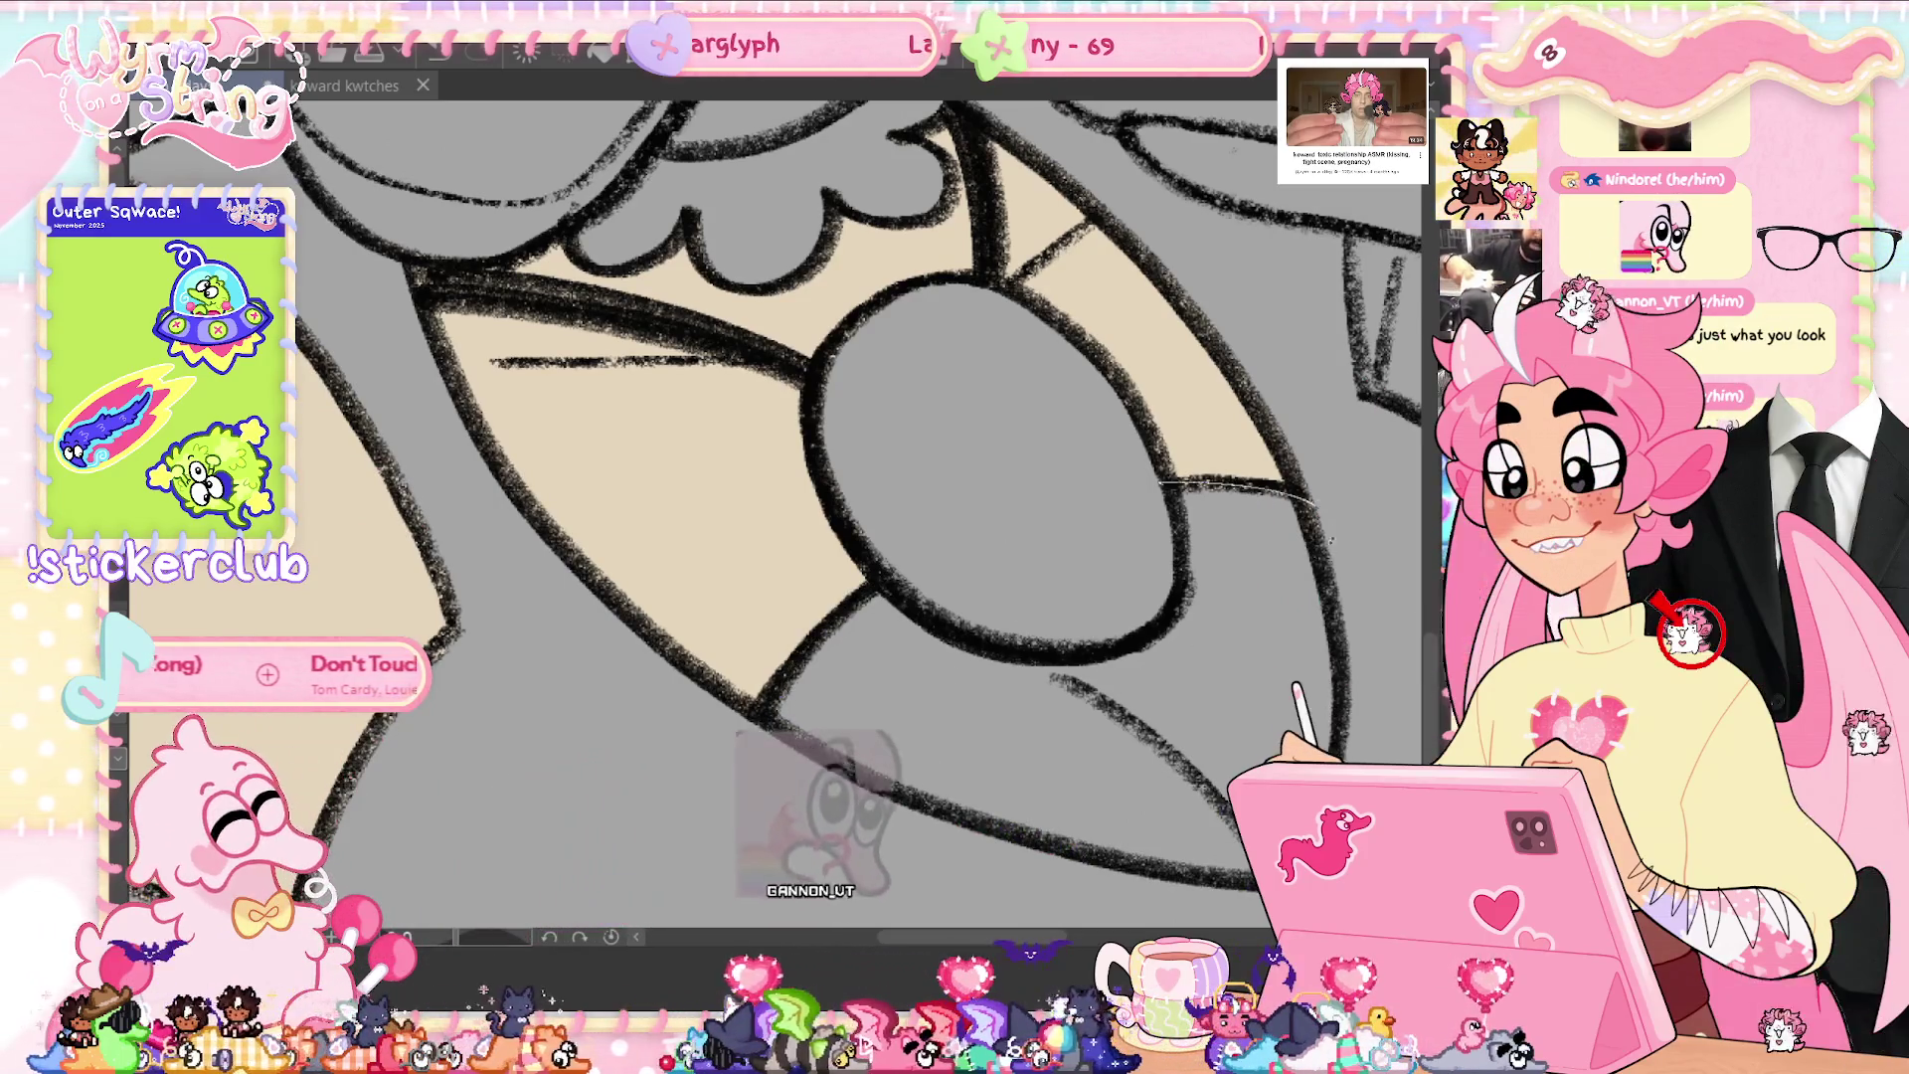
key("ctrl+0")
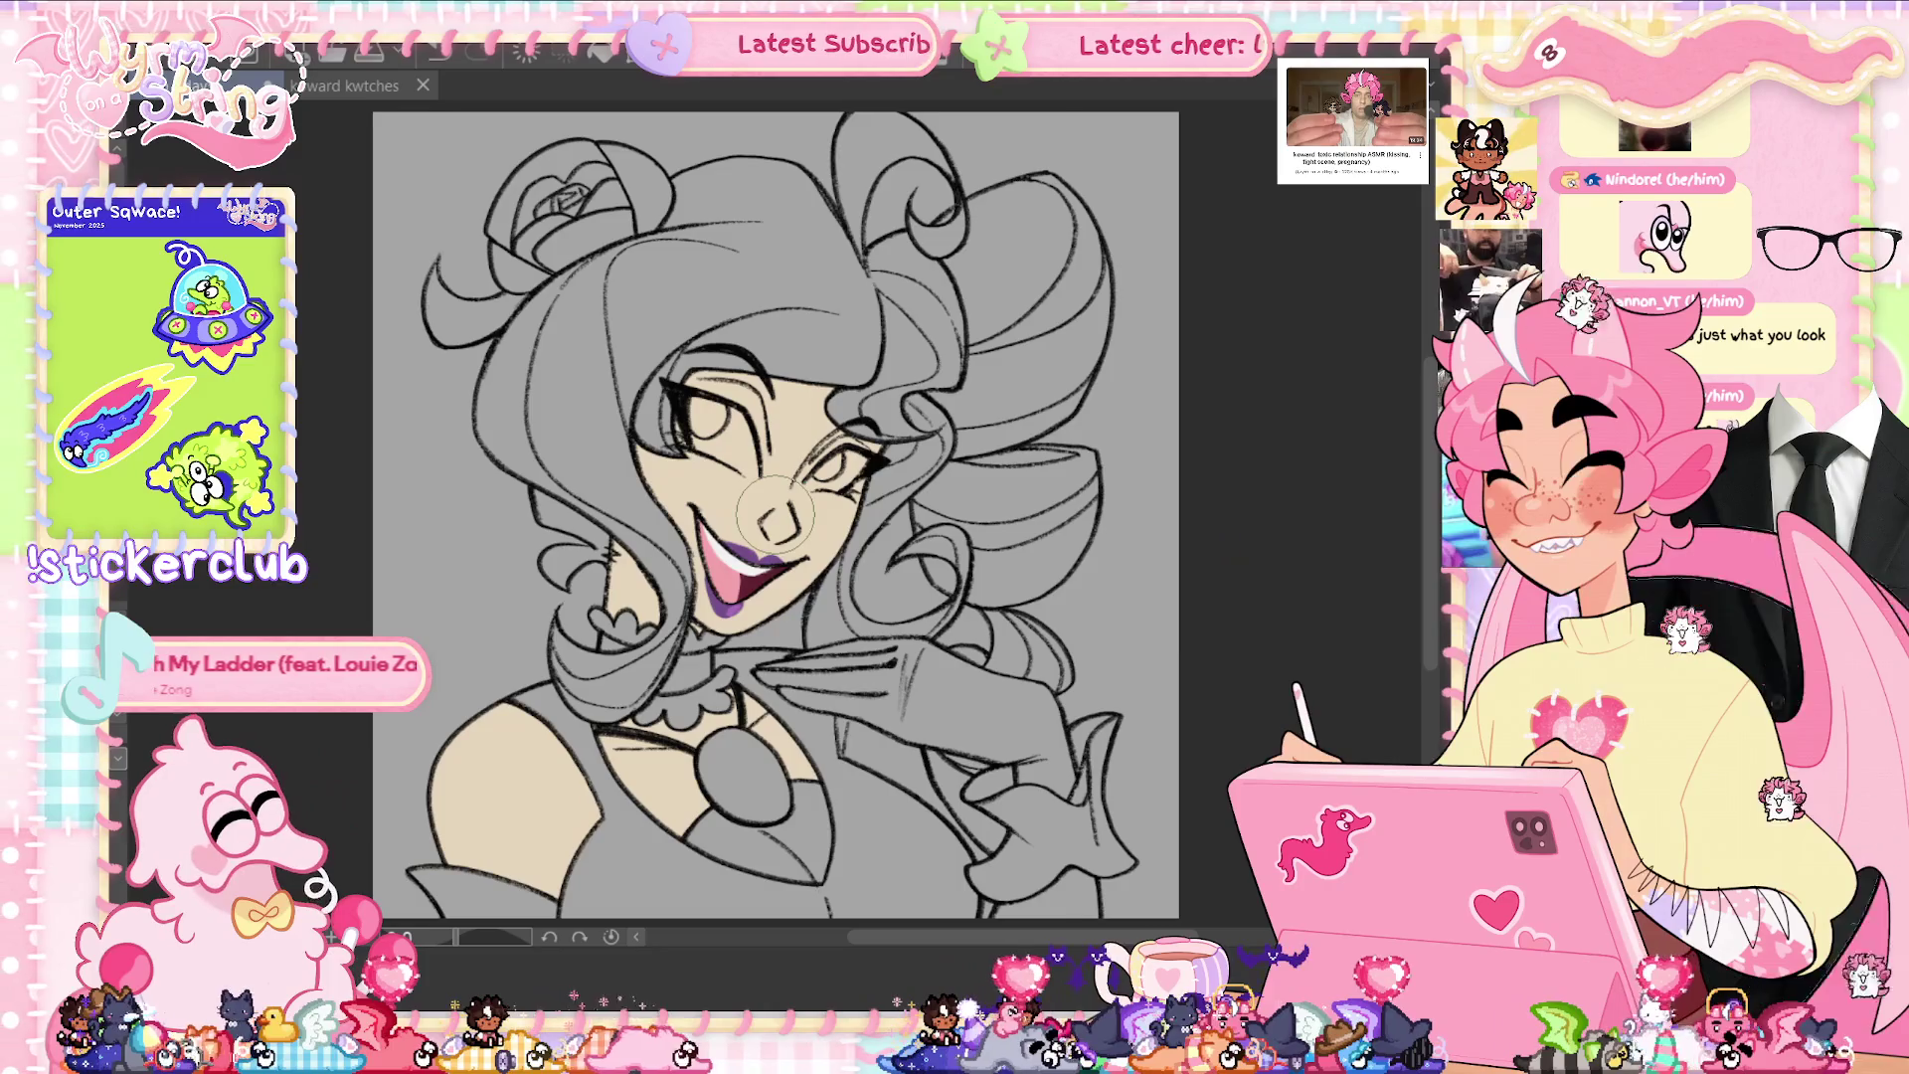
- Airbrush pink blush over the left cheek, across the nose and cheeks, and near the eye
scroll(729, 371, "up", 3)
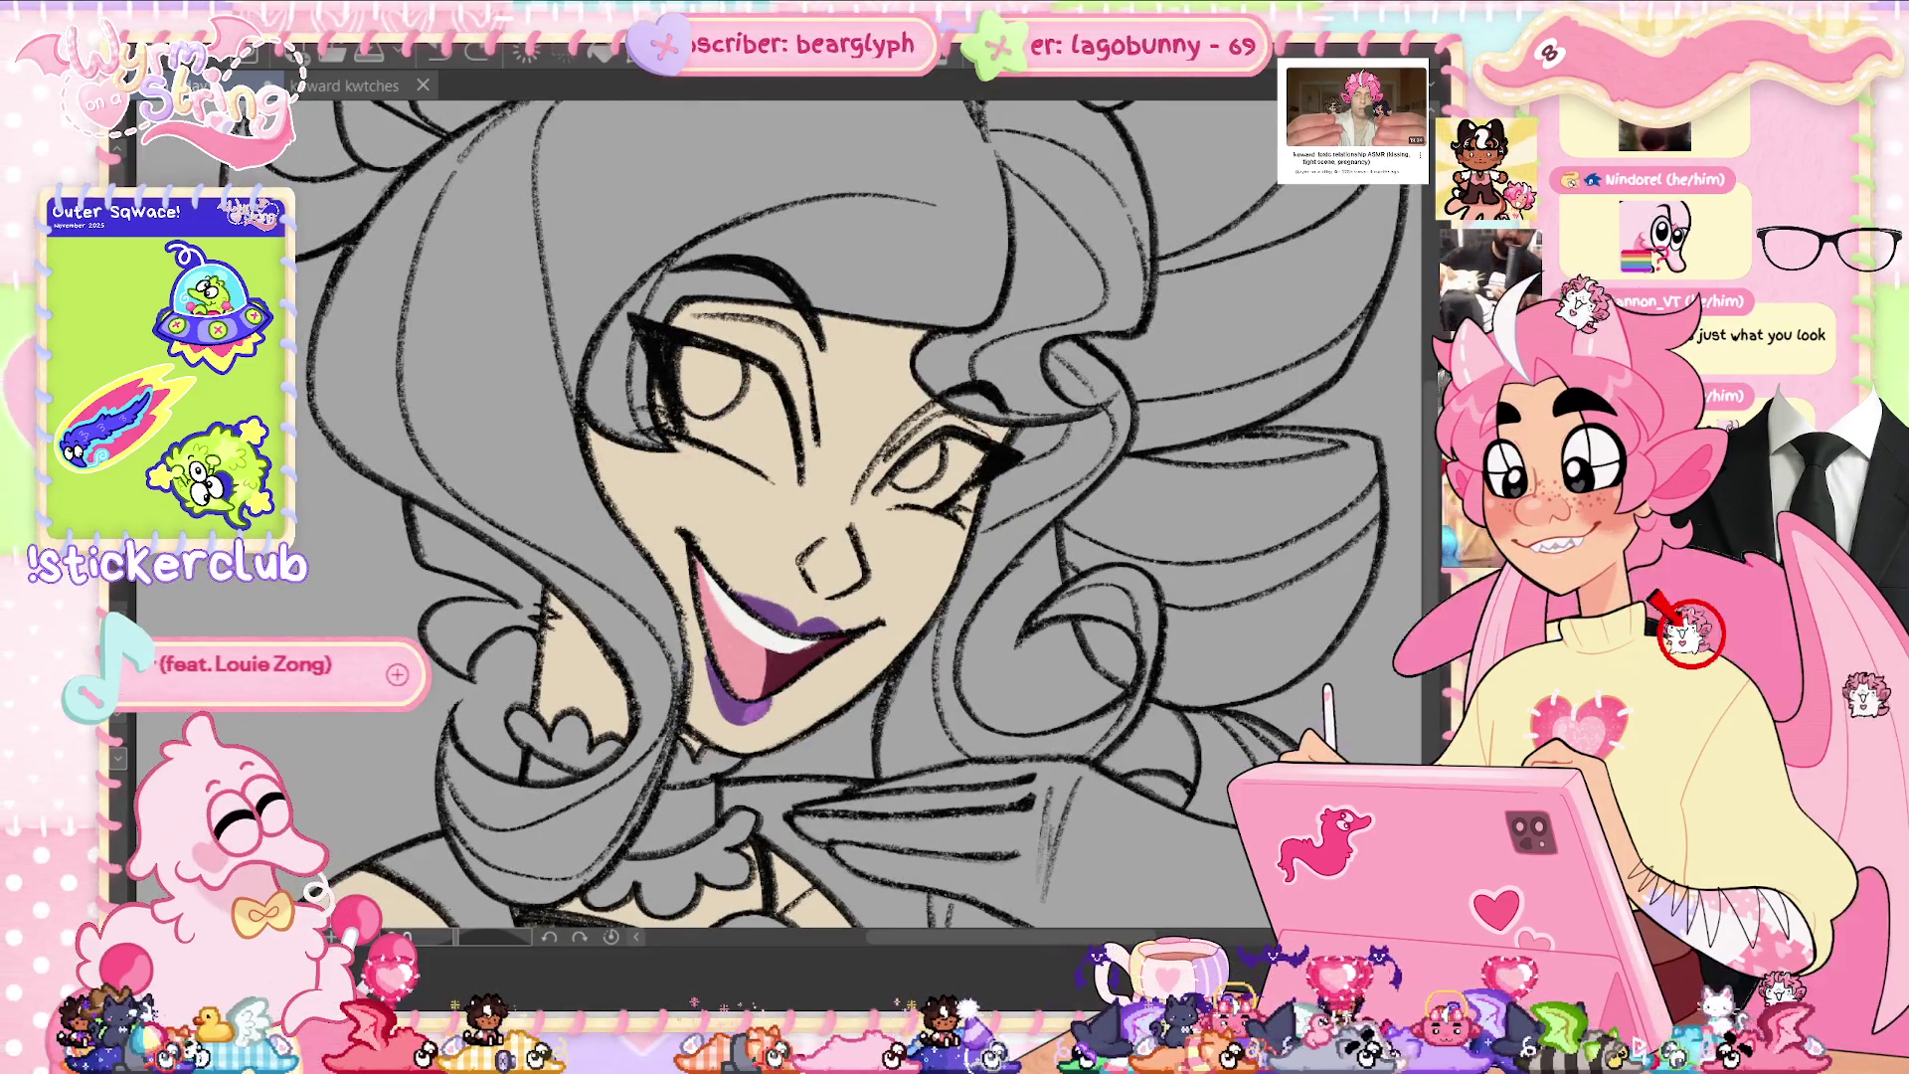
mouse_move(656, 467)
left_mouse_down()
mouse_move(696, 428)
mouse_move(557, 378)
left_mouse_up()
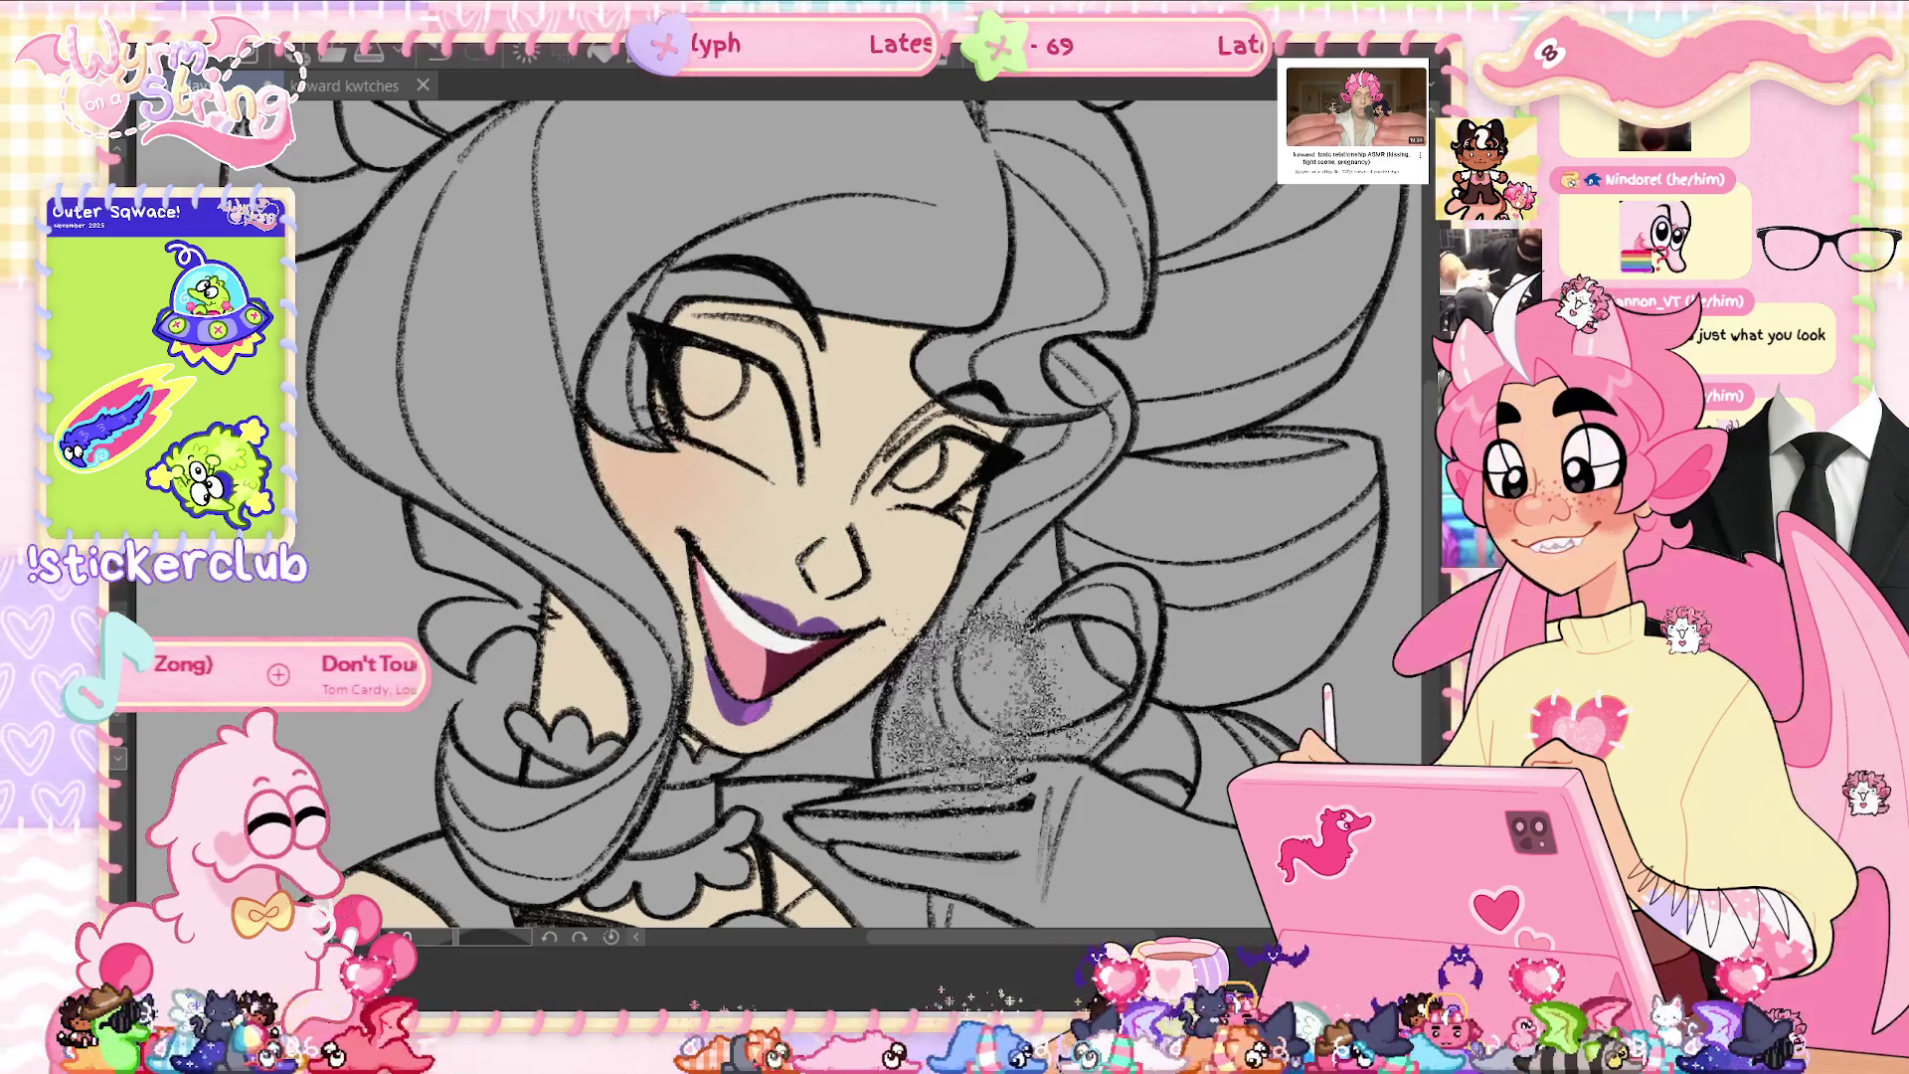
left_click_drag(637, 438, 756, 567)
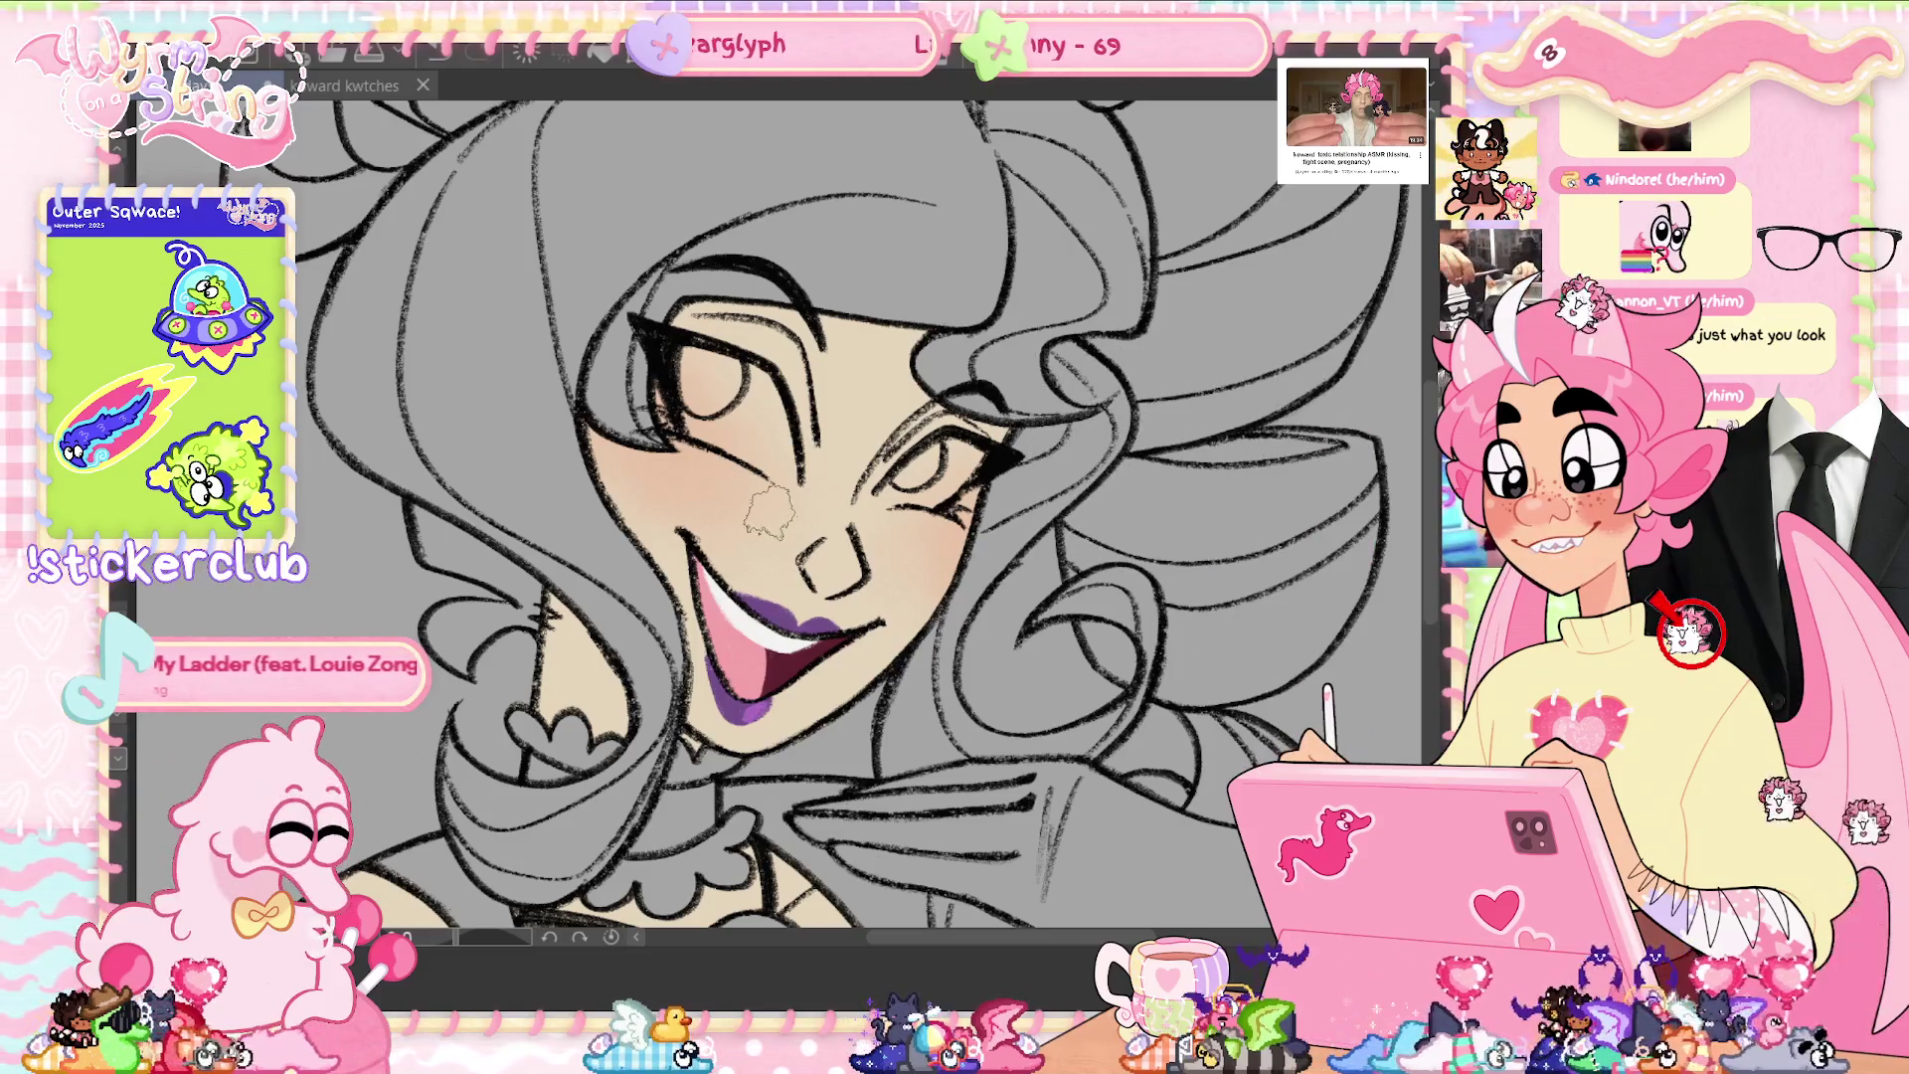
scroll(769, 509, "up", 2)
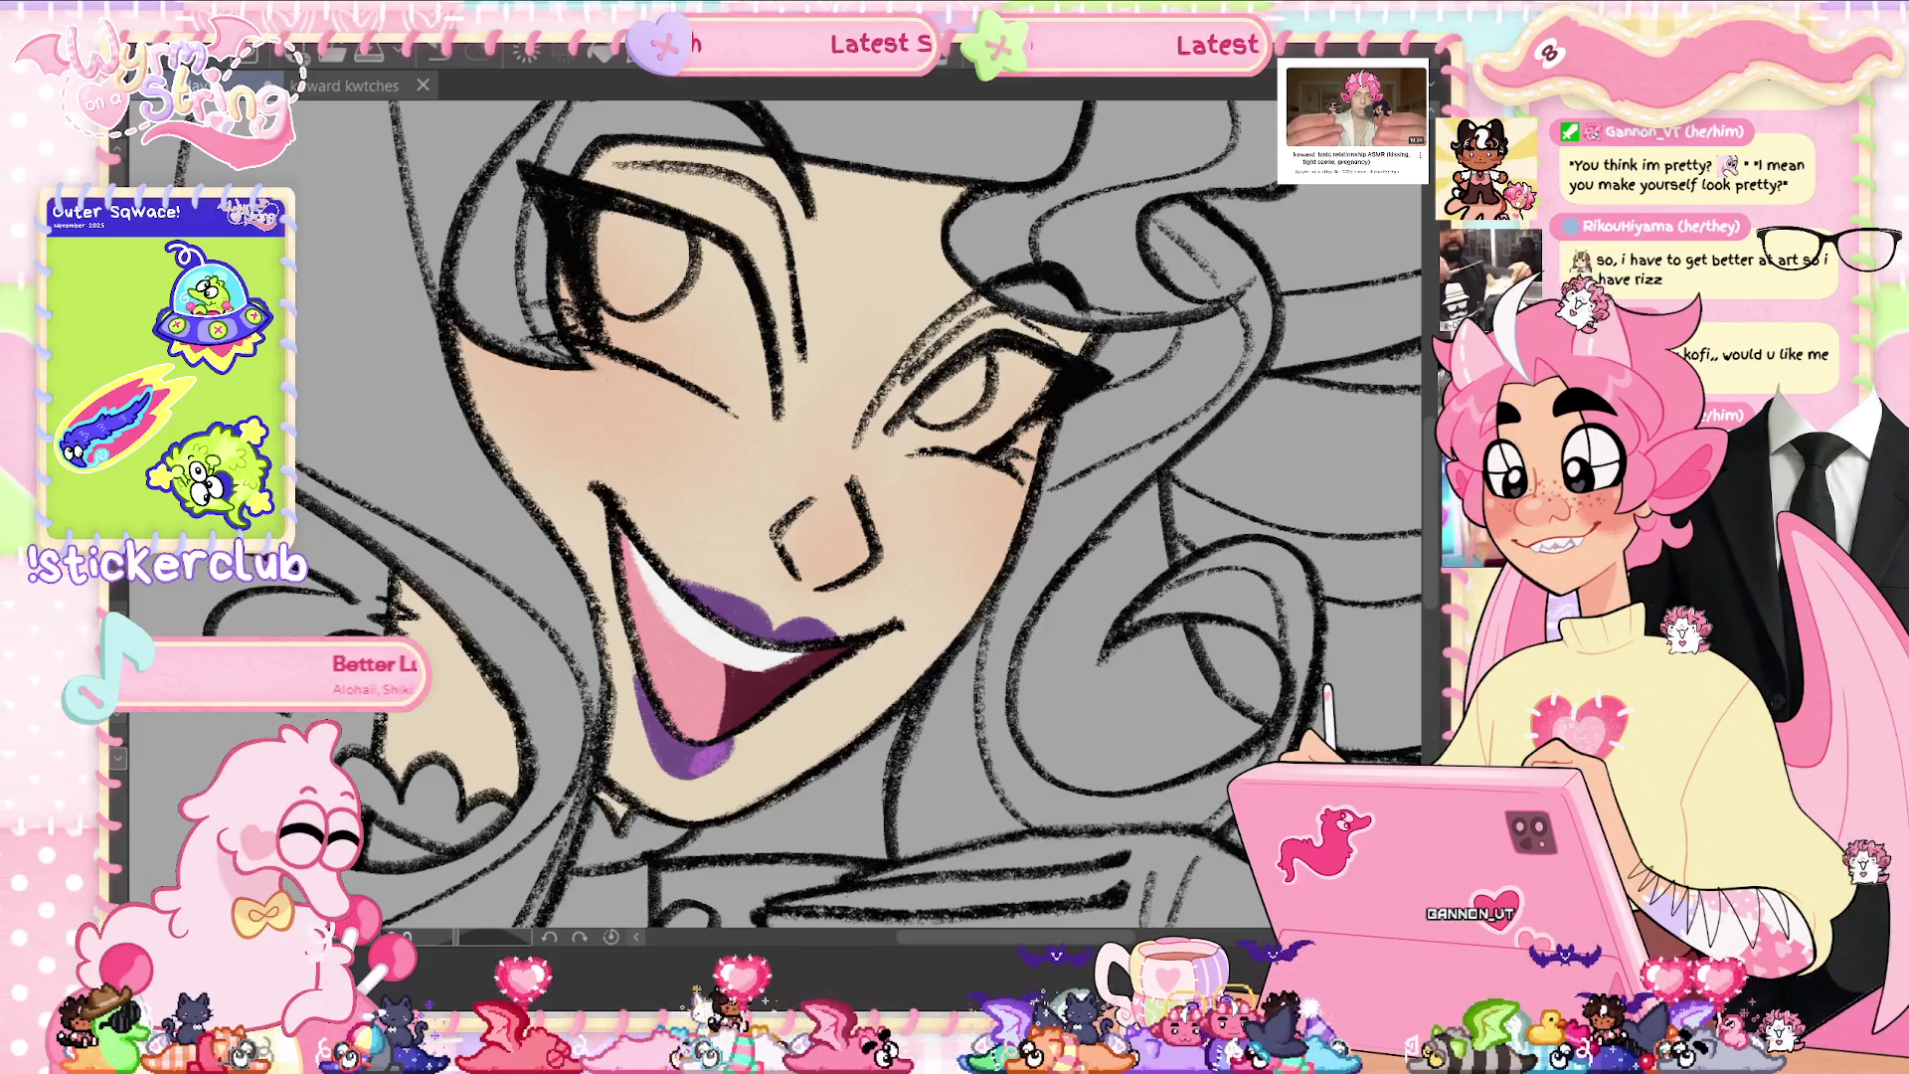
left_click_drag(856, 651, 855, 701)
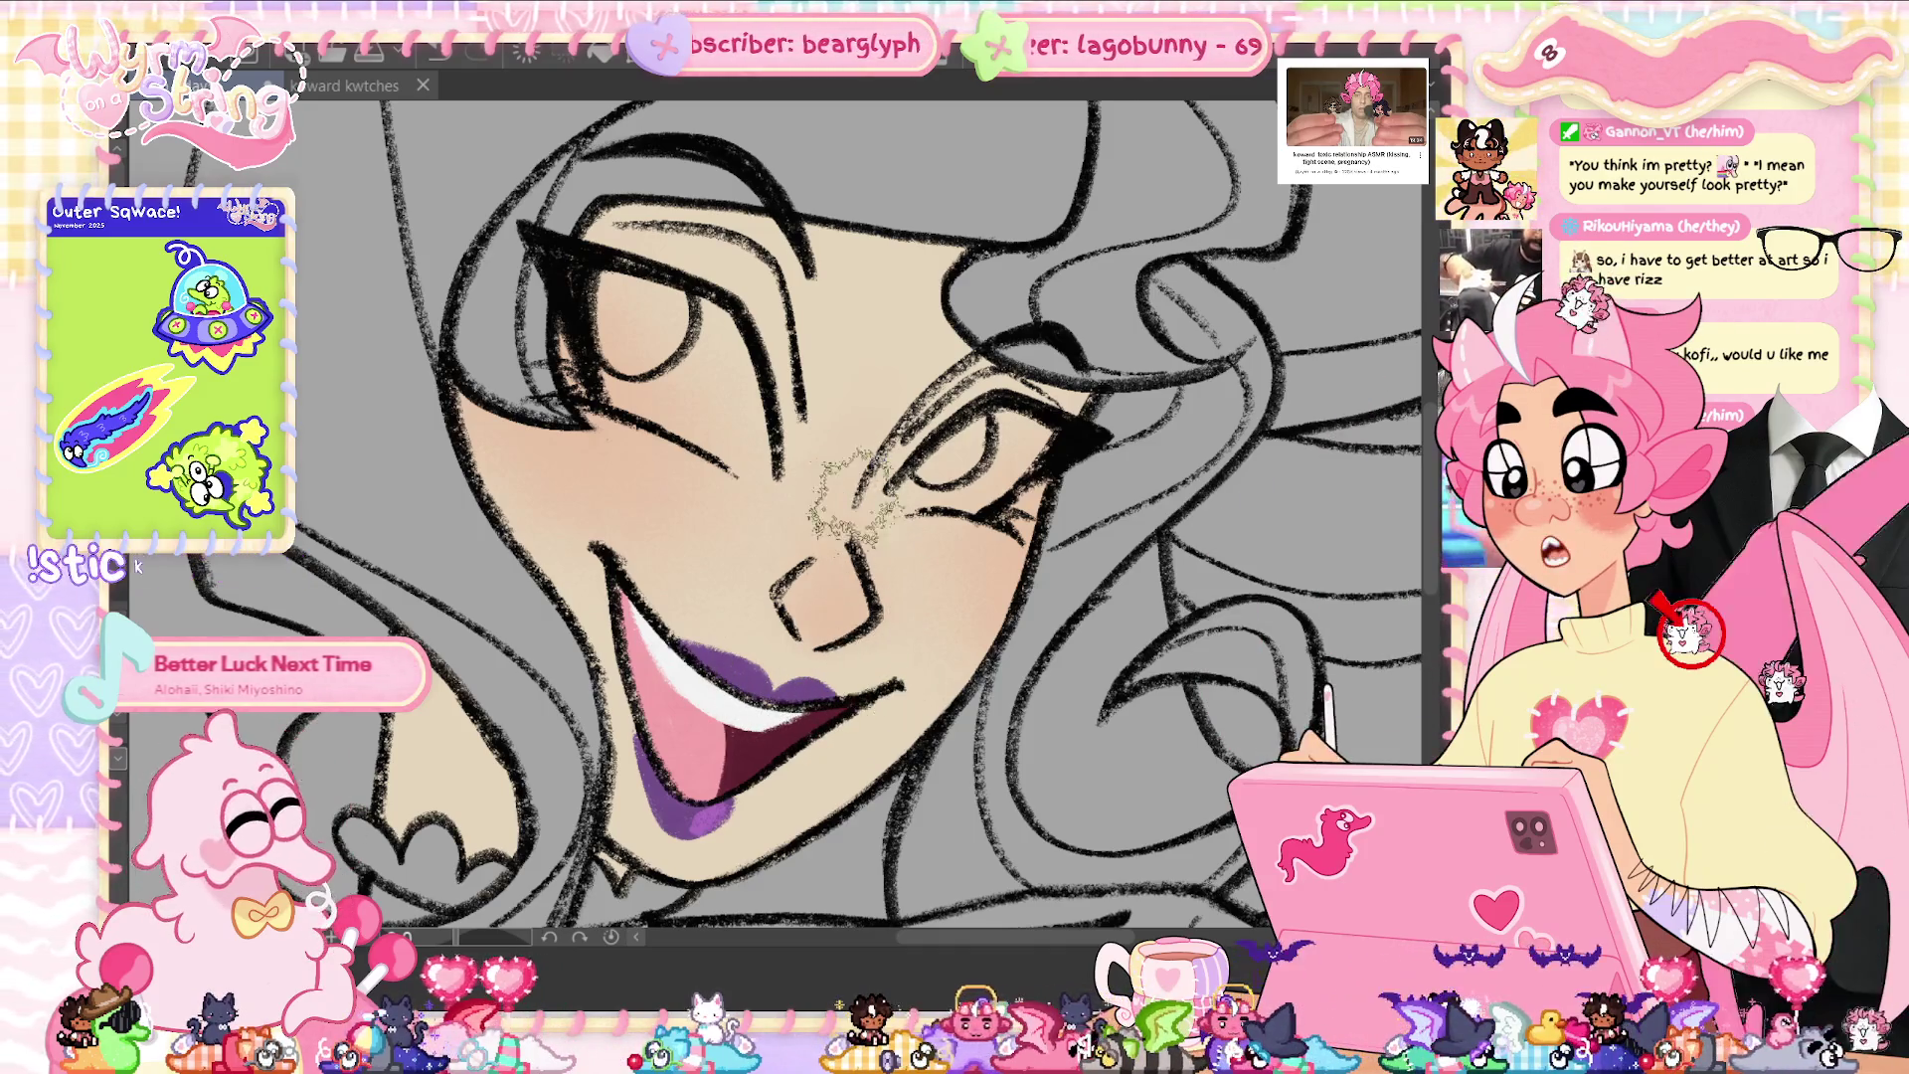
scroll(834, 755, "down", 3)
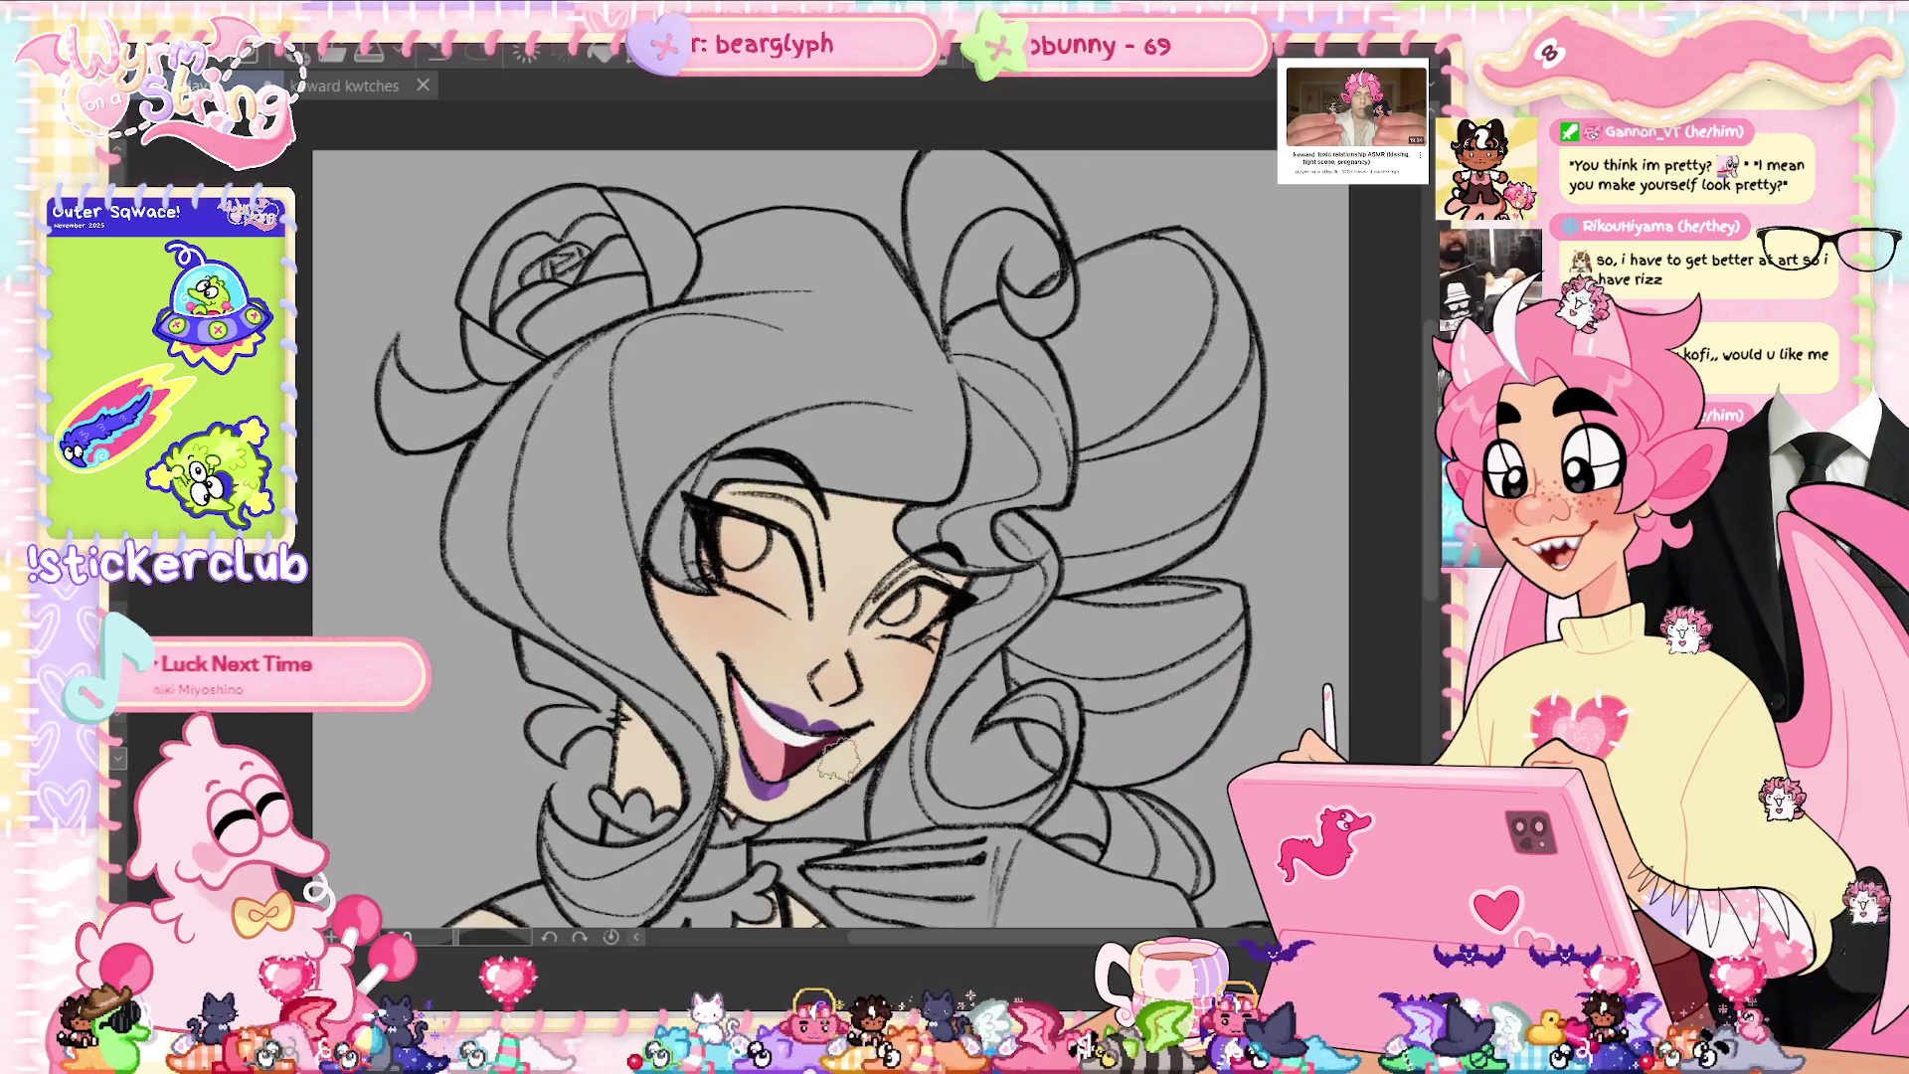
left_click_drag(736, 596, 718, 607)
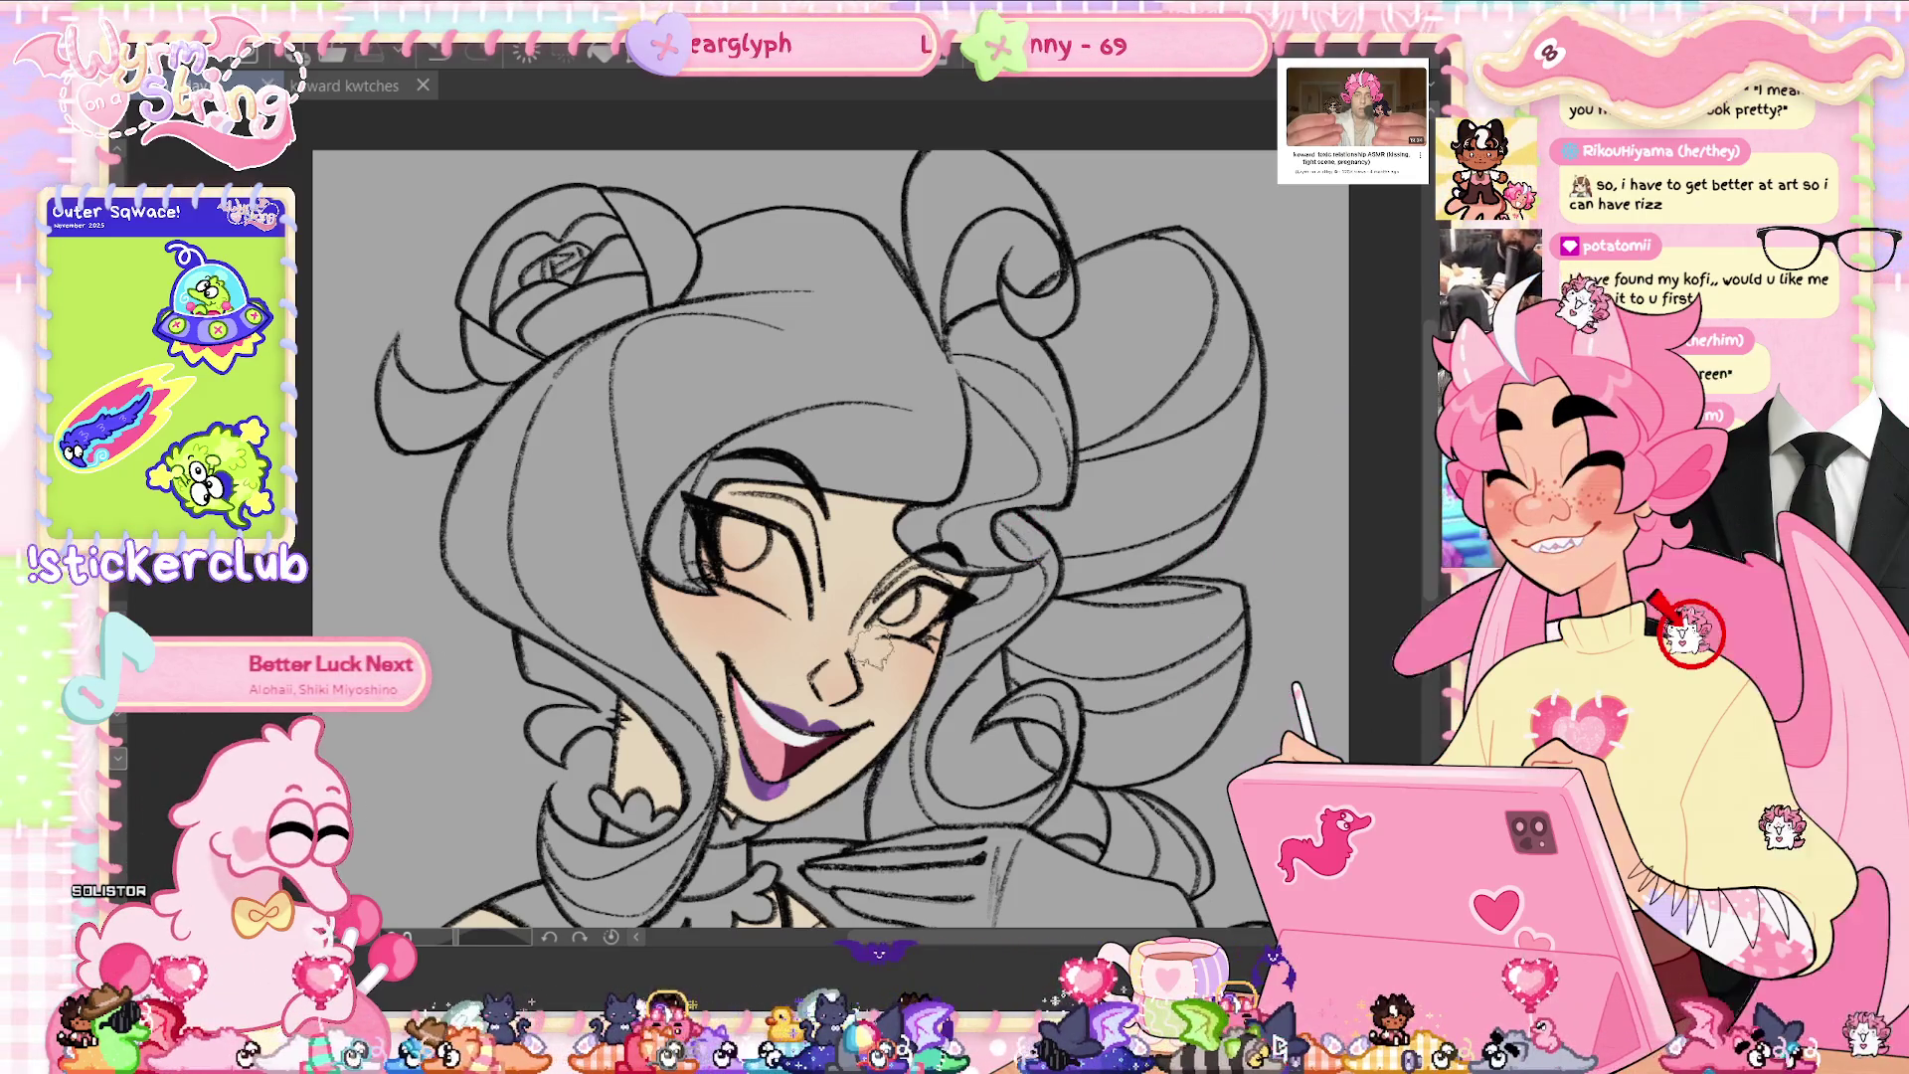
scroll(830, 517, "down", 3)
scroll(831, 517, "down", 2)
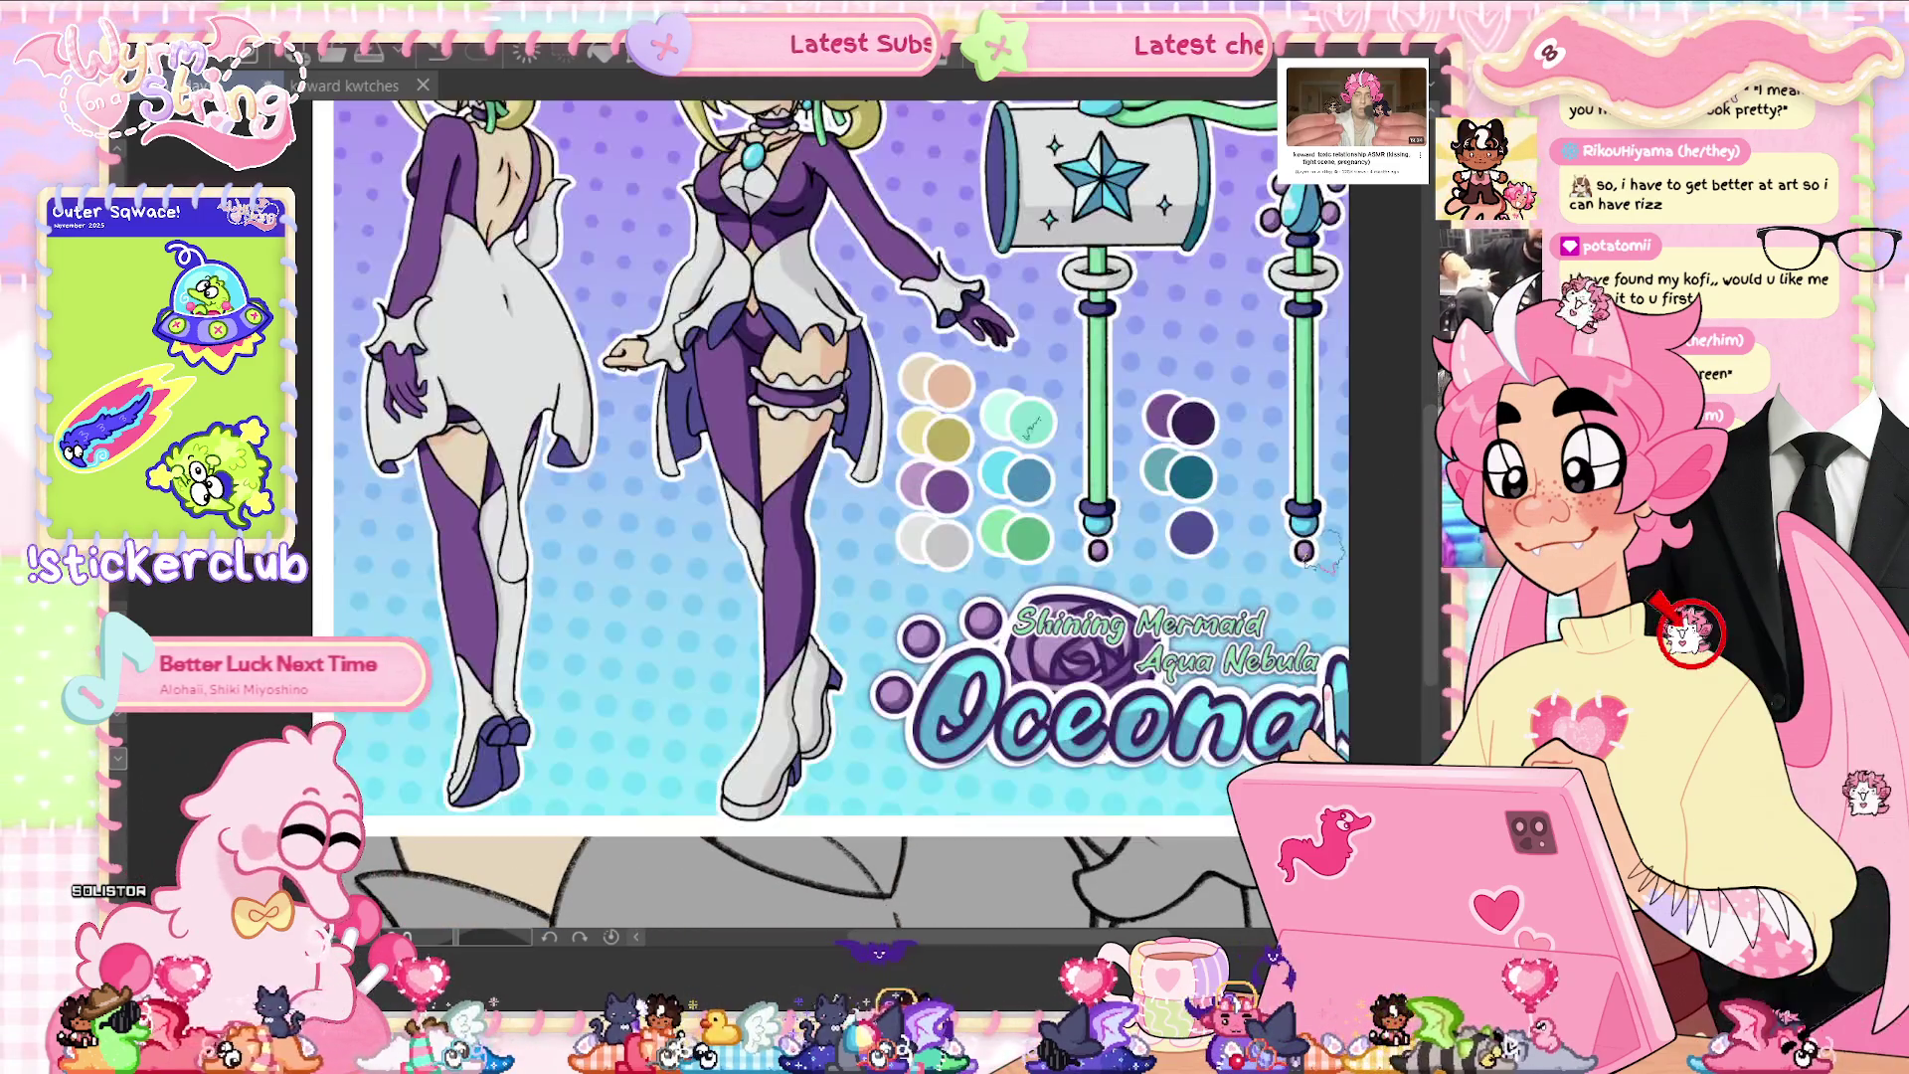
- Show the character reference to sample the skin tone, then hide it again
left_click(940, 383, "alt")
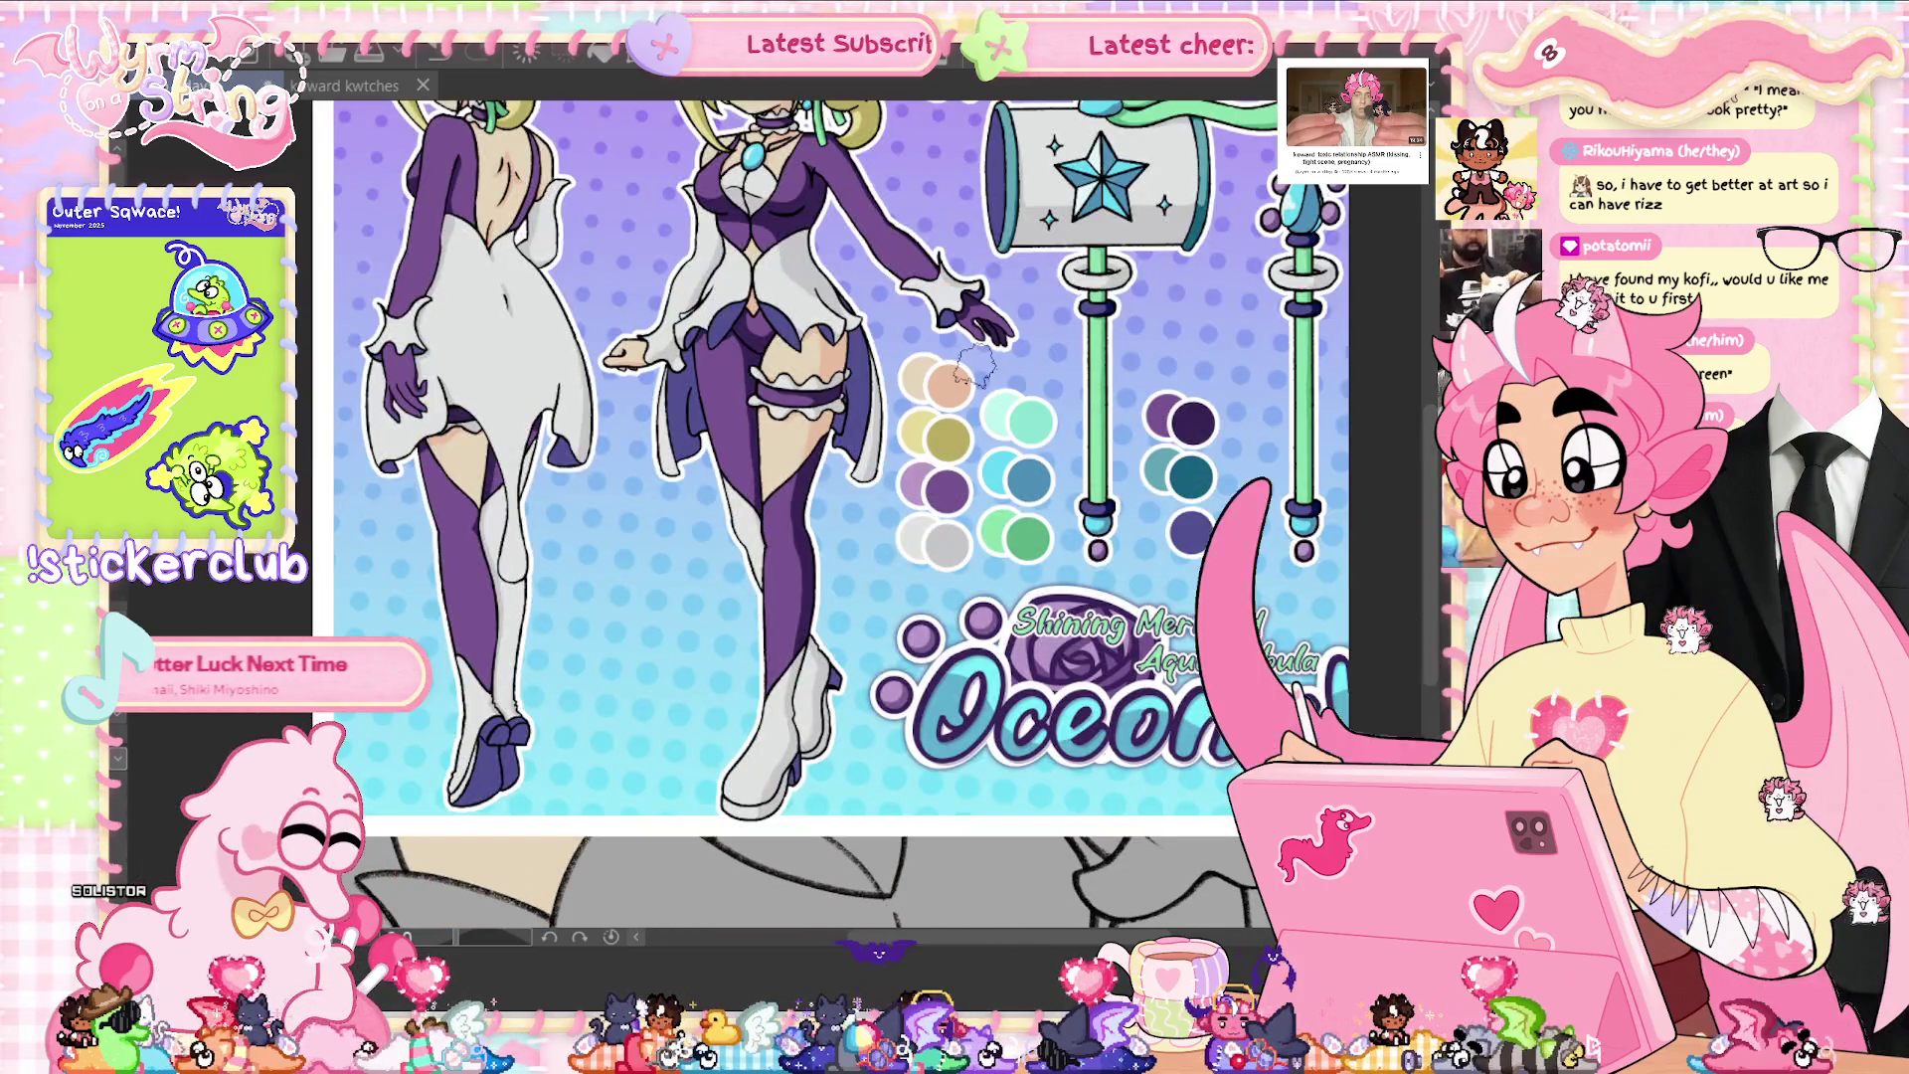
key("Escape")
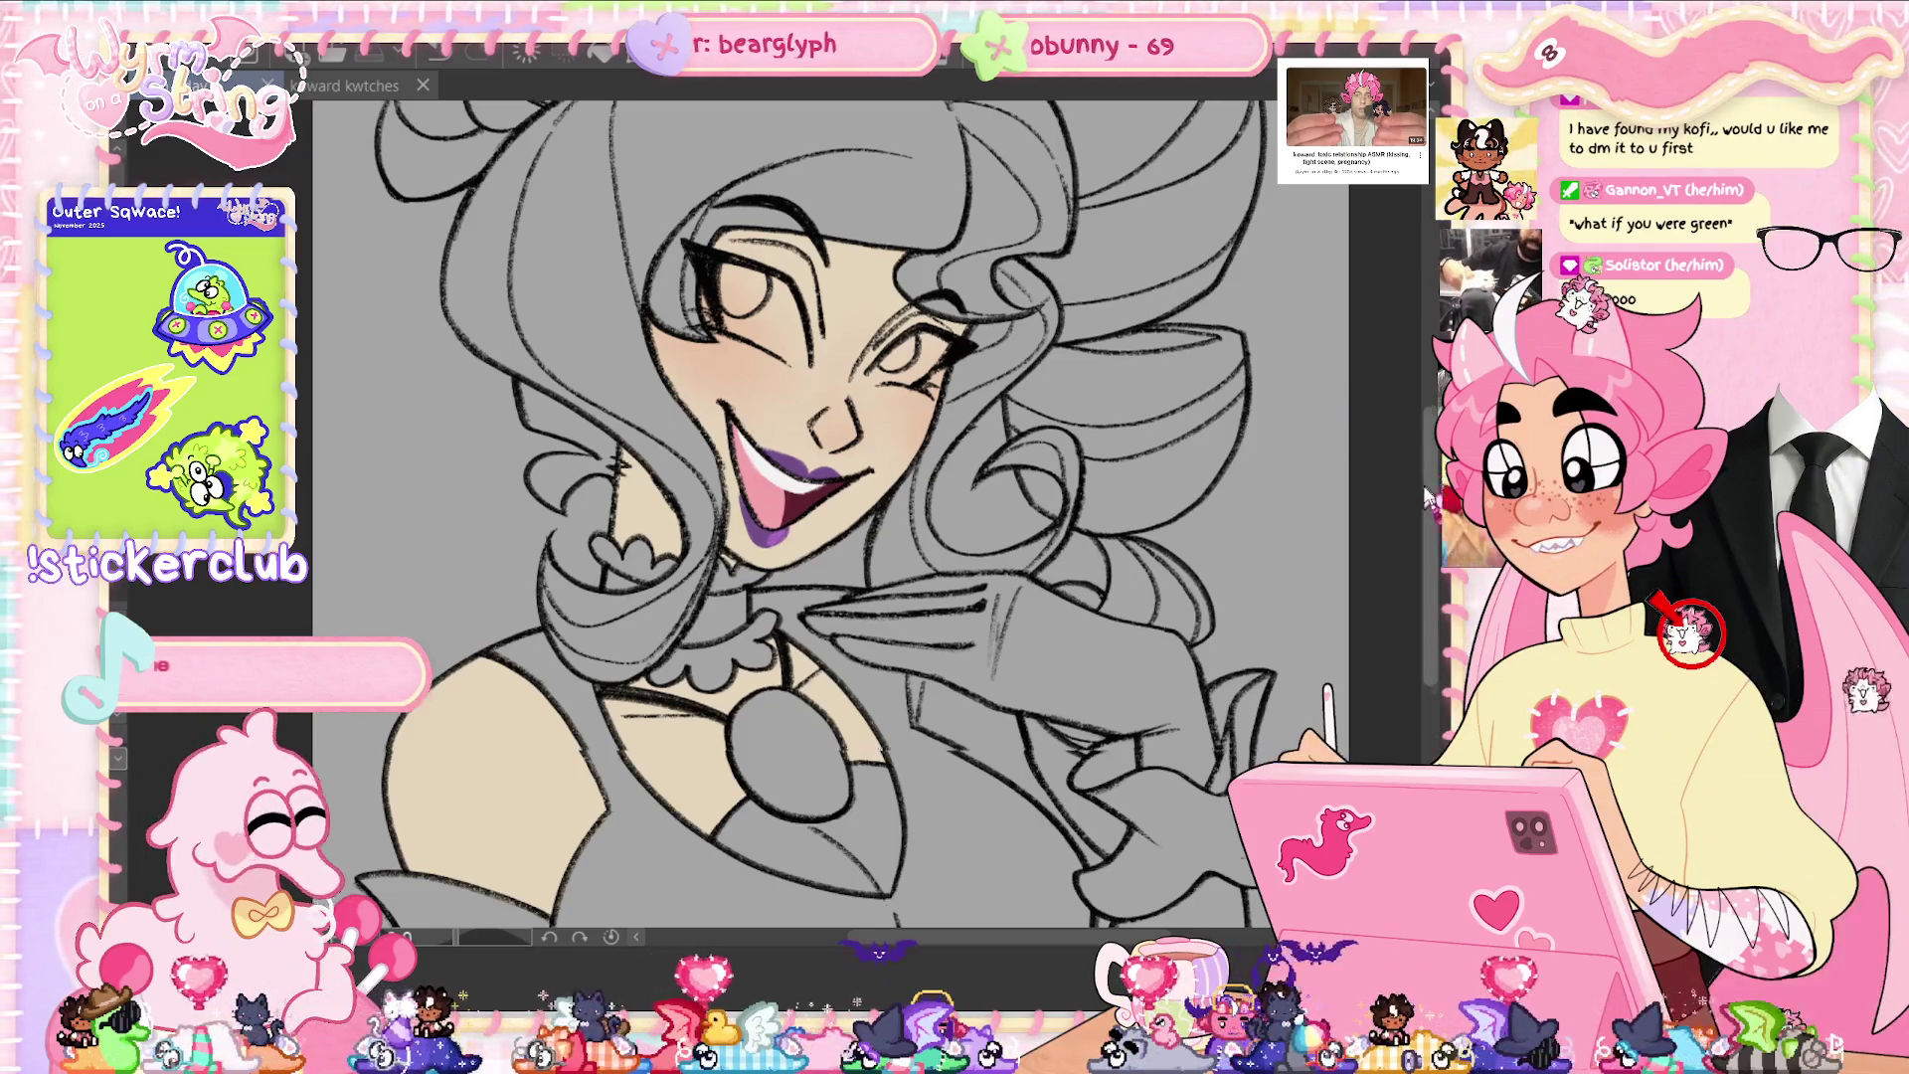
scroll(795, 497, "down", 2)
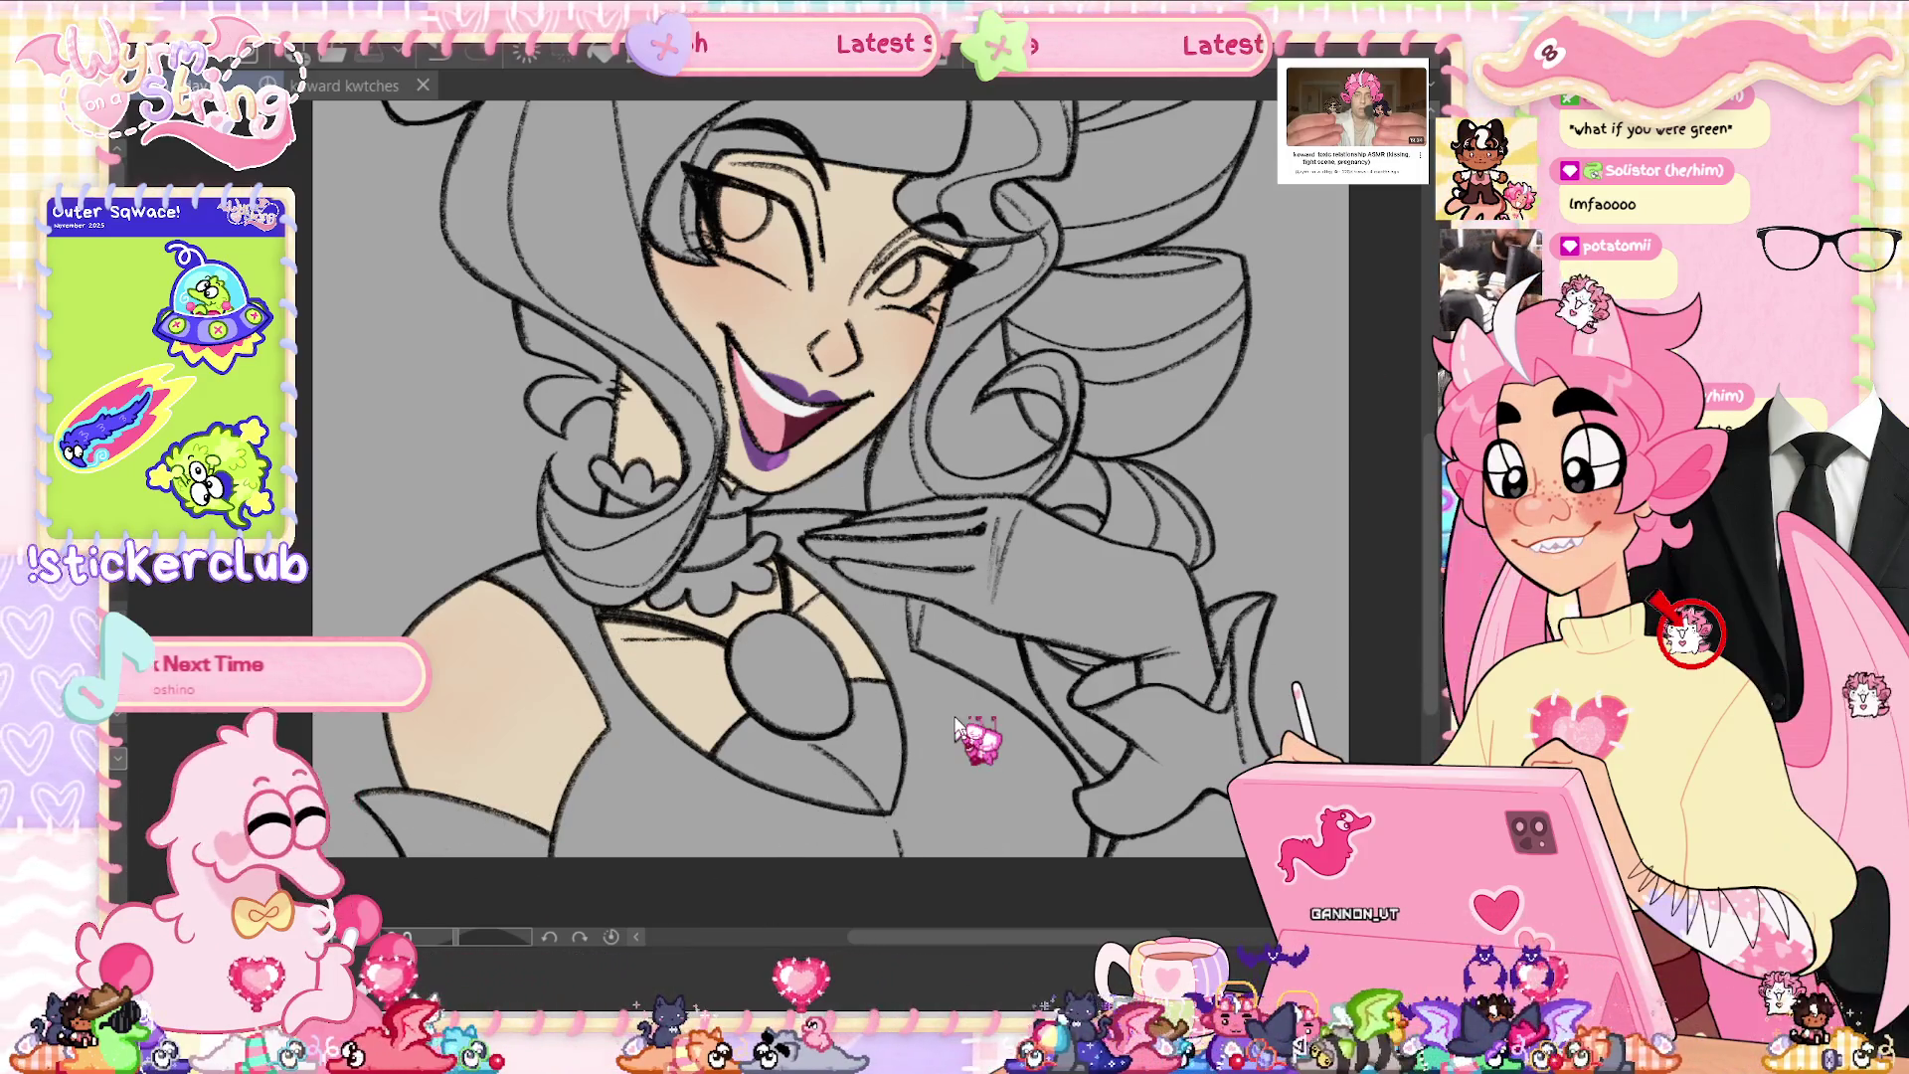
scroll(1432, 616, "up", 1)
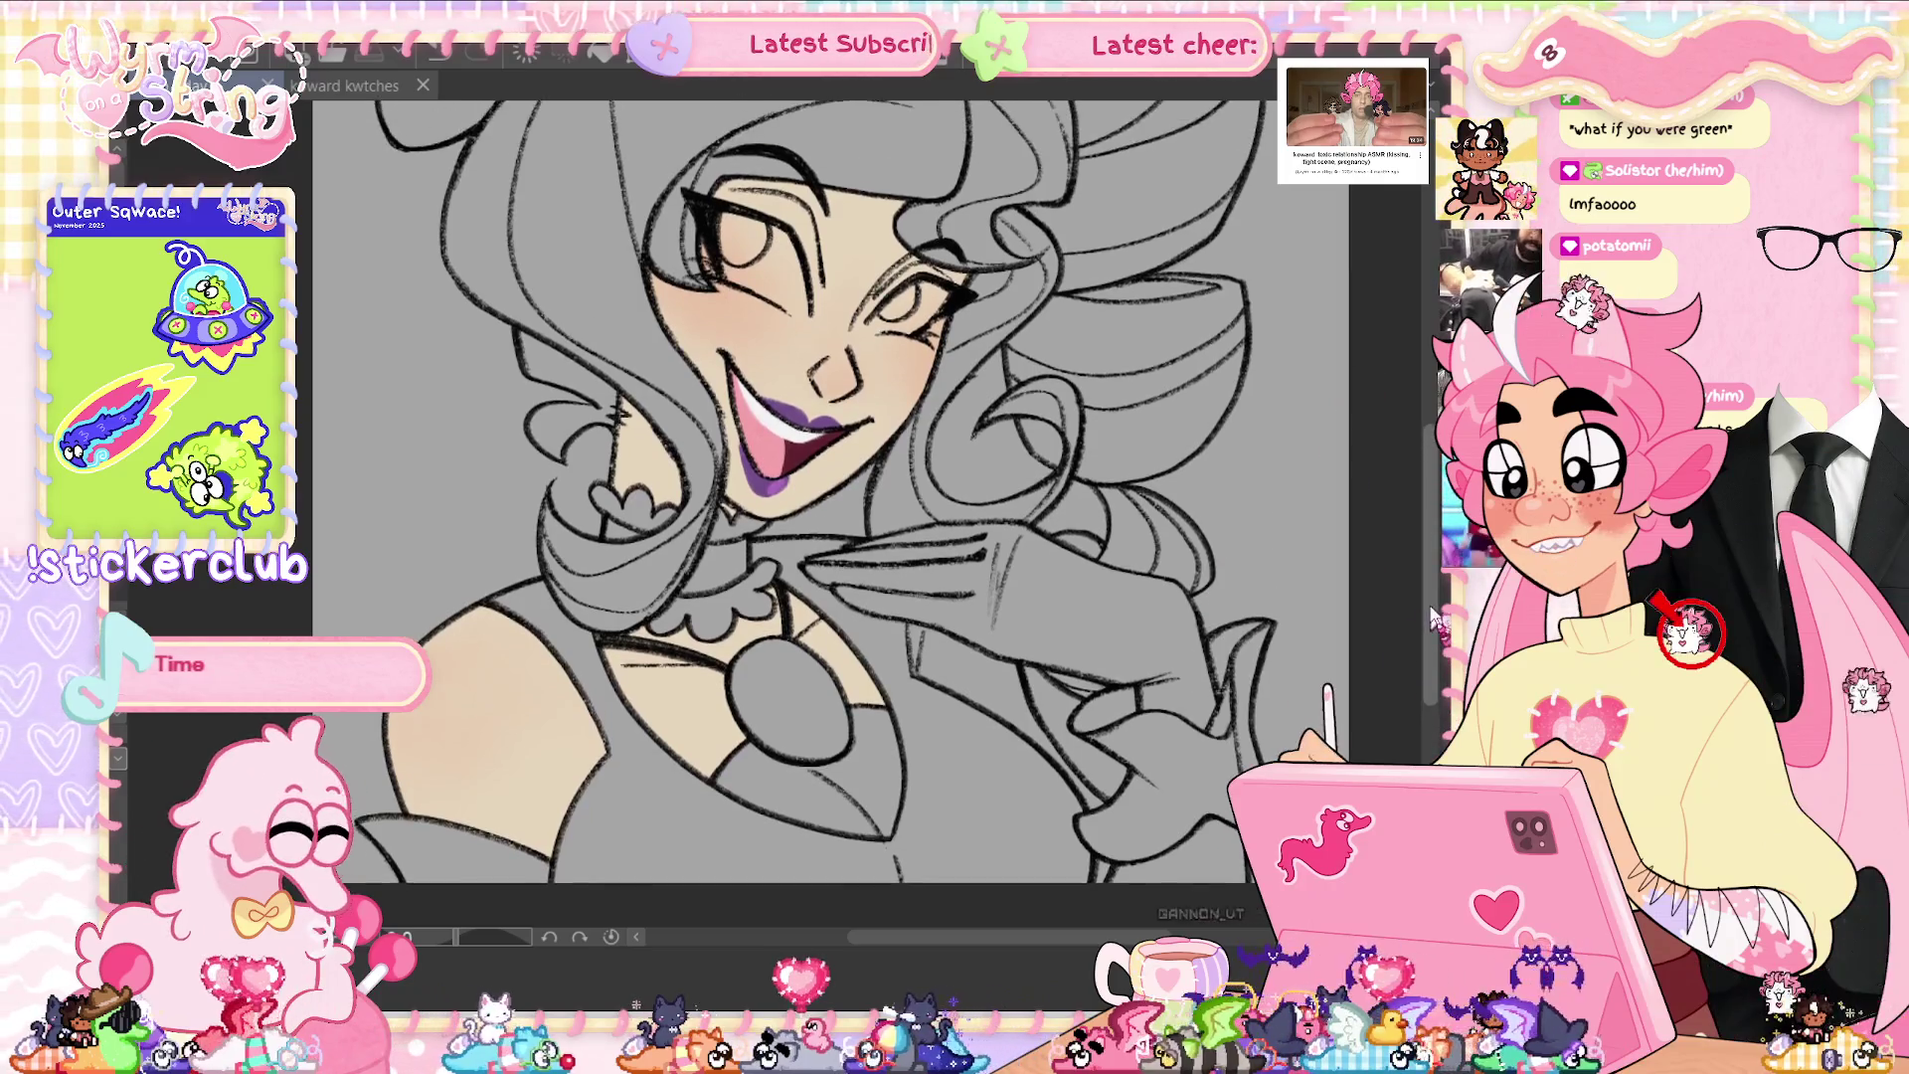
scroll(1432, 617, "up", 2)
scroll(1432, 616, "up", 2)
scroll(1432, 617, "up", 2)
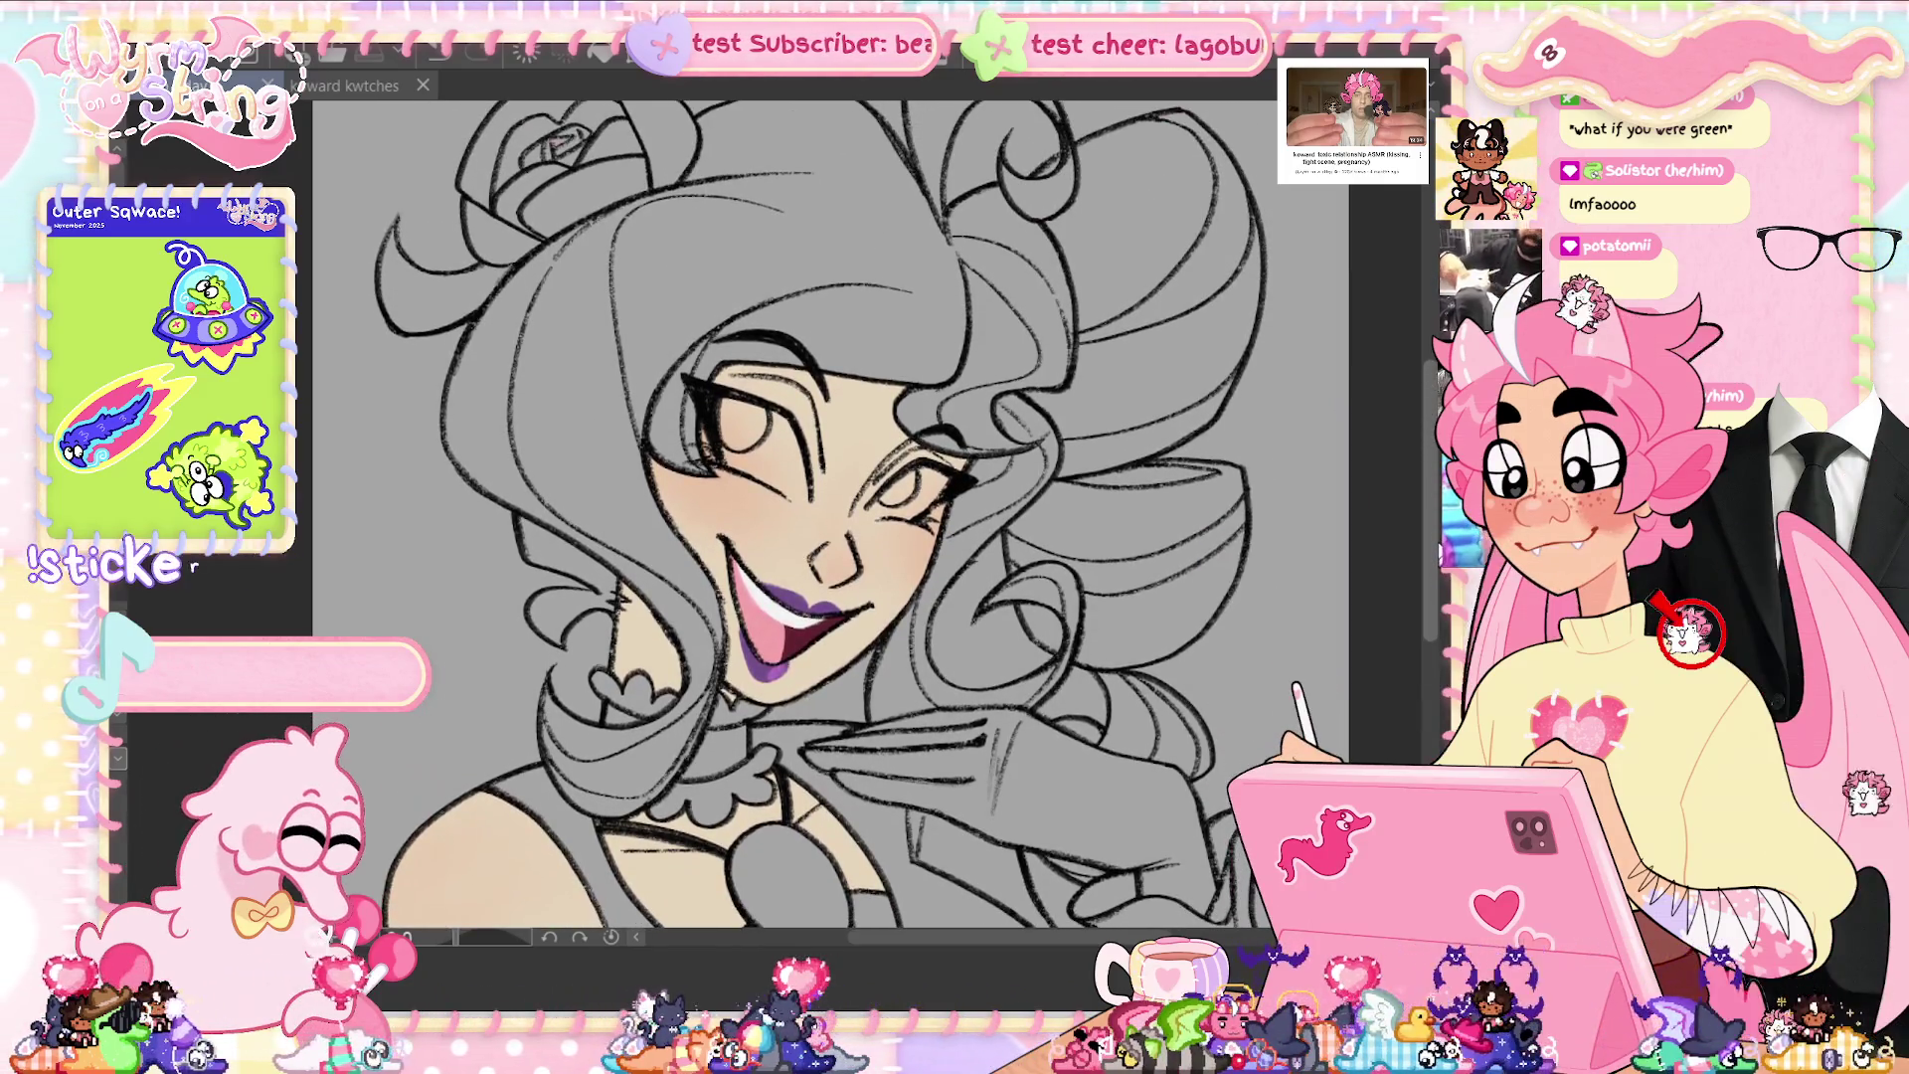
scroll(1393, 497, "up", 1)
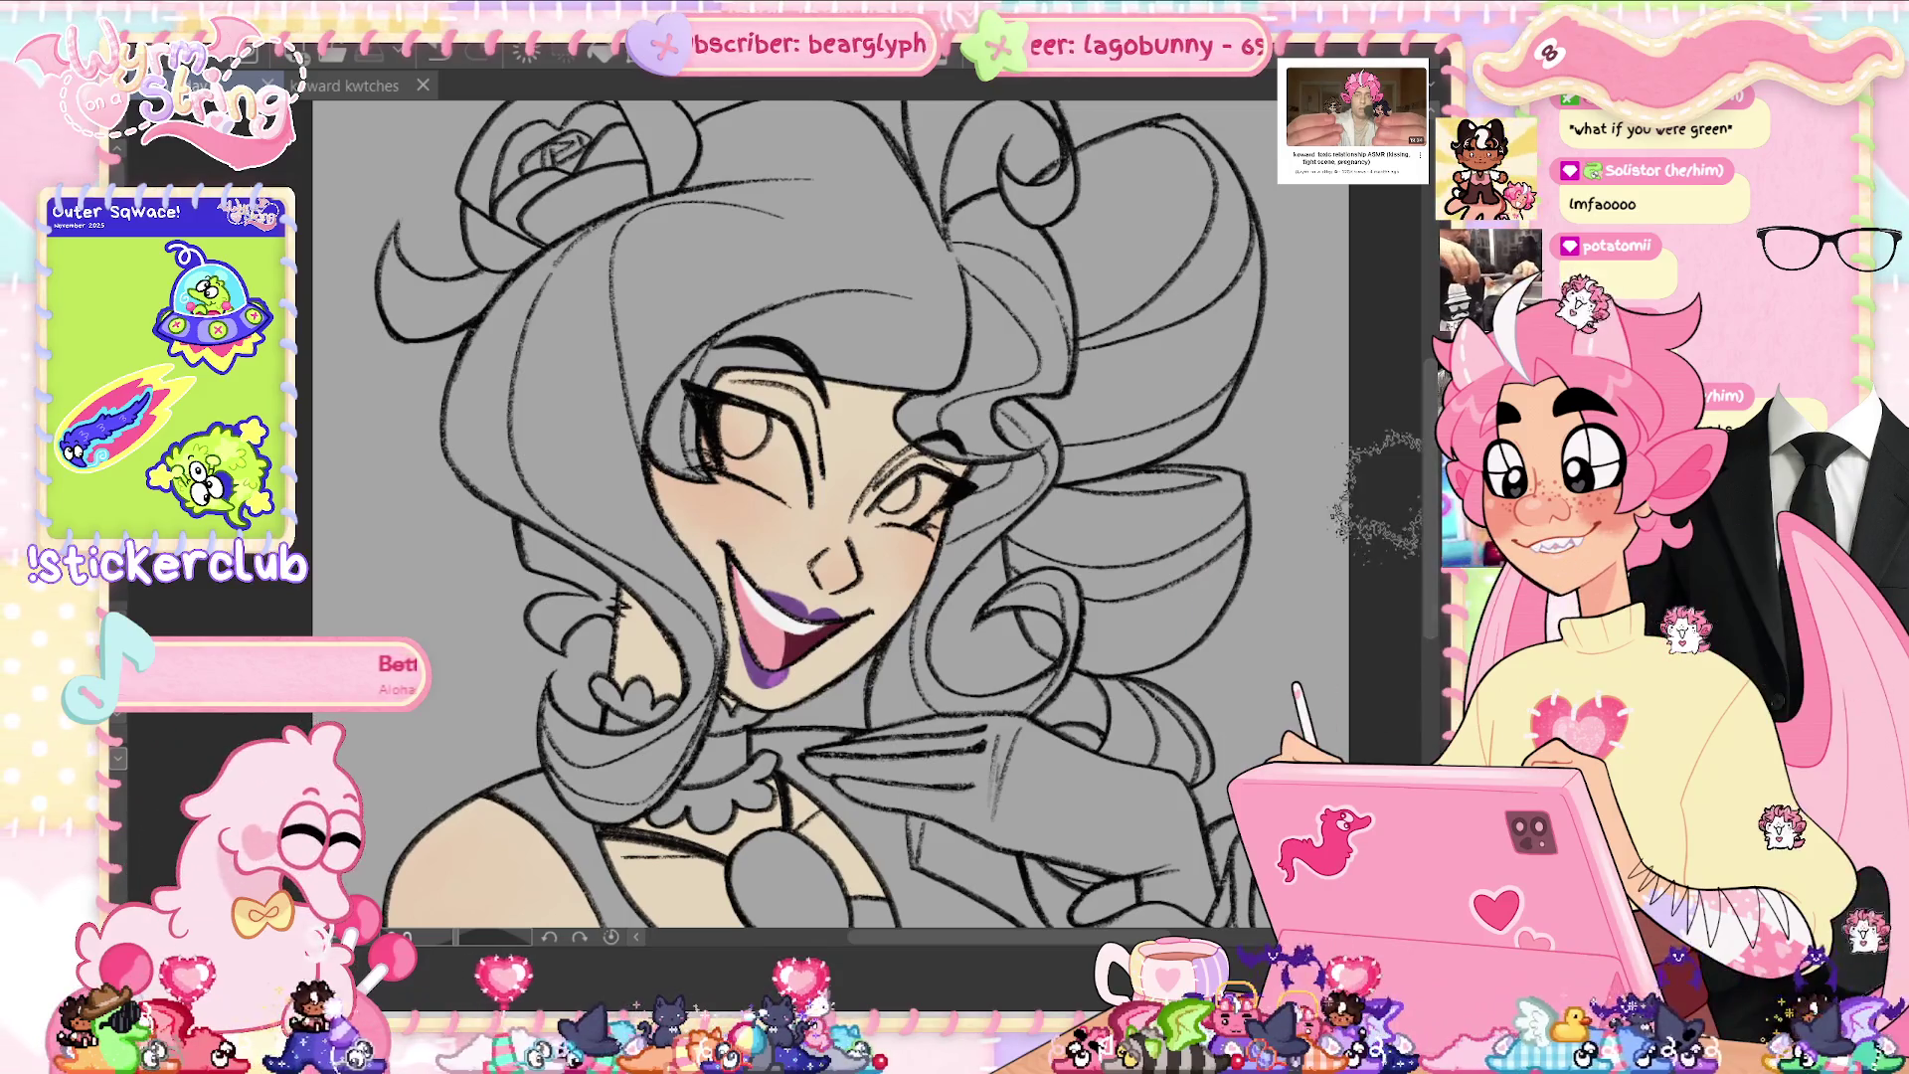
scroll(1432, 484, "up", 1)
scroll(1432, 485, "up", 1)
scroll(1432, 485, "up", 1)
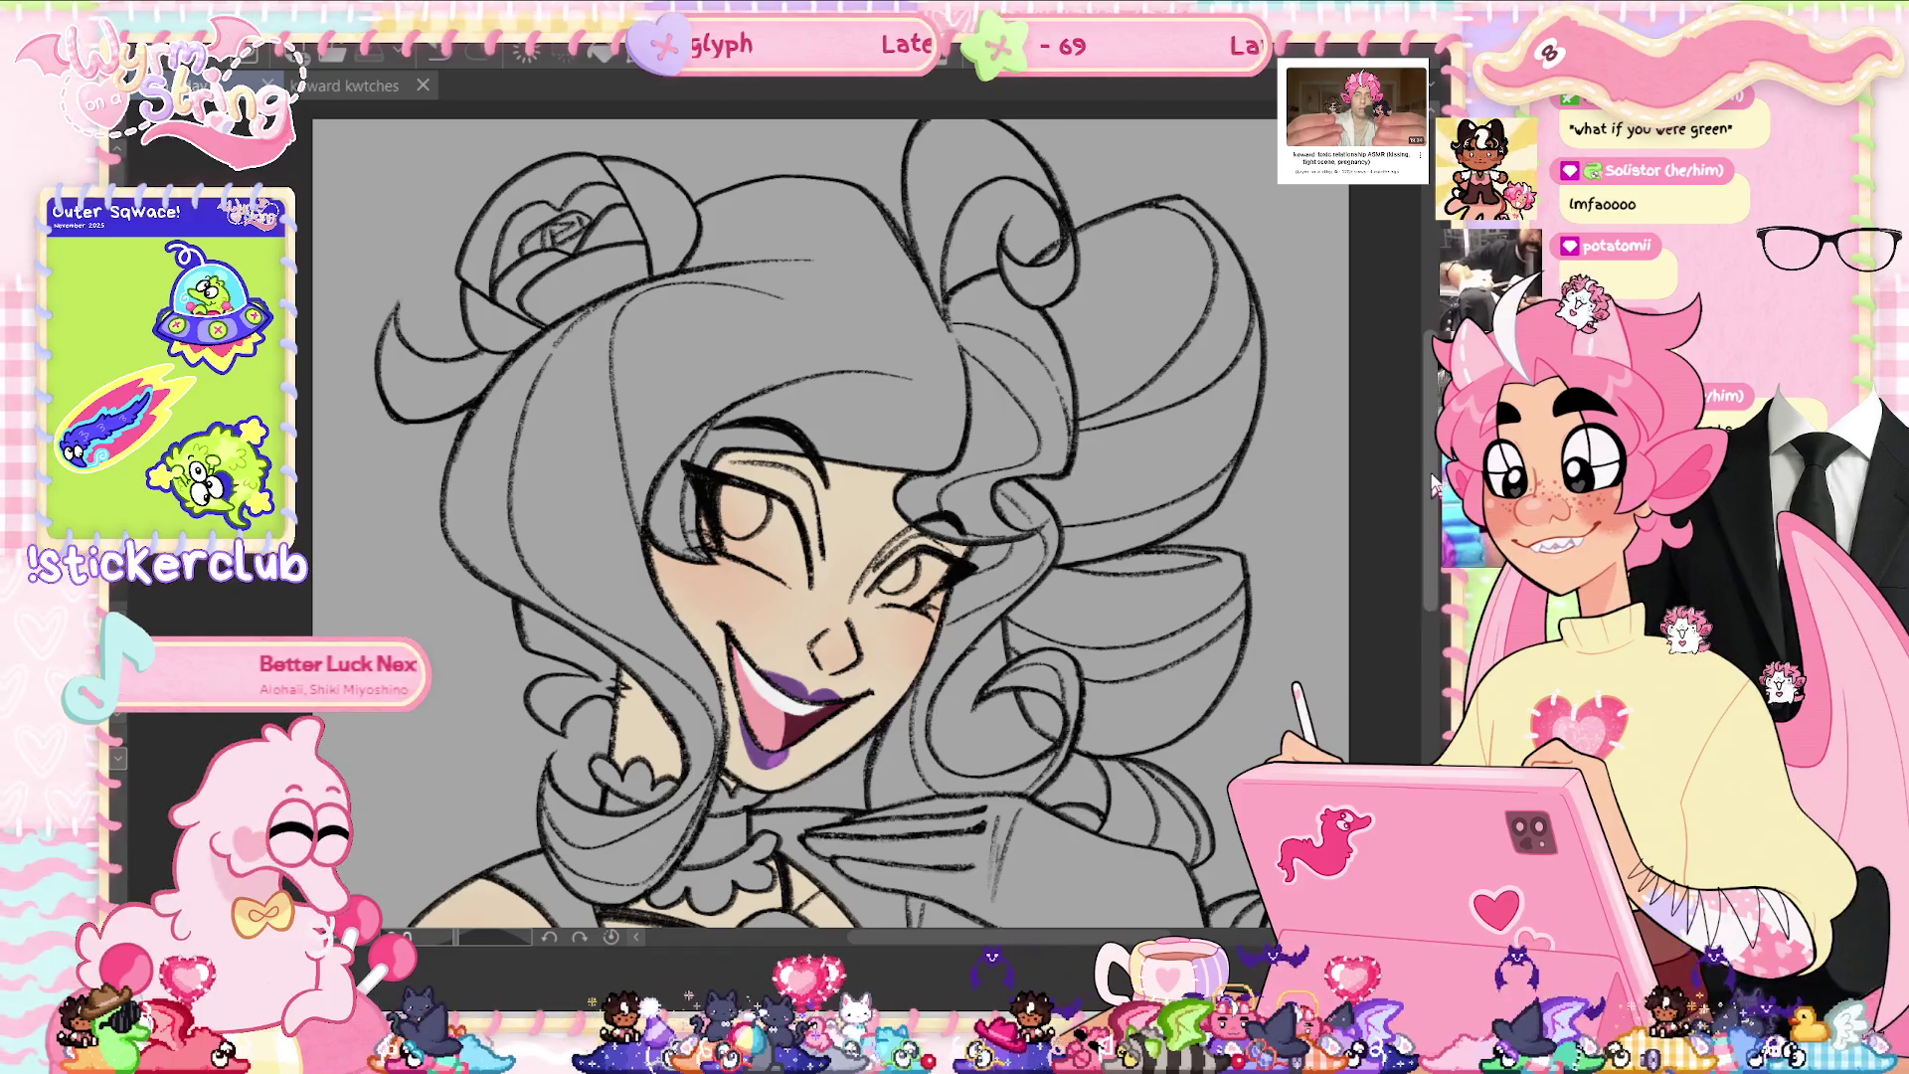
scroll(950, 636, "down", 2)
scroll(950, 637, "down", 1)
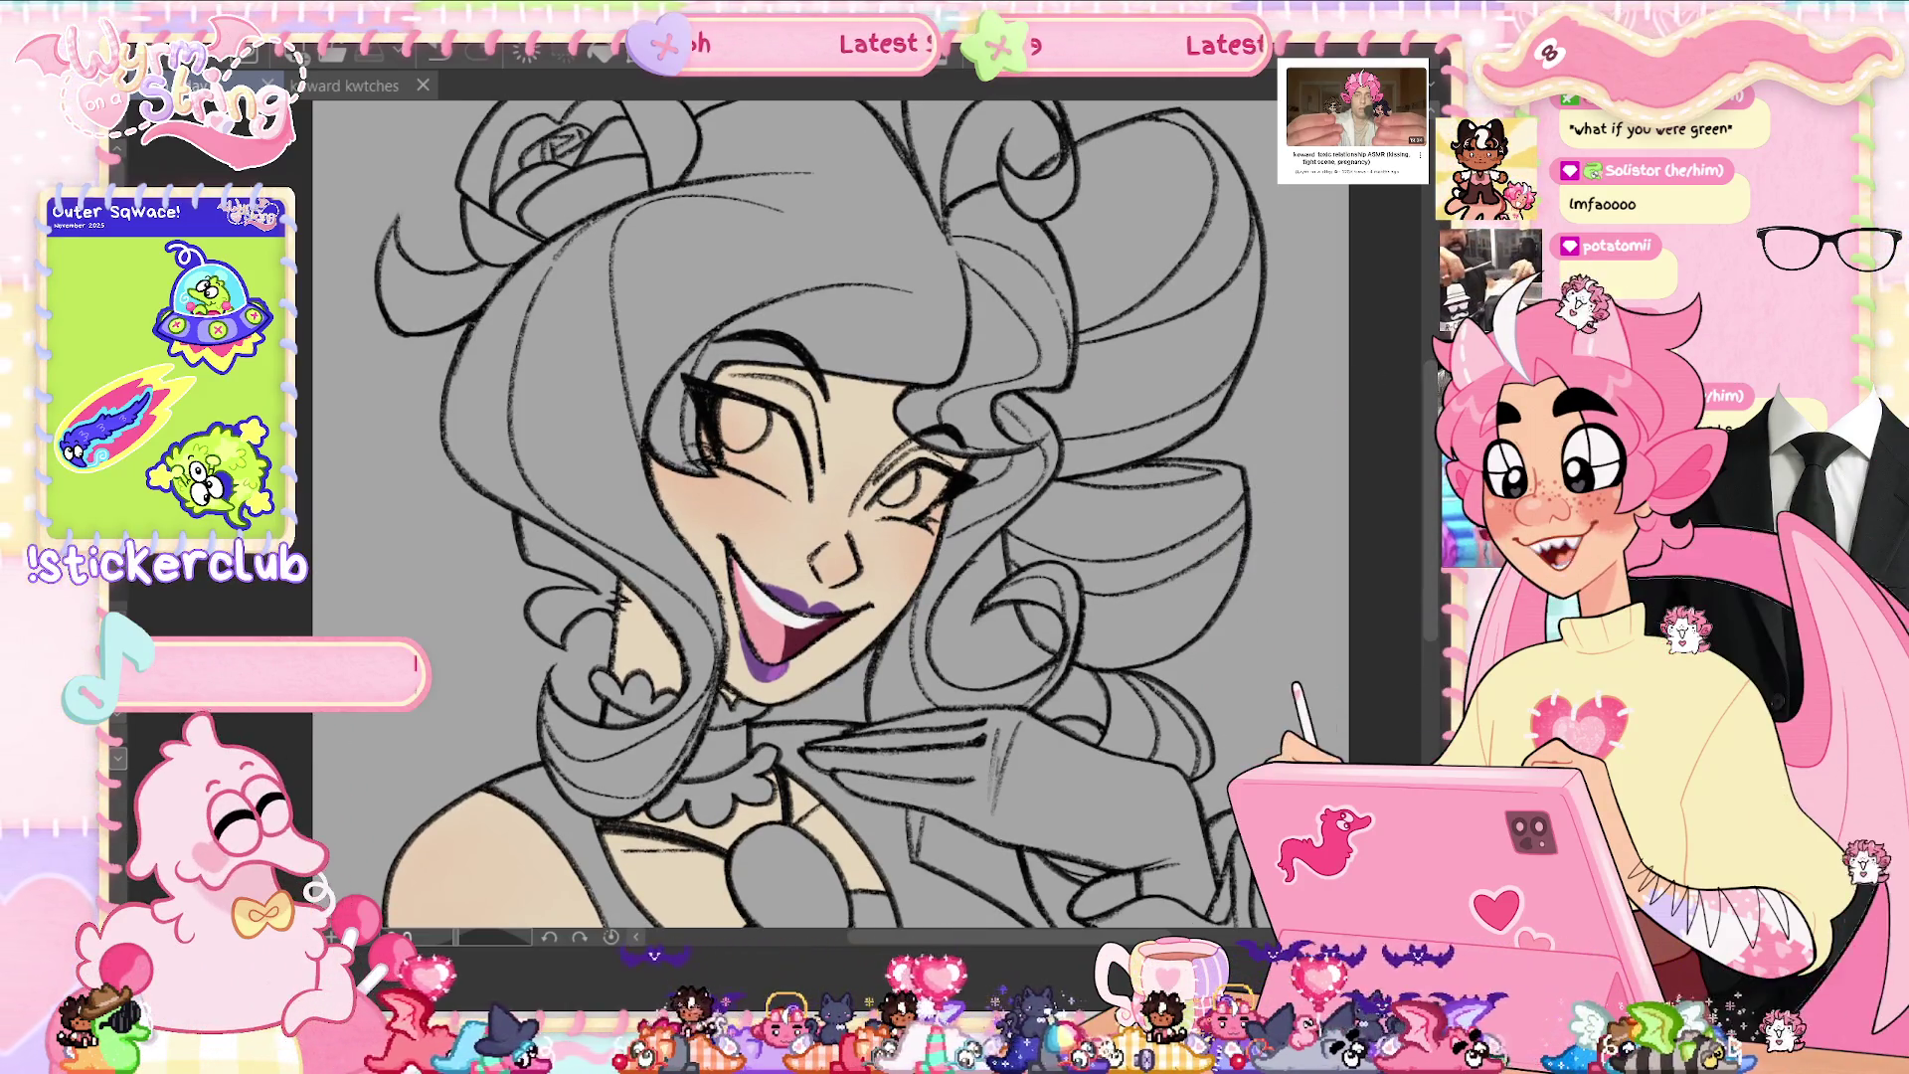
scroll(1025, 562, "up", 2)
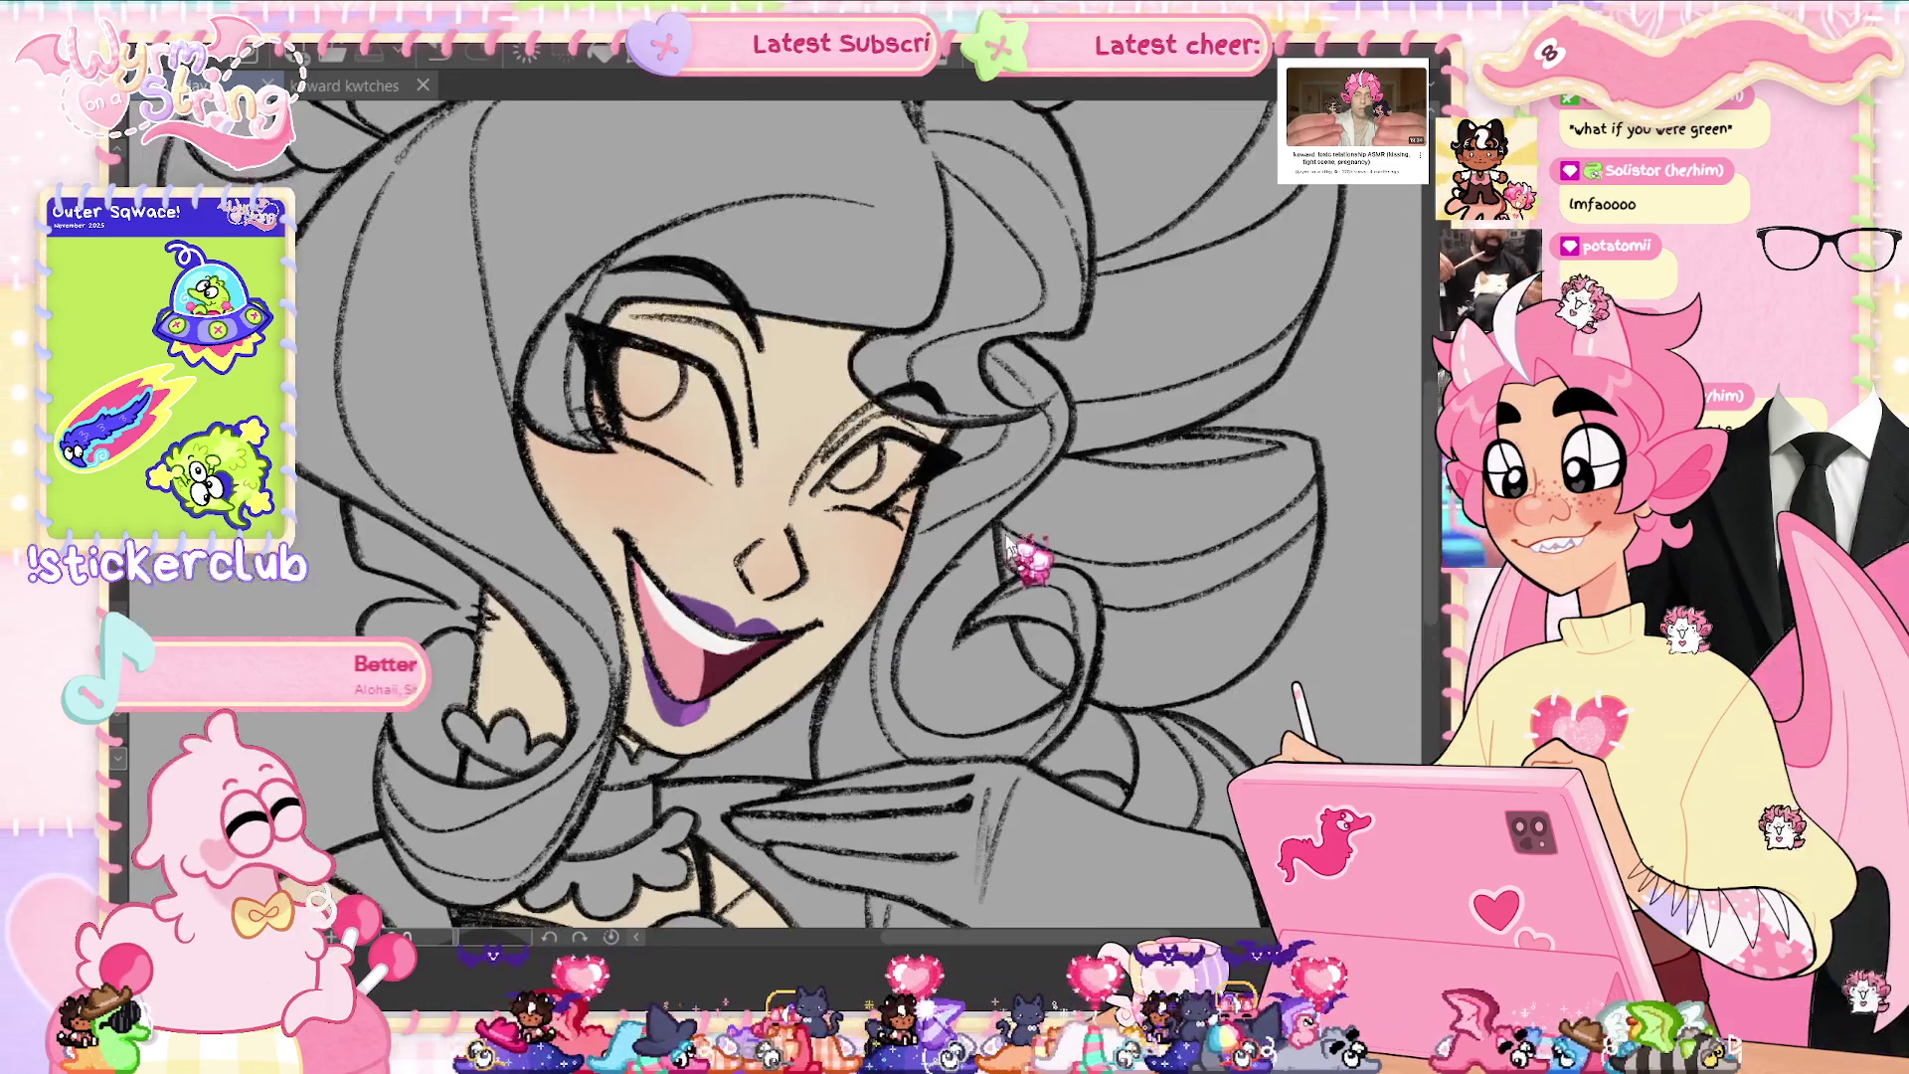
scroll(1025, 562, "up", 2)
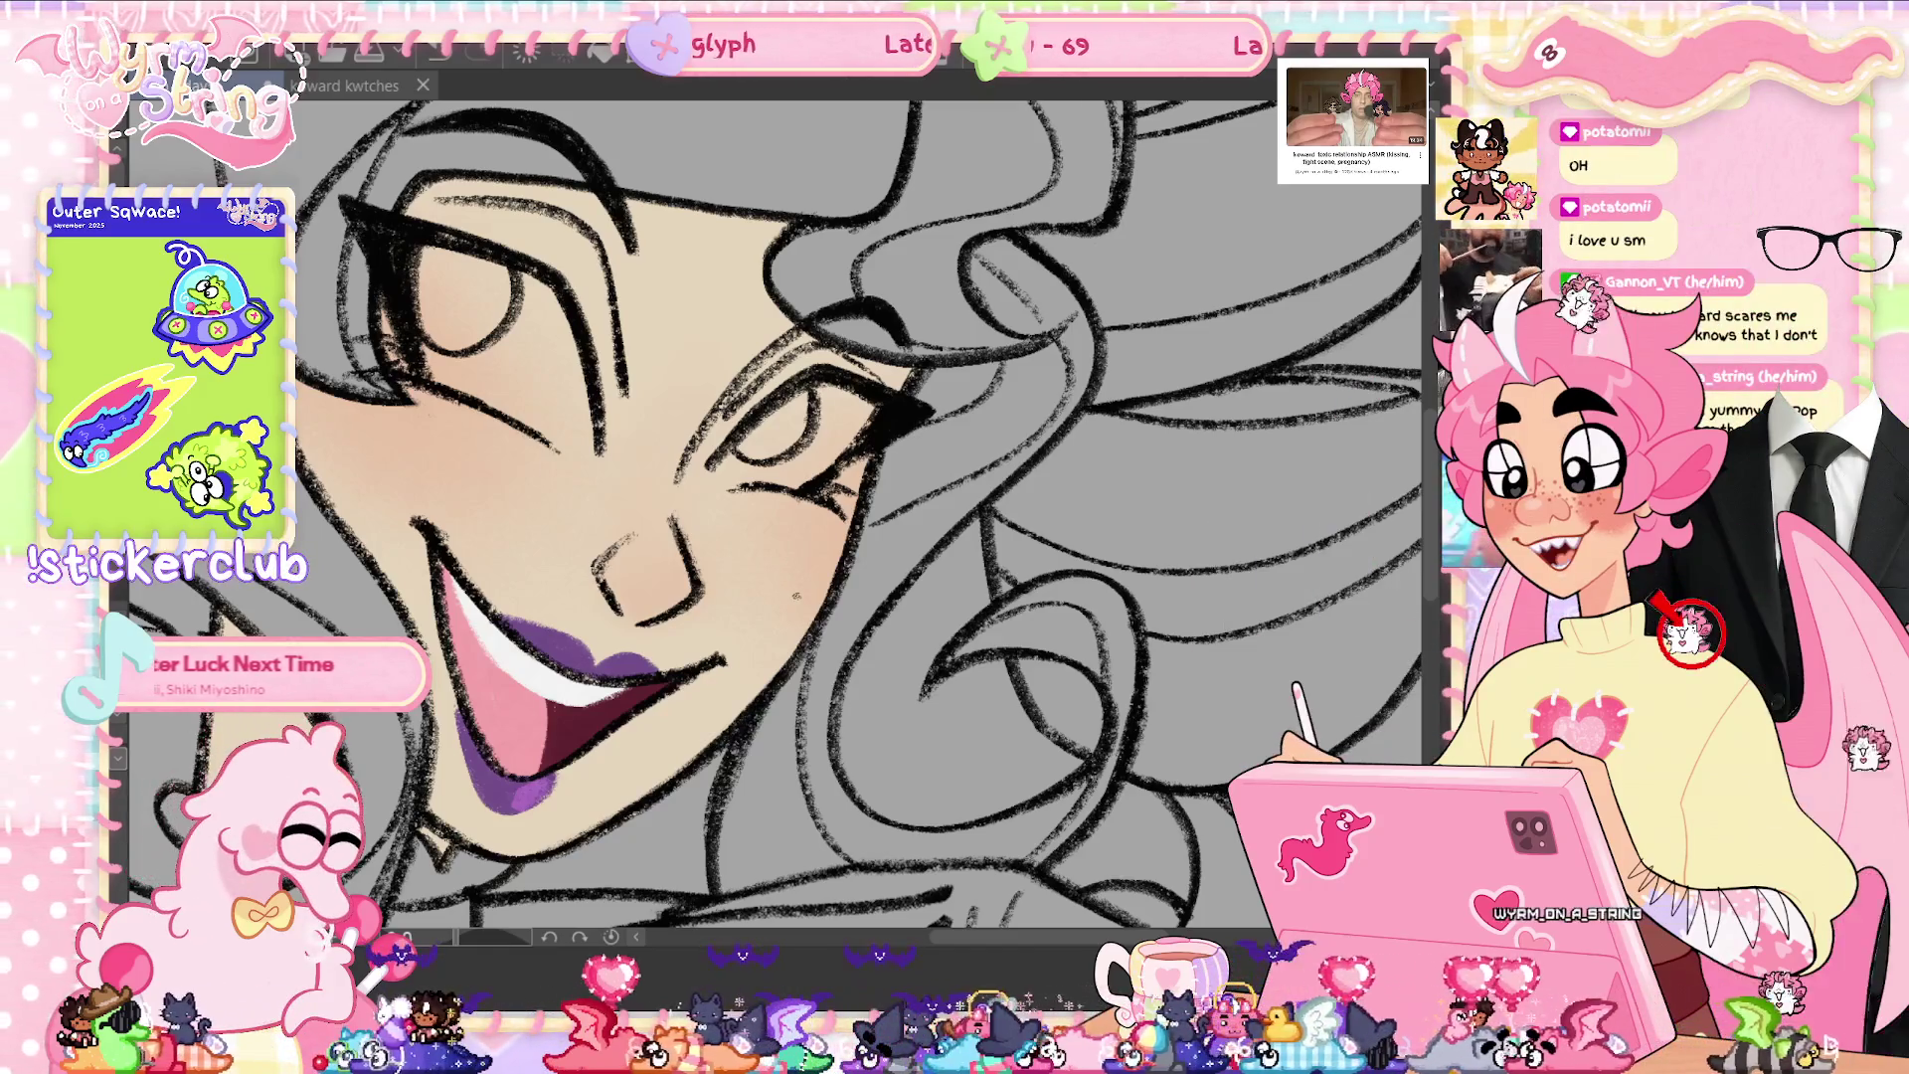
key("ctrl+0")
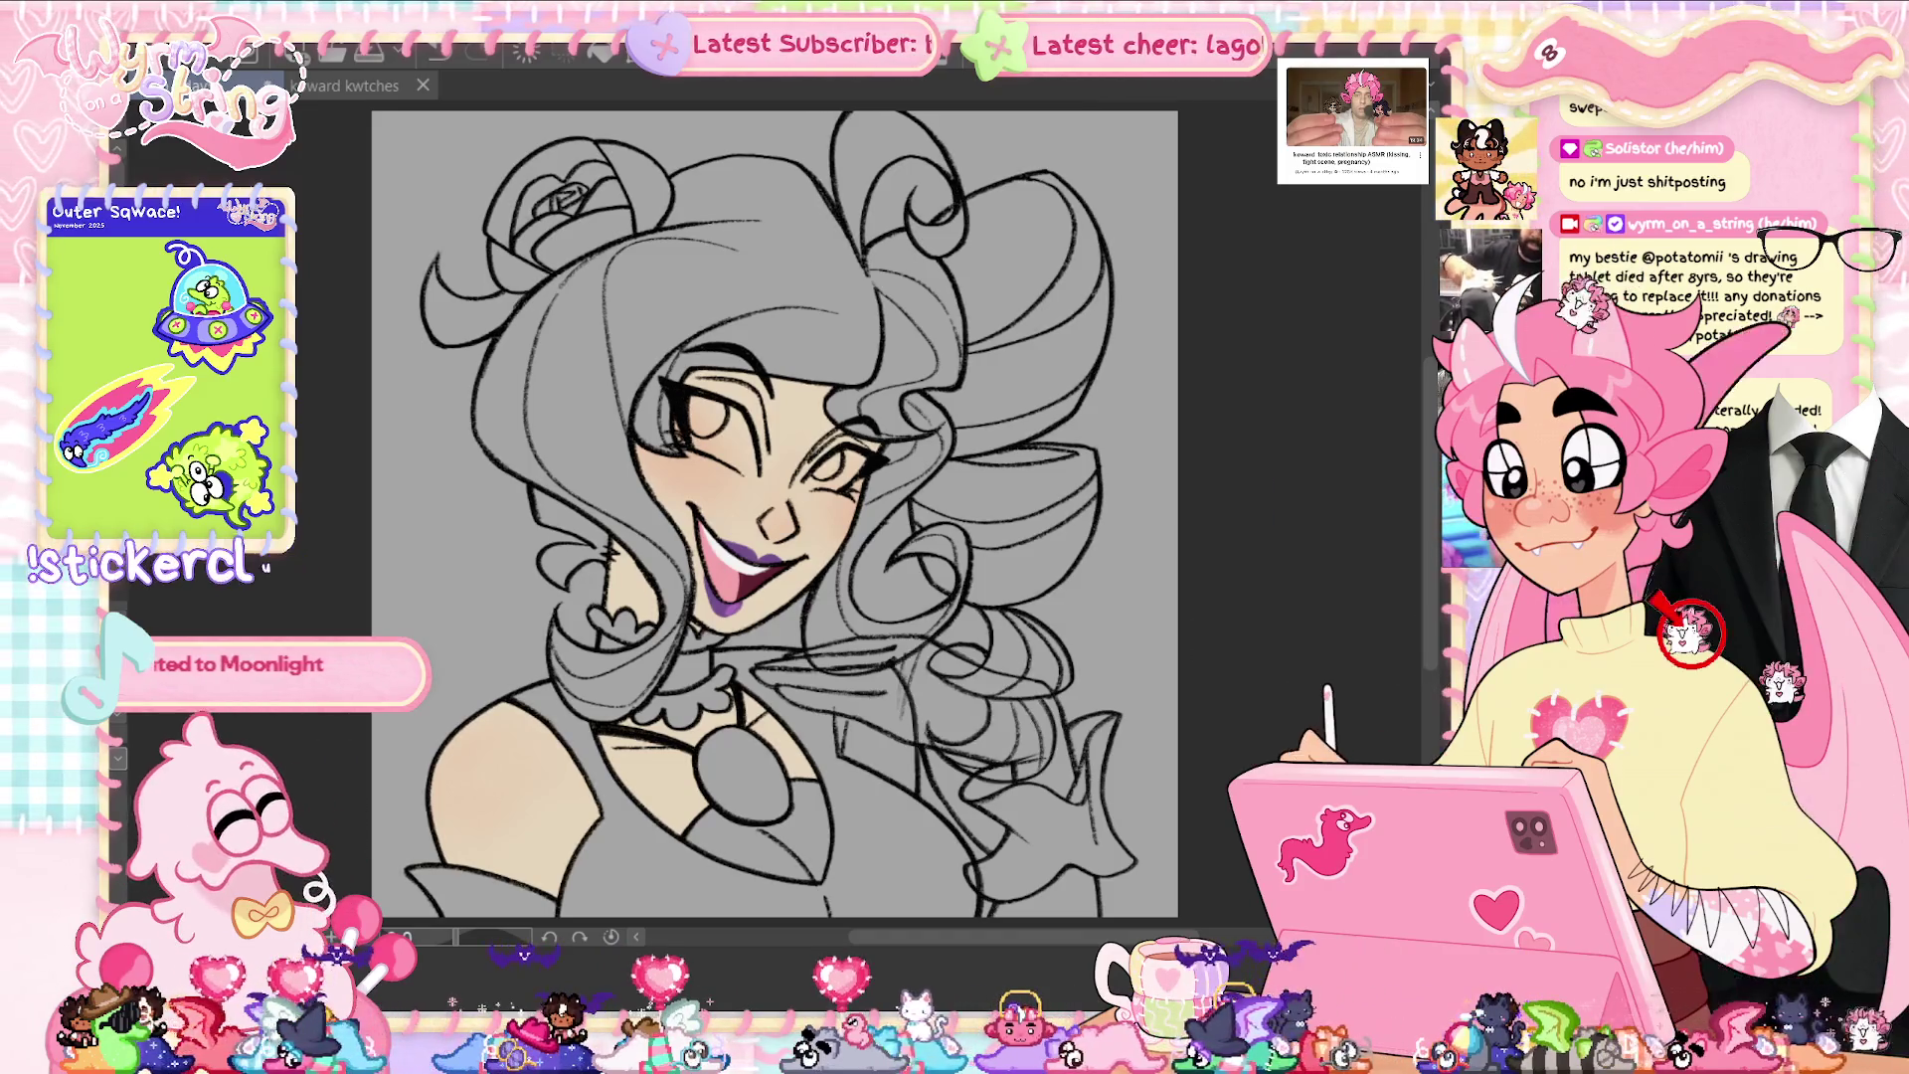
left_click_drag(716, 128, 596, 736)
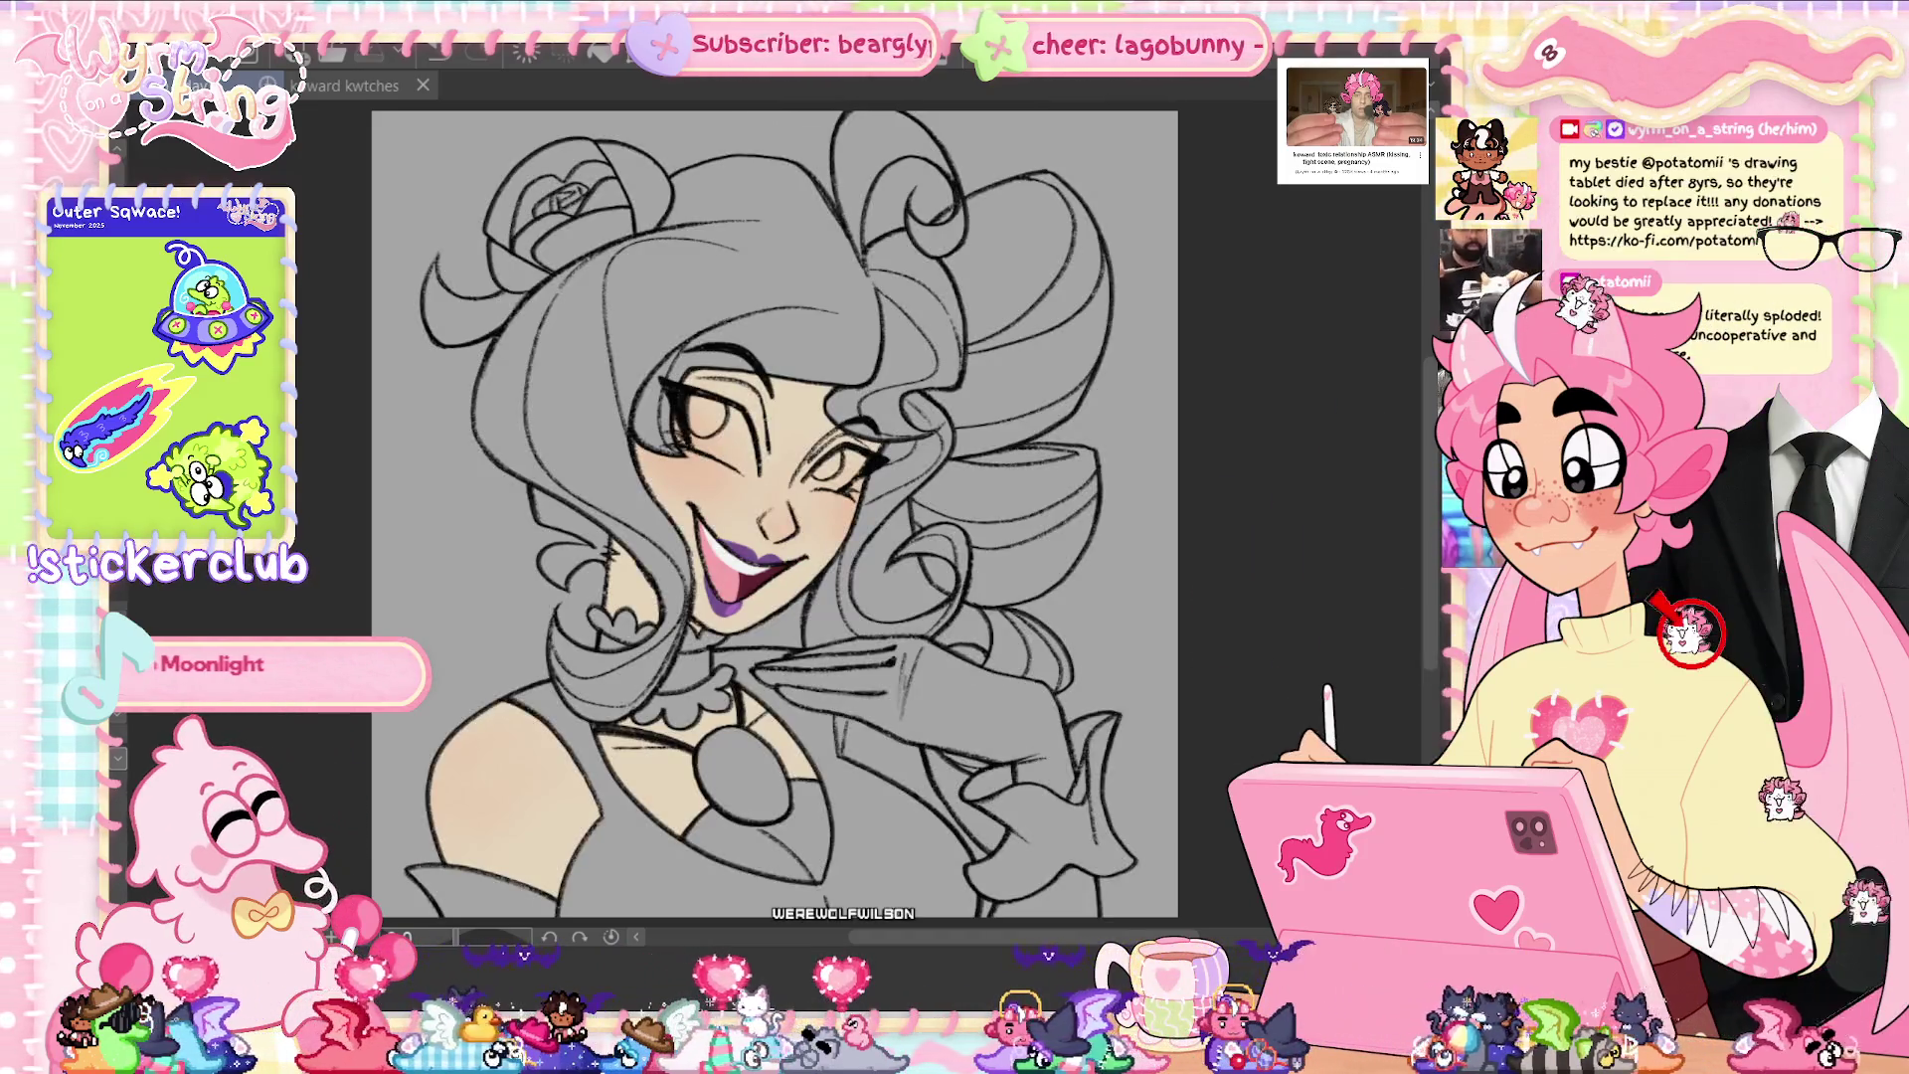
- Outline the right hair bun, fill the hair flat yellow, and clean stray sketch lines
mouse_move(863, 221)
left_mouse_down()
mouse_move(952, 235)
mouse_move(940, 482)
mouse_move(972, 509)
left_mouse_up()
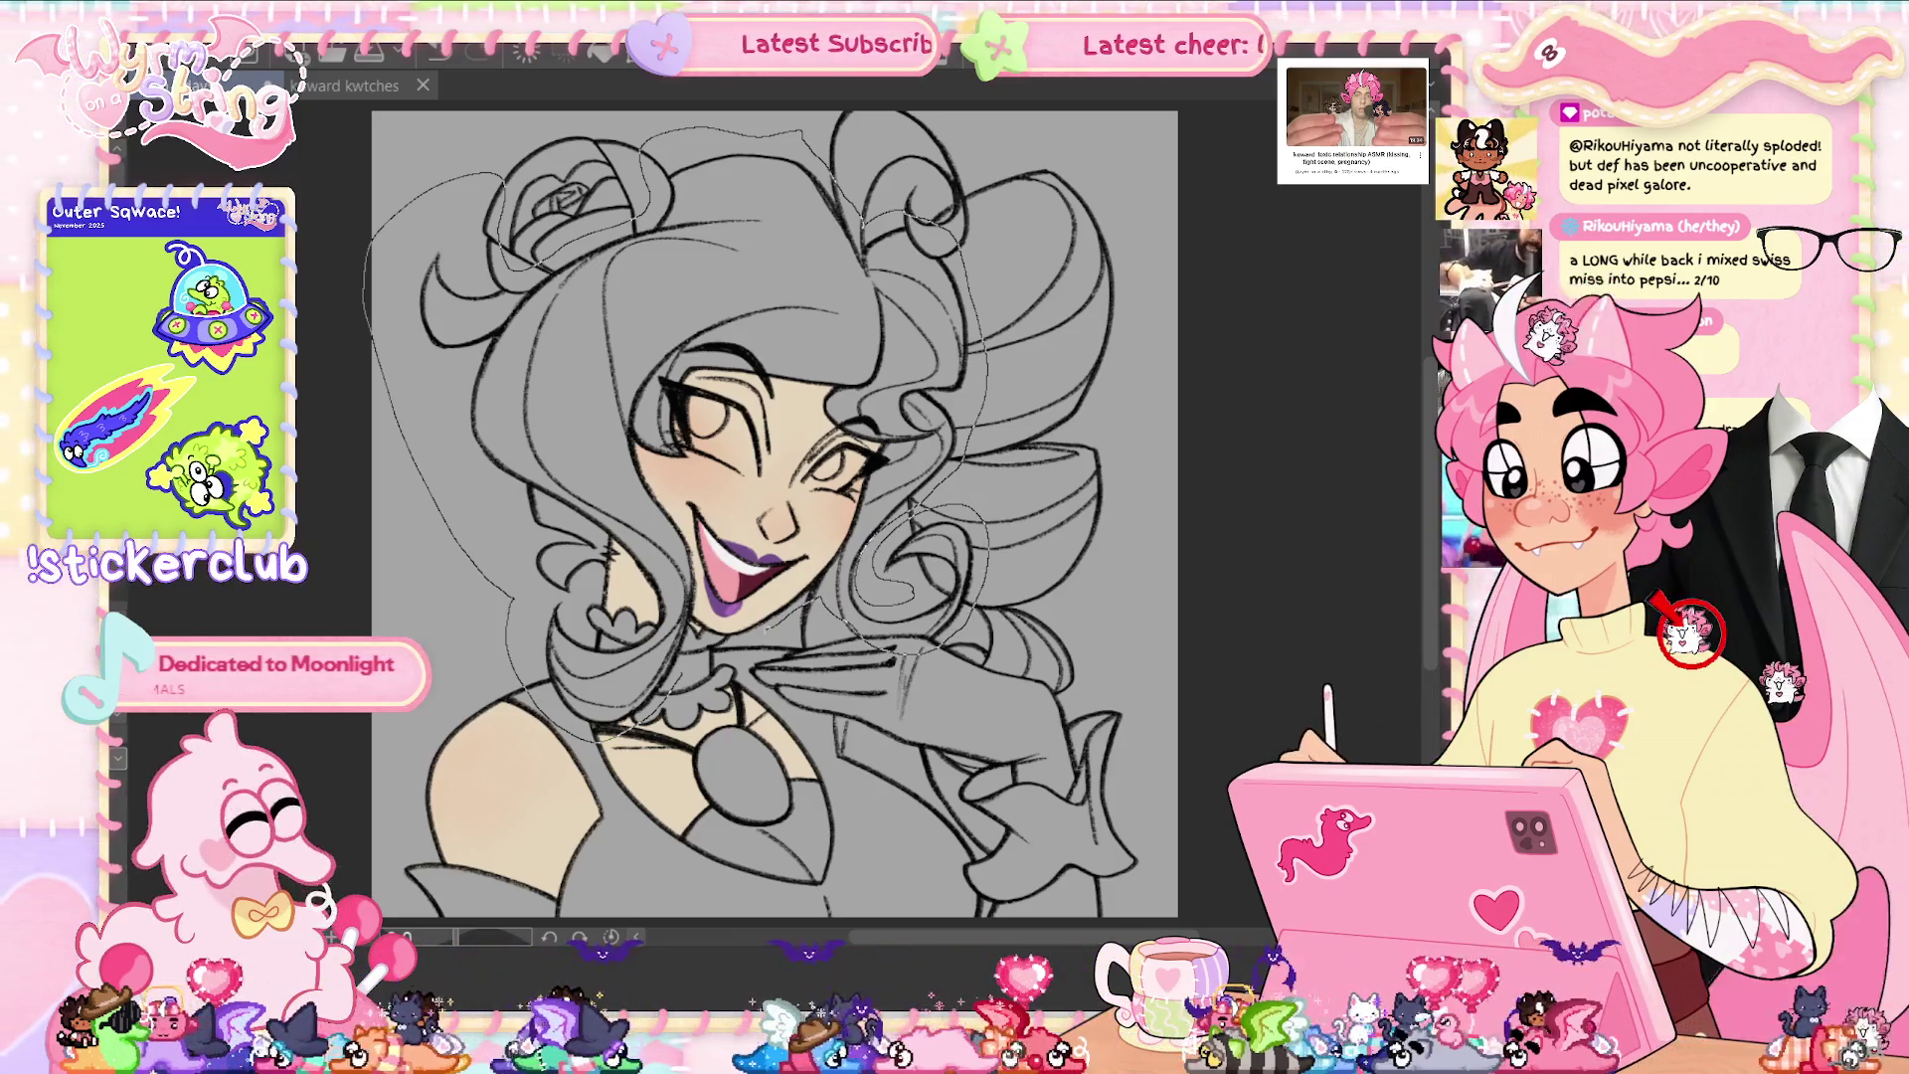
left_click(696, 258)
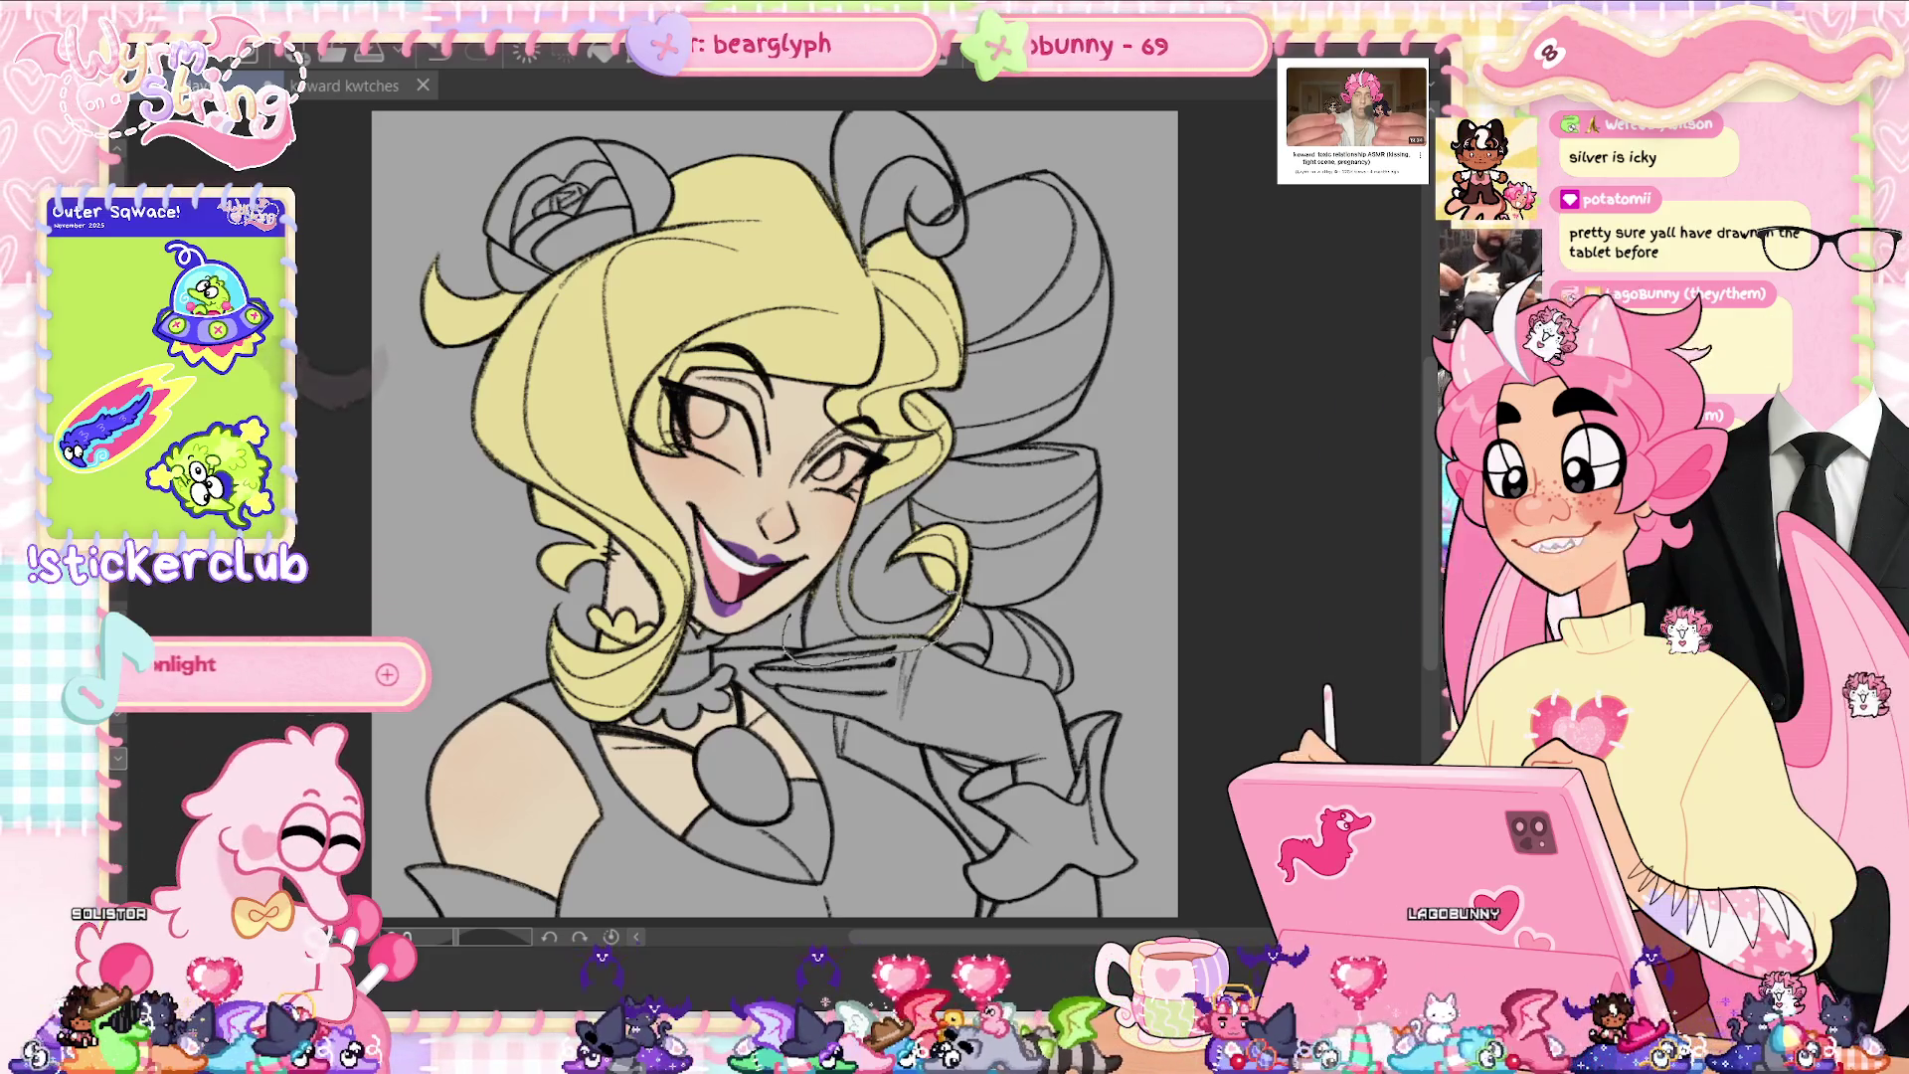
left_click_drag(925, 488, 907, 642)
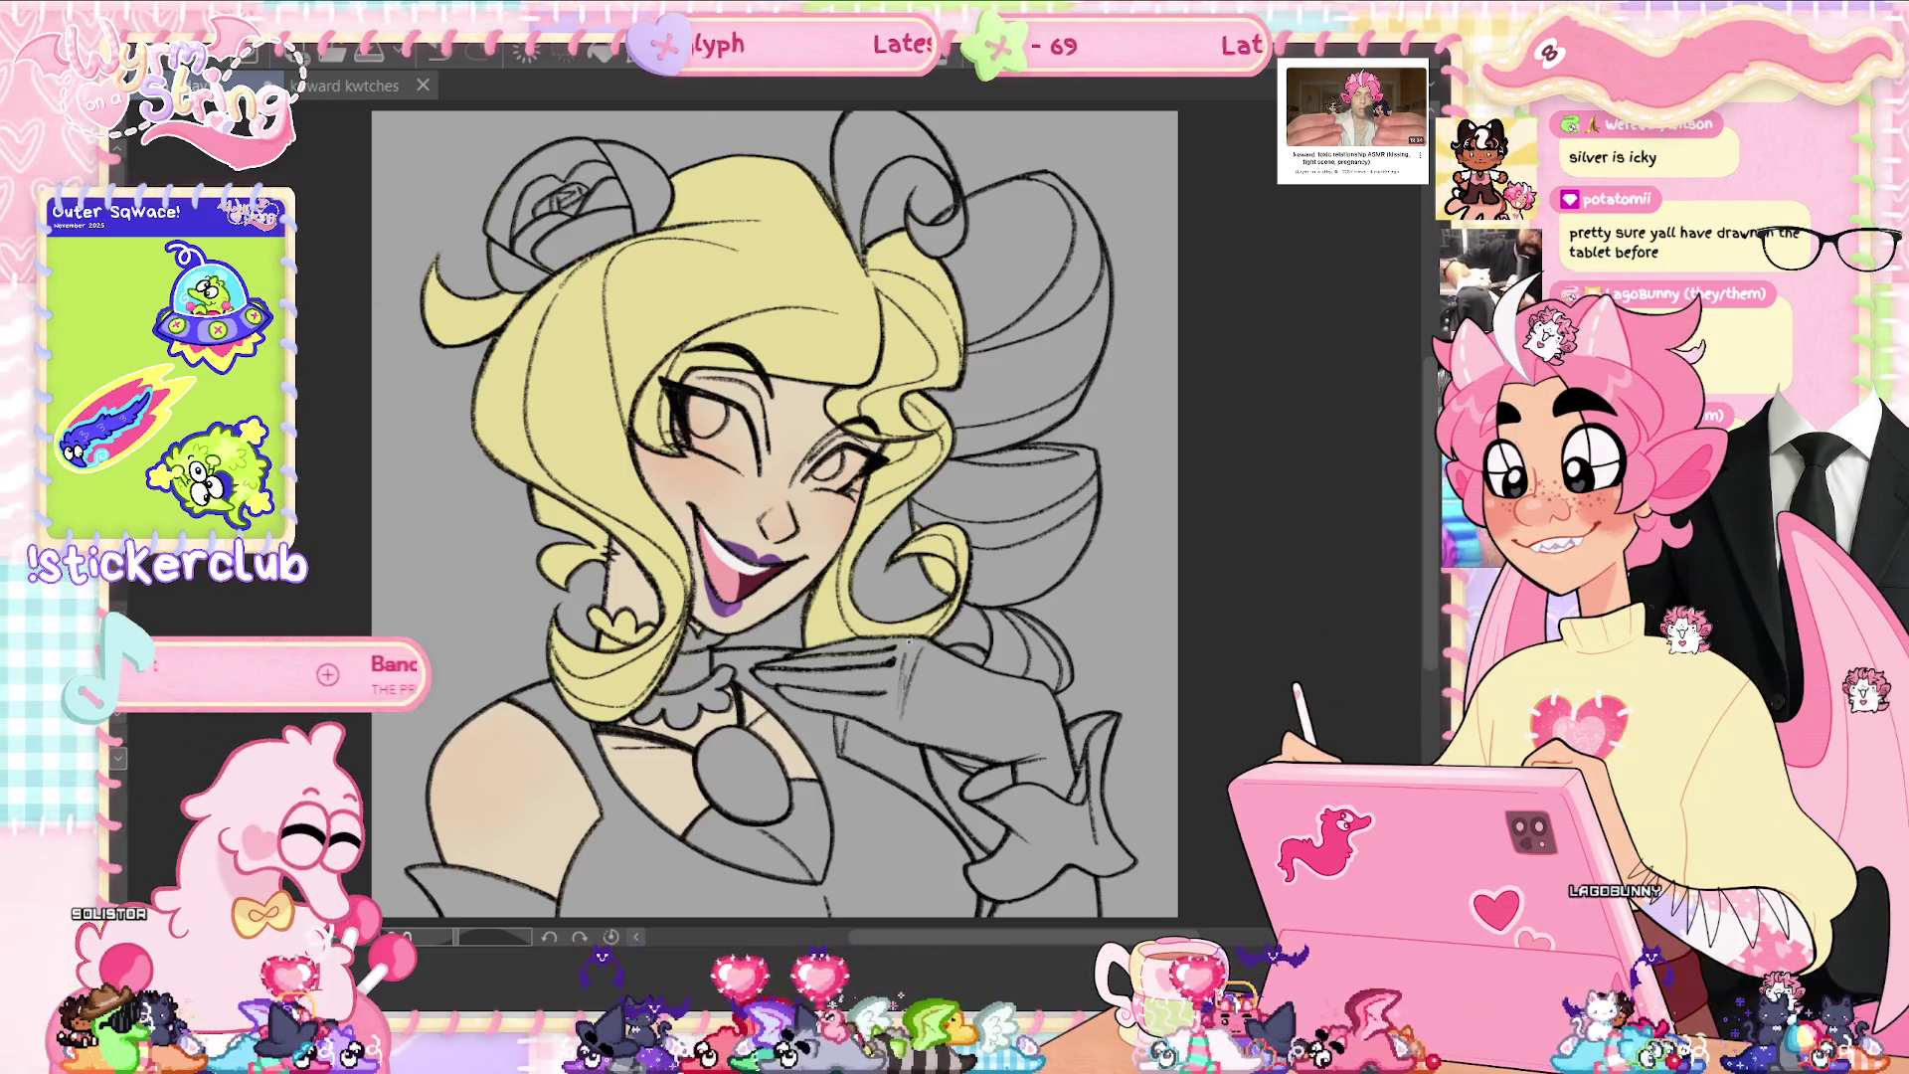
- Fill the right curl, the hair between the horns, and the curl by the glove yellow
left_click(1004, 498)
mouse_move(1092, 438)
left_mouse_down()
mouse_move(1060, 157)
mouse_move(970, 164)
left_mouse_up()
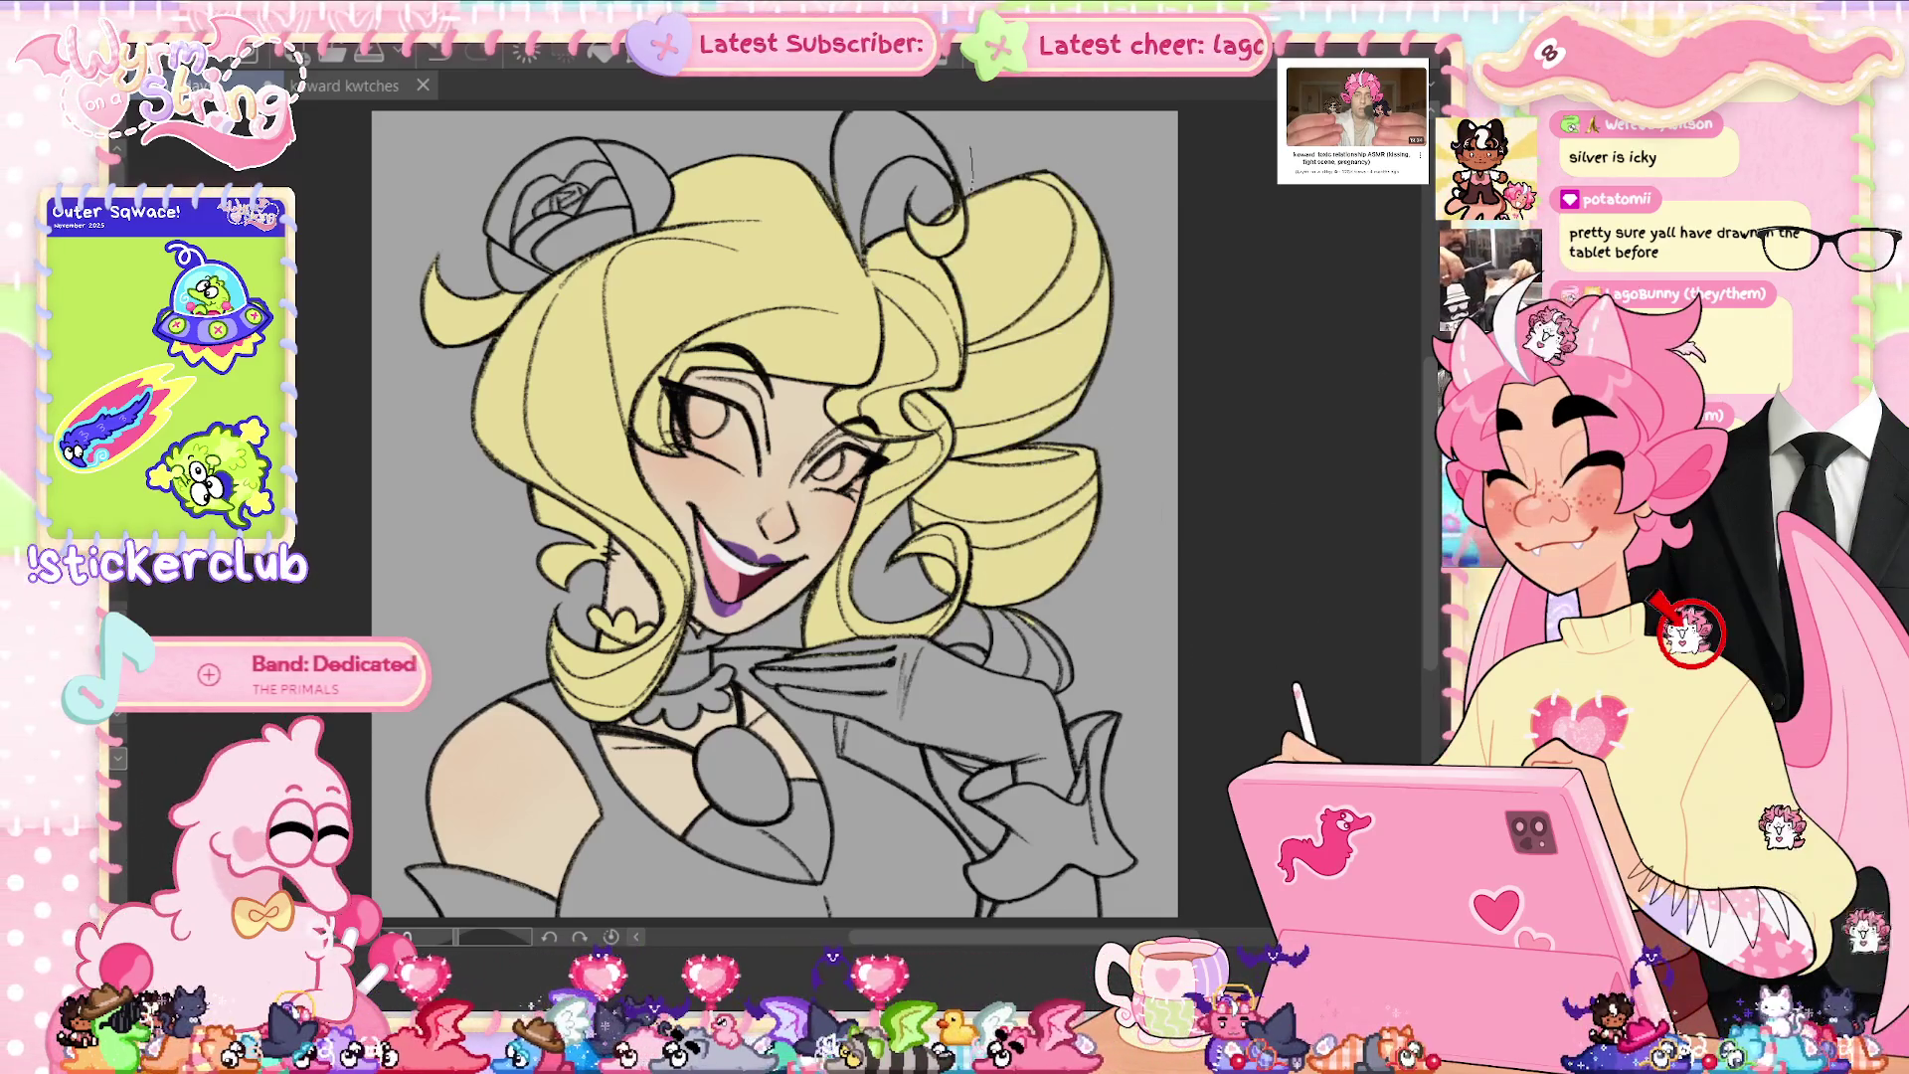
left_click(895, 199)
scroll(776, 517, "up", 2)
key("ctrl+z")
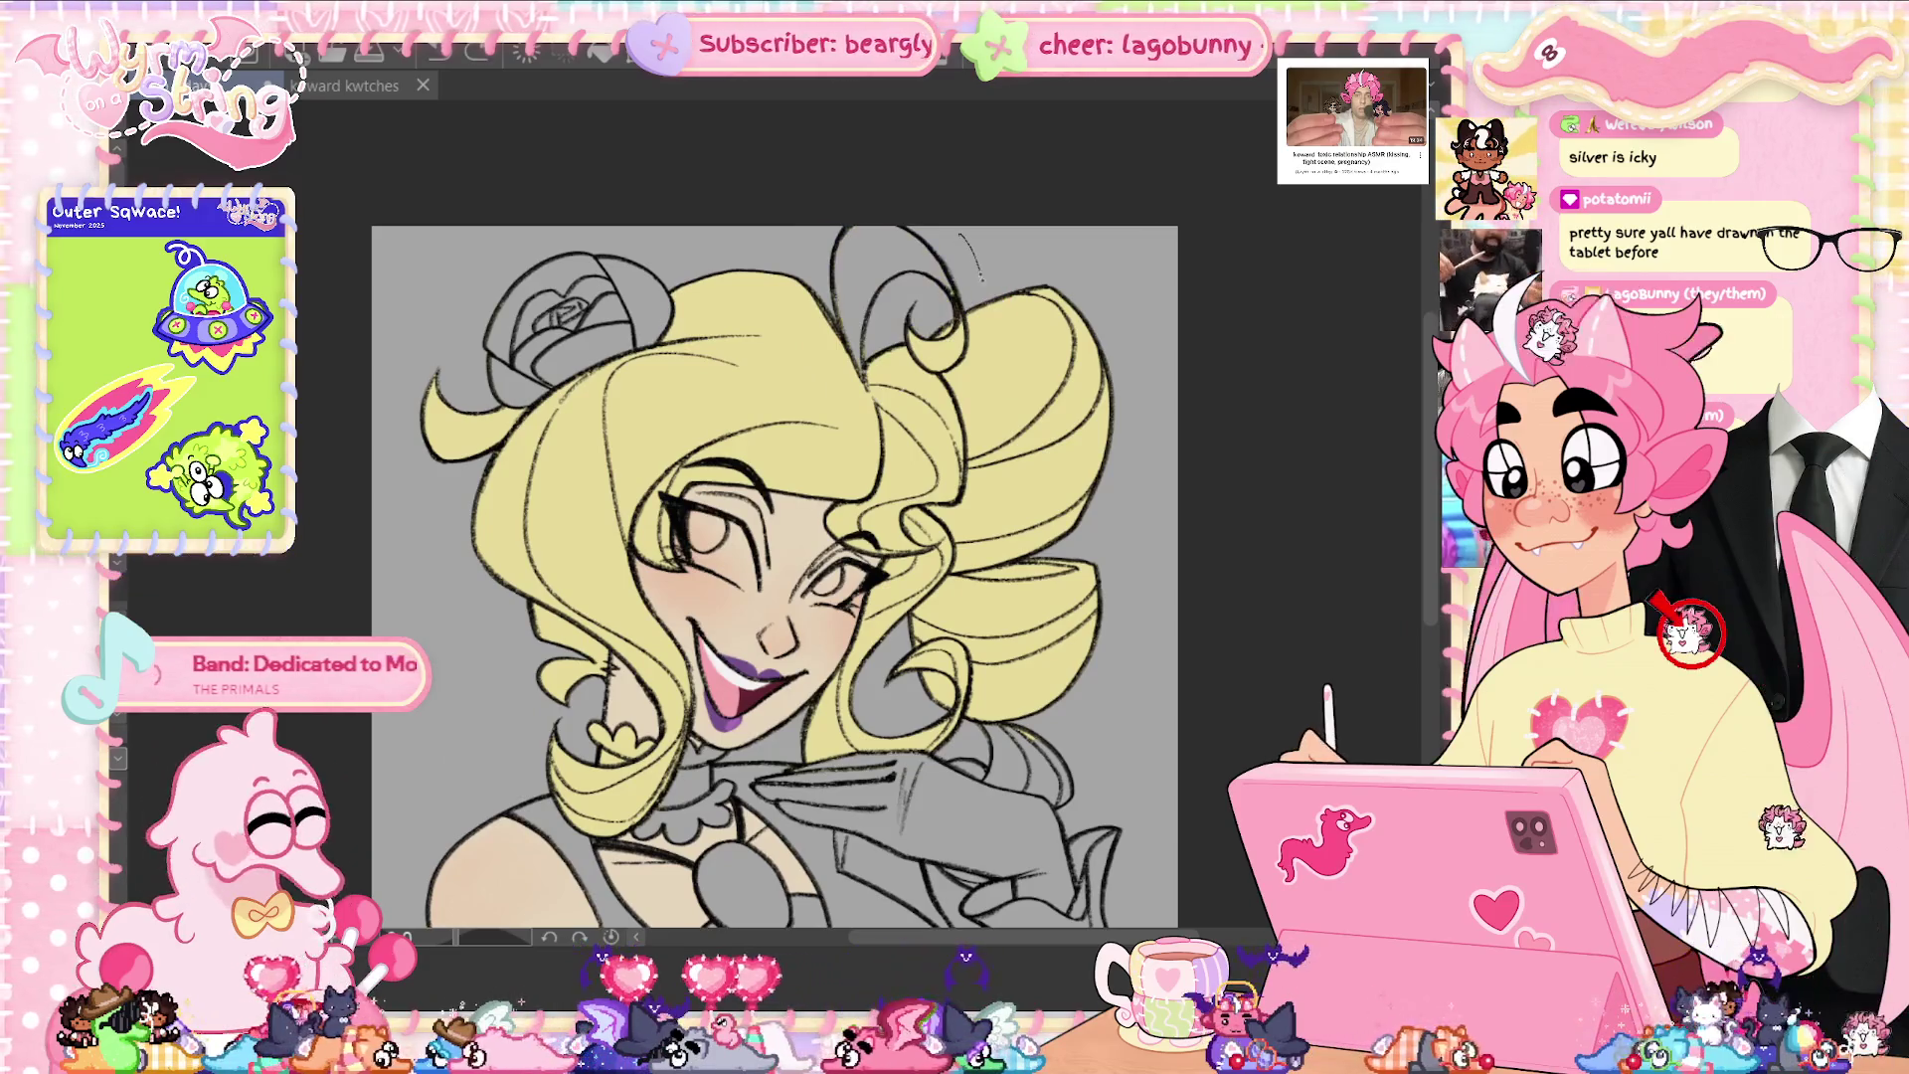
key("ctrl+y")
scroll(827, 194, "down", 3)
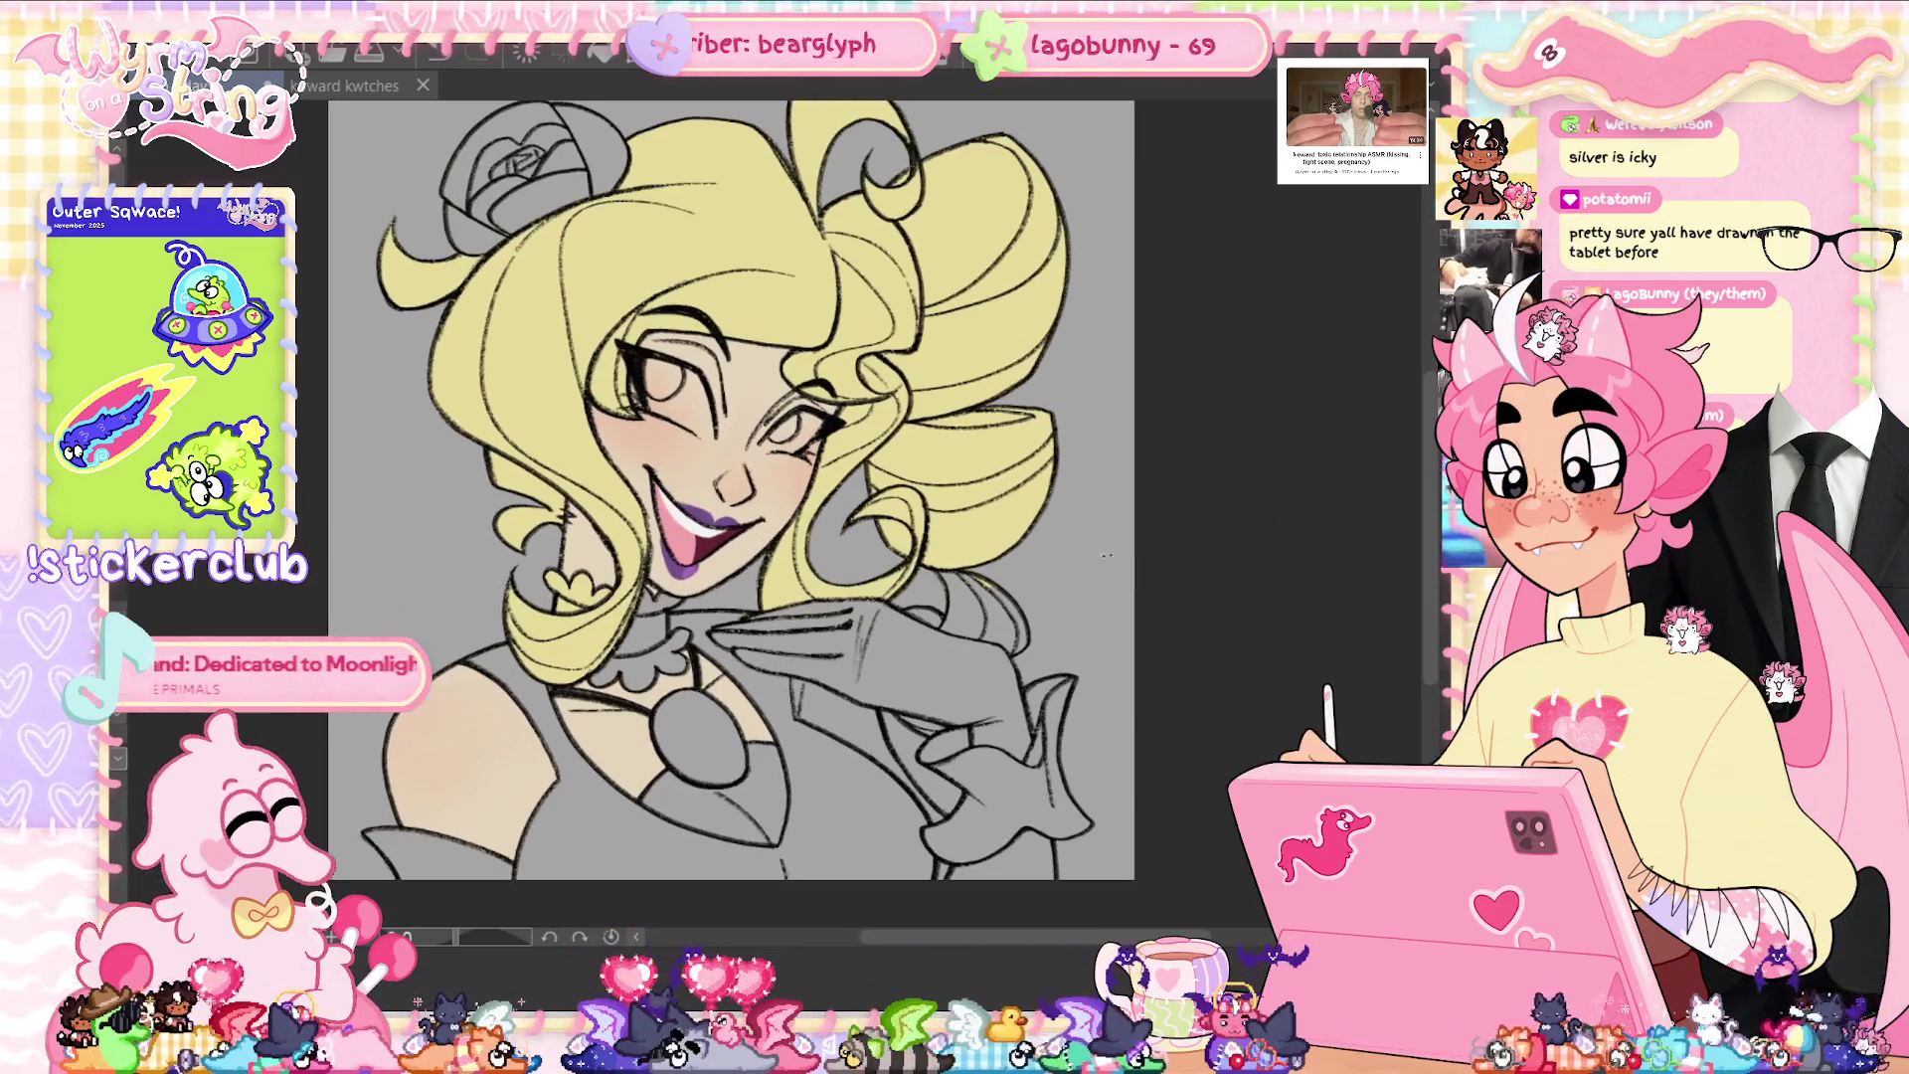
left_click(987, 616)
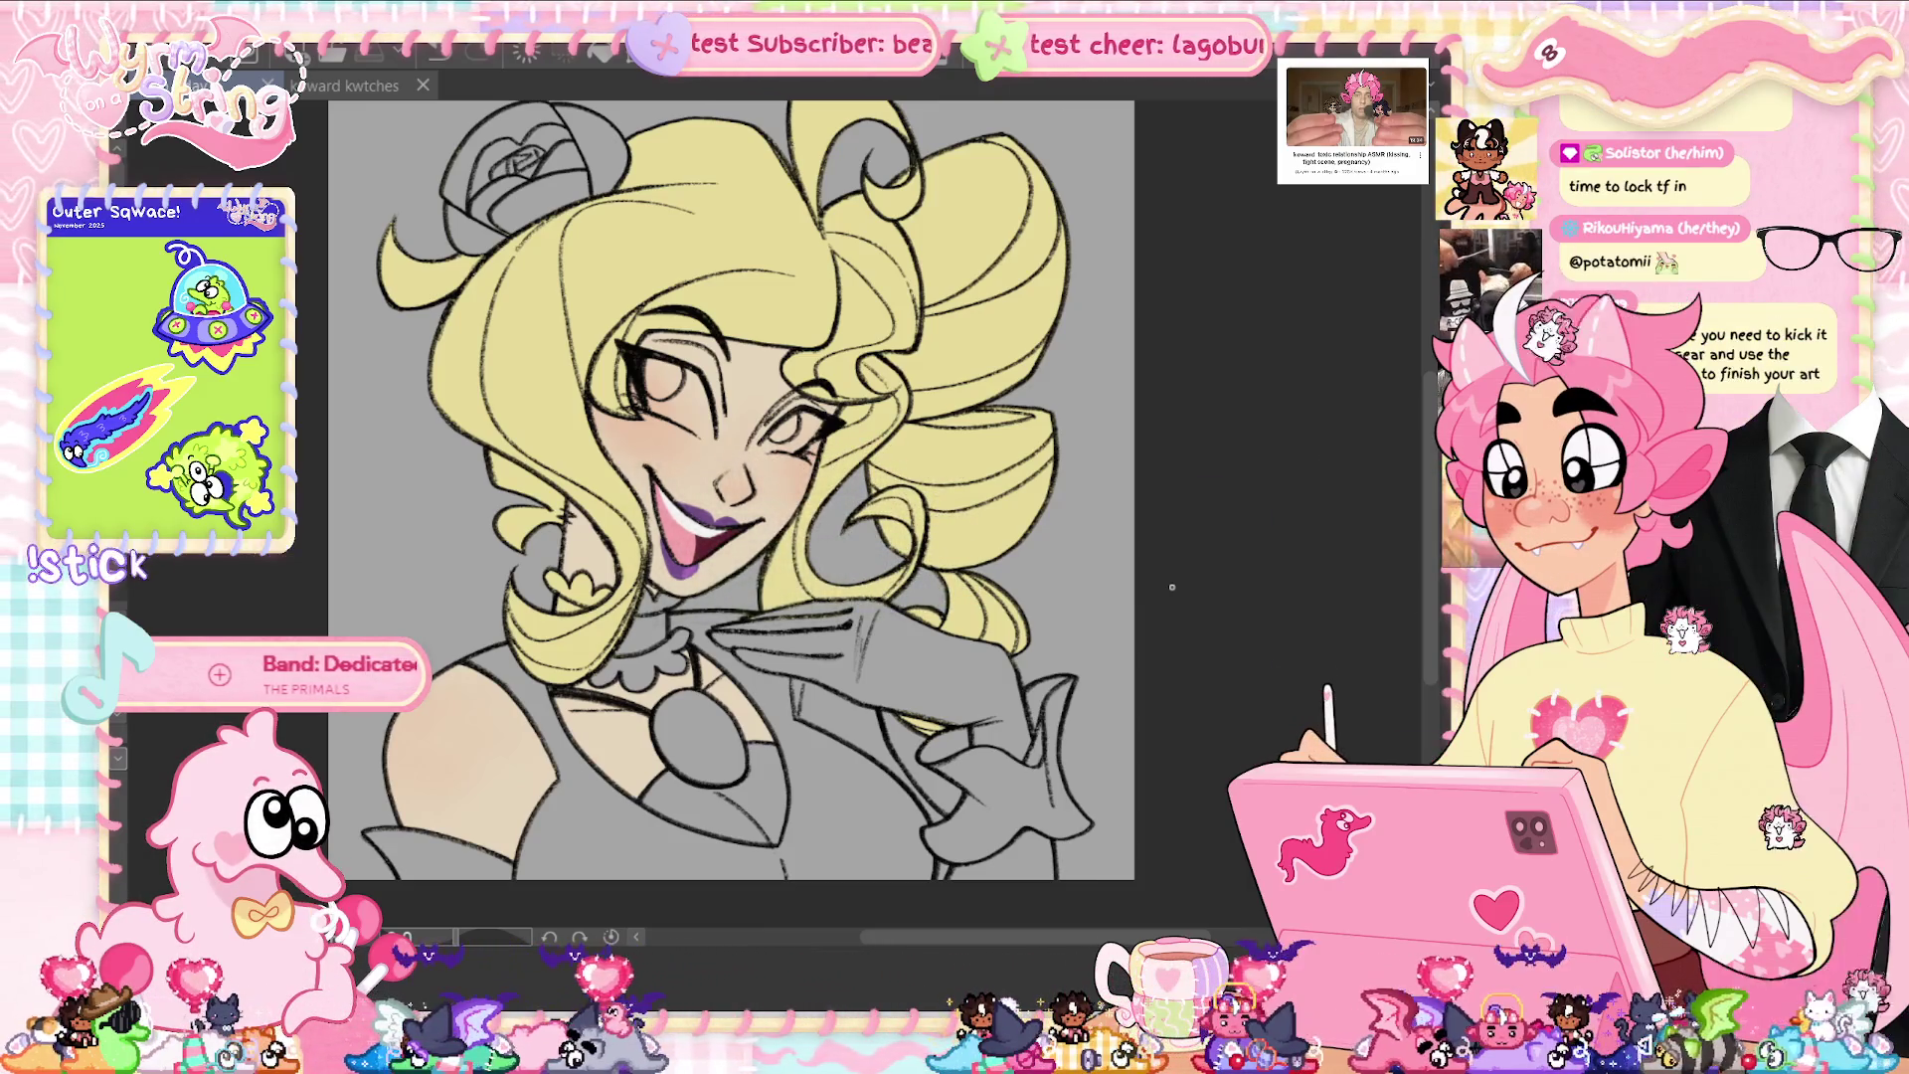
left_click_drag(1171, 587, 1214, 623)
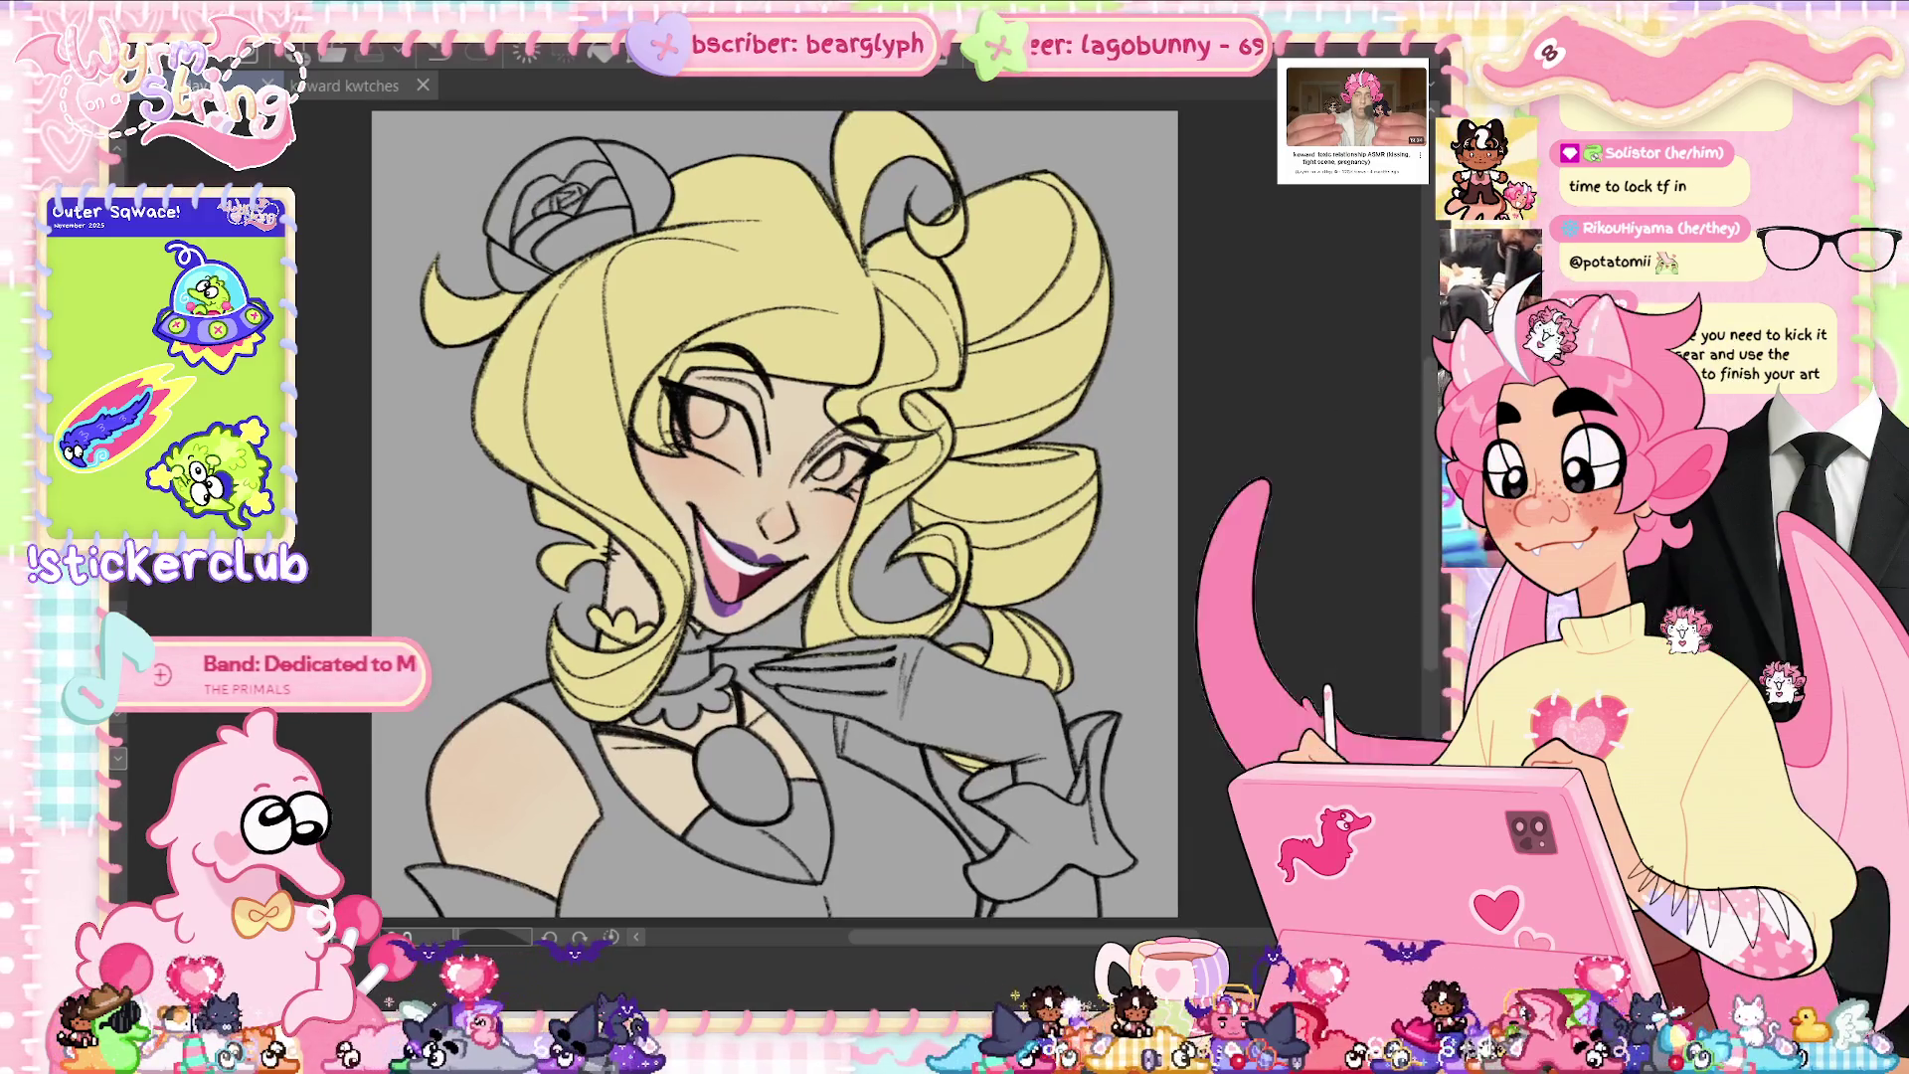
- Refill the small flower-shaped spot under the hair grey, then fit the bust in view
scroll(686, 629, "up", 2)
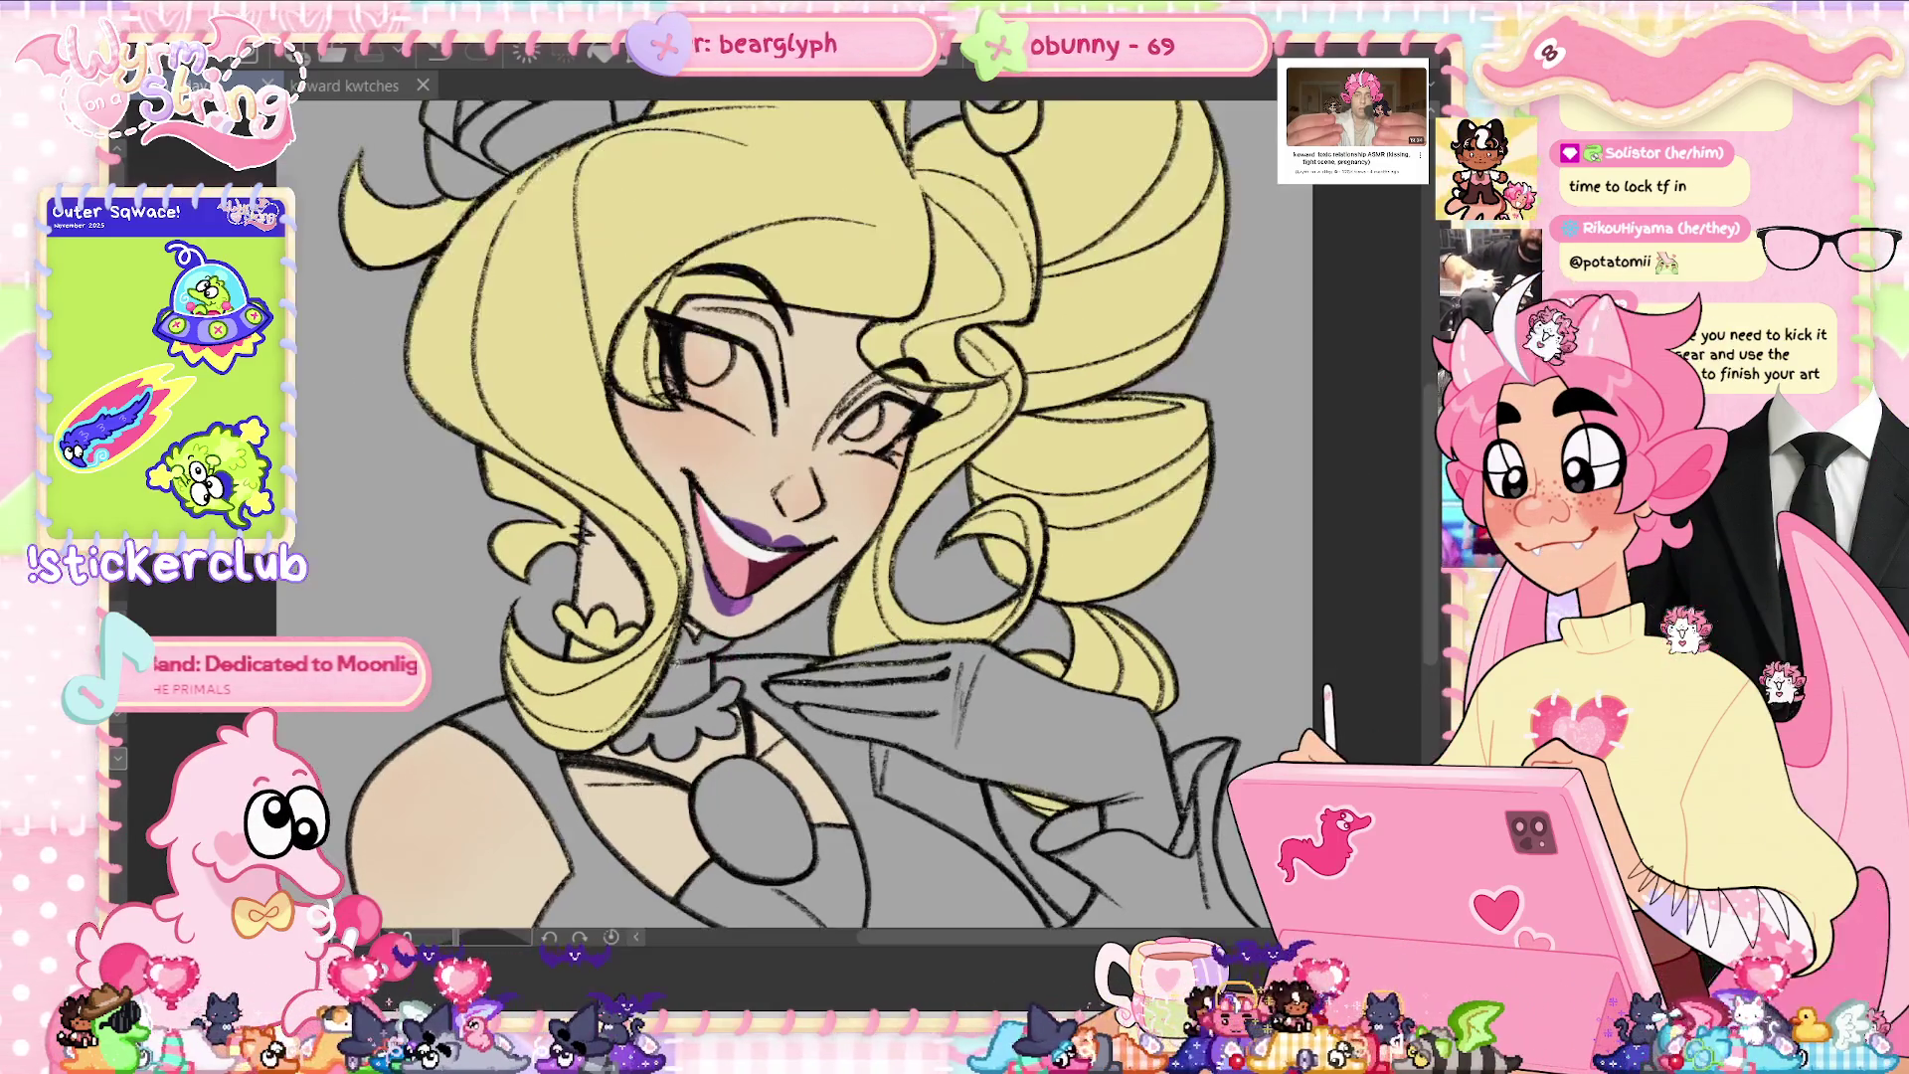
scroll(686, 629, "up", 3)
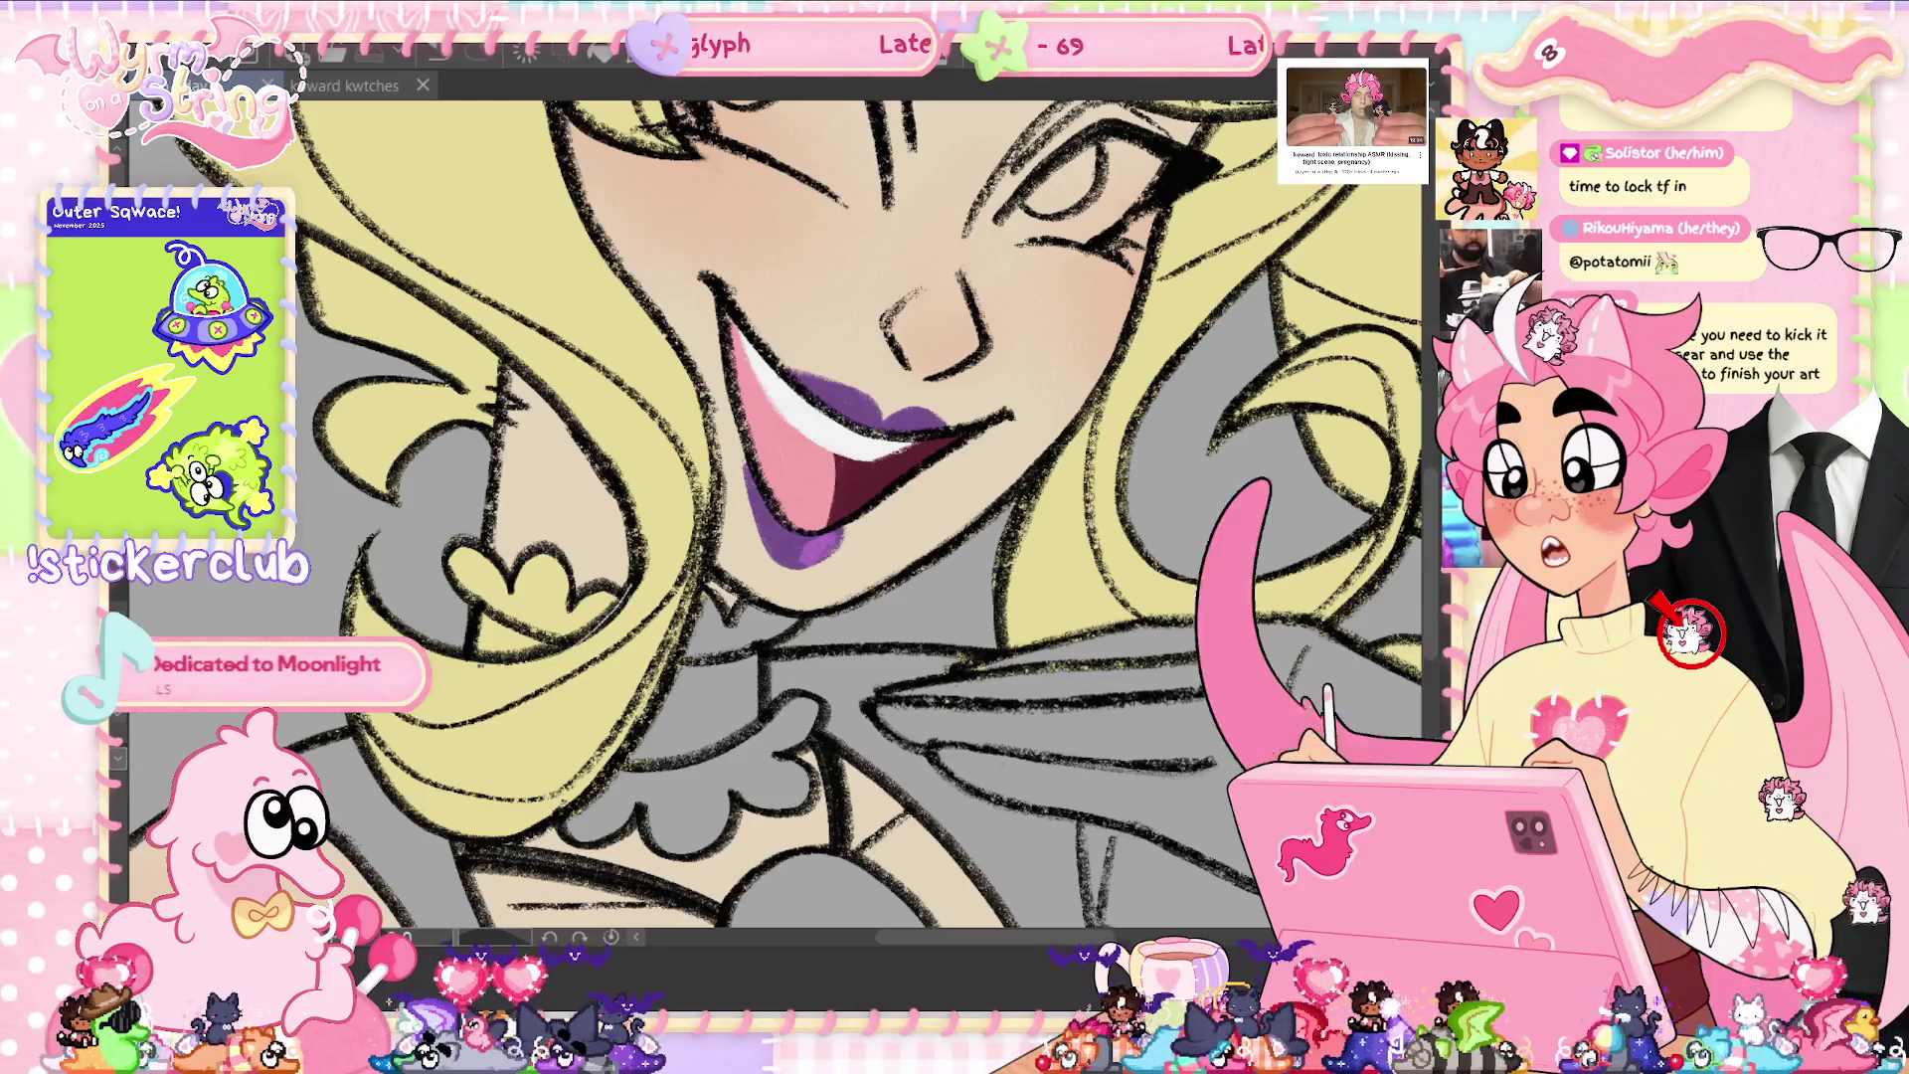
left_click(517, 586)
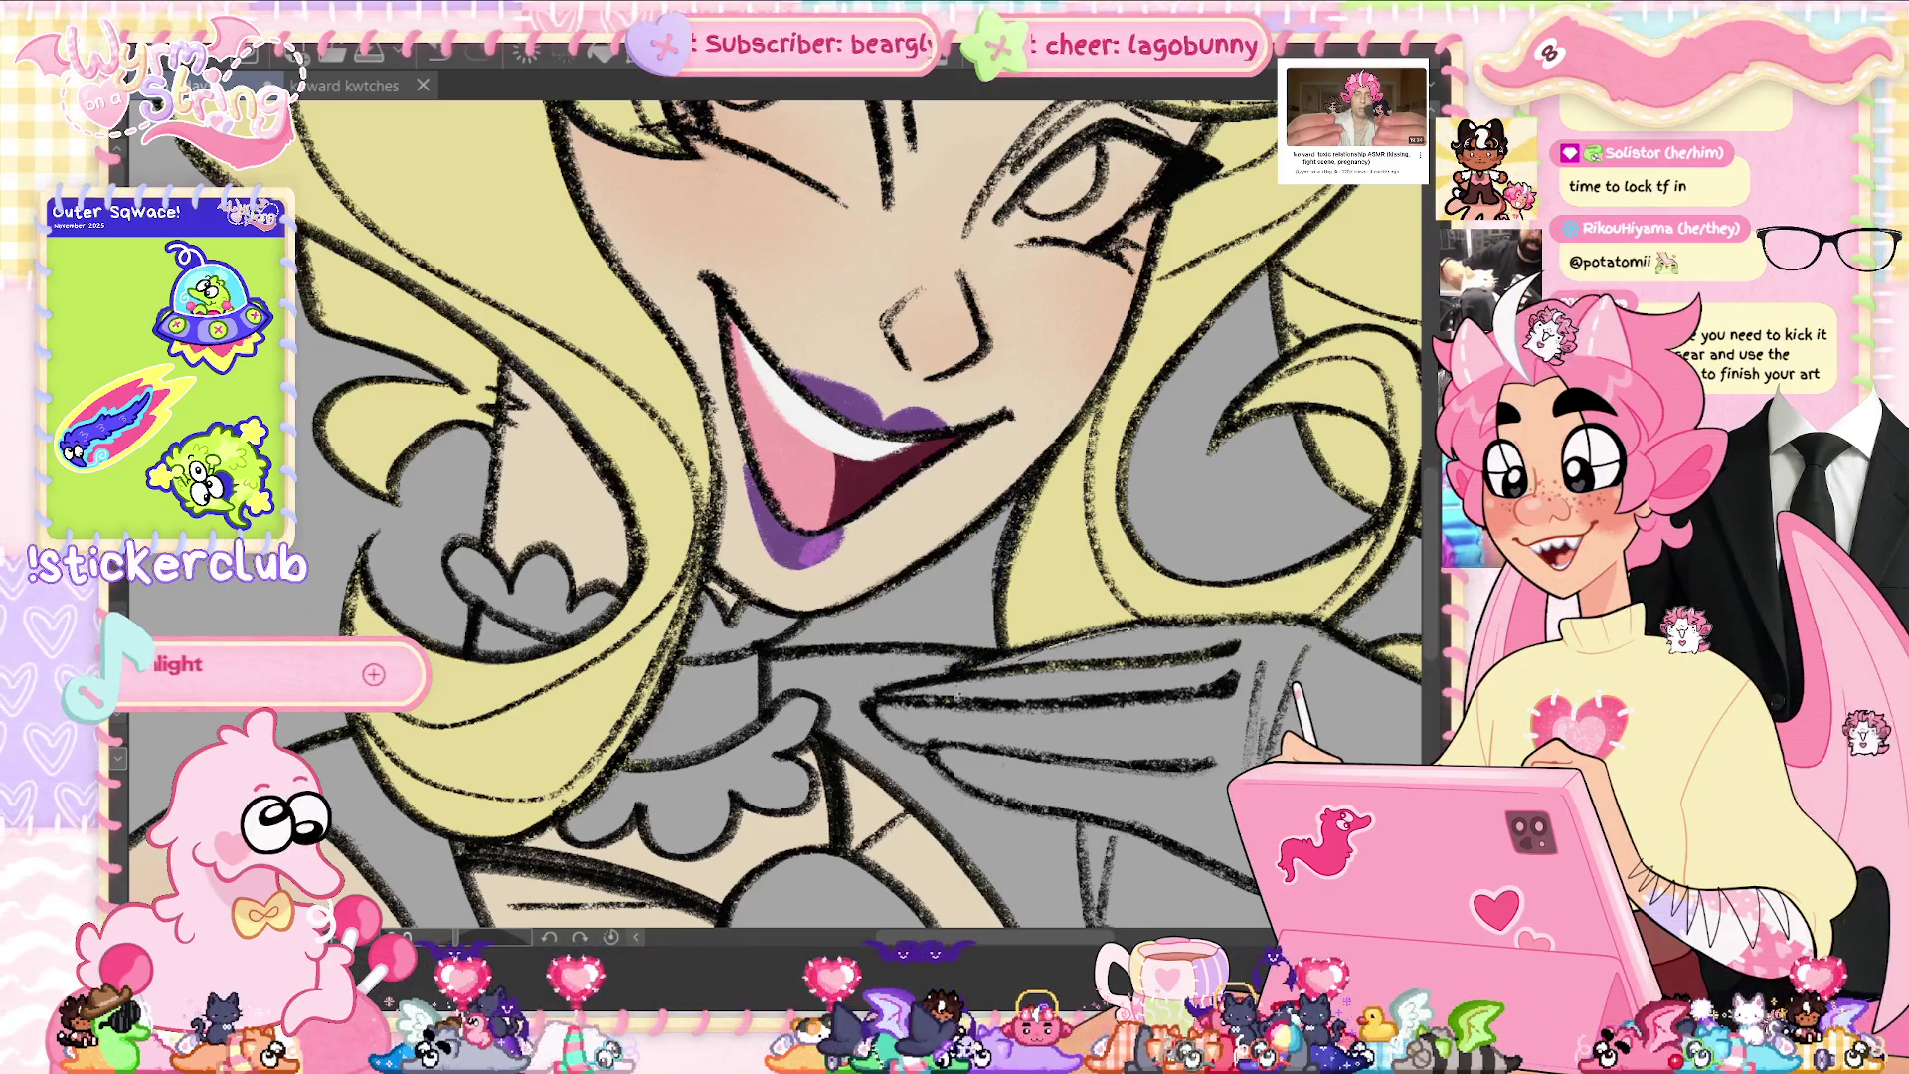
scroll(781, 518, "right", 5)
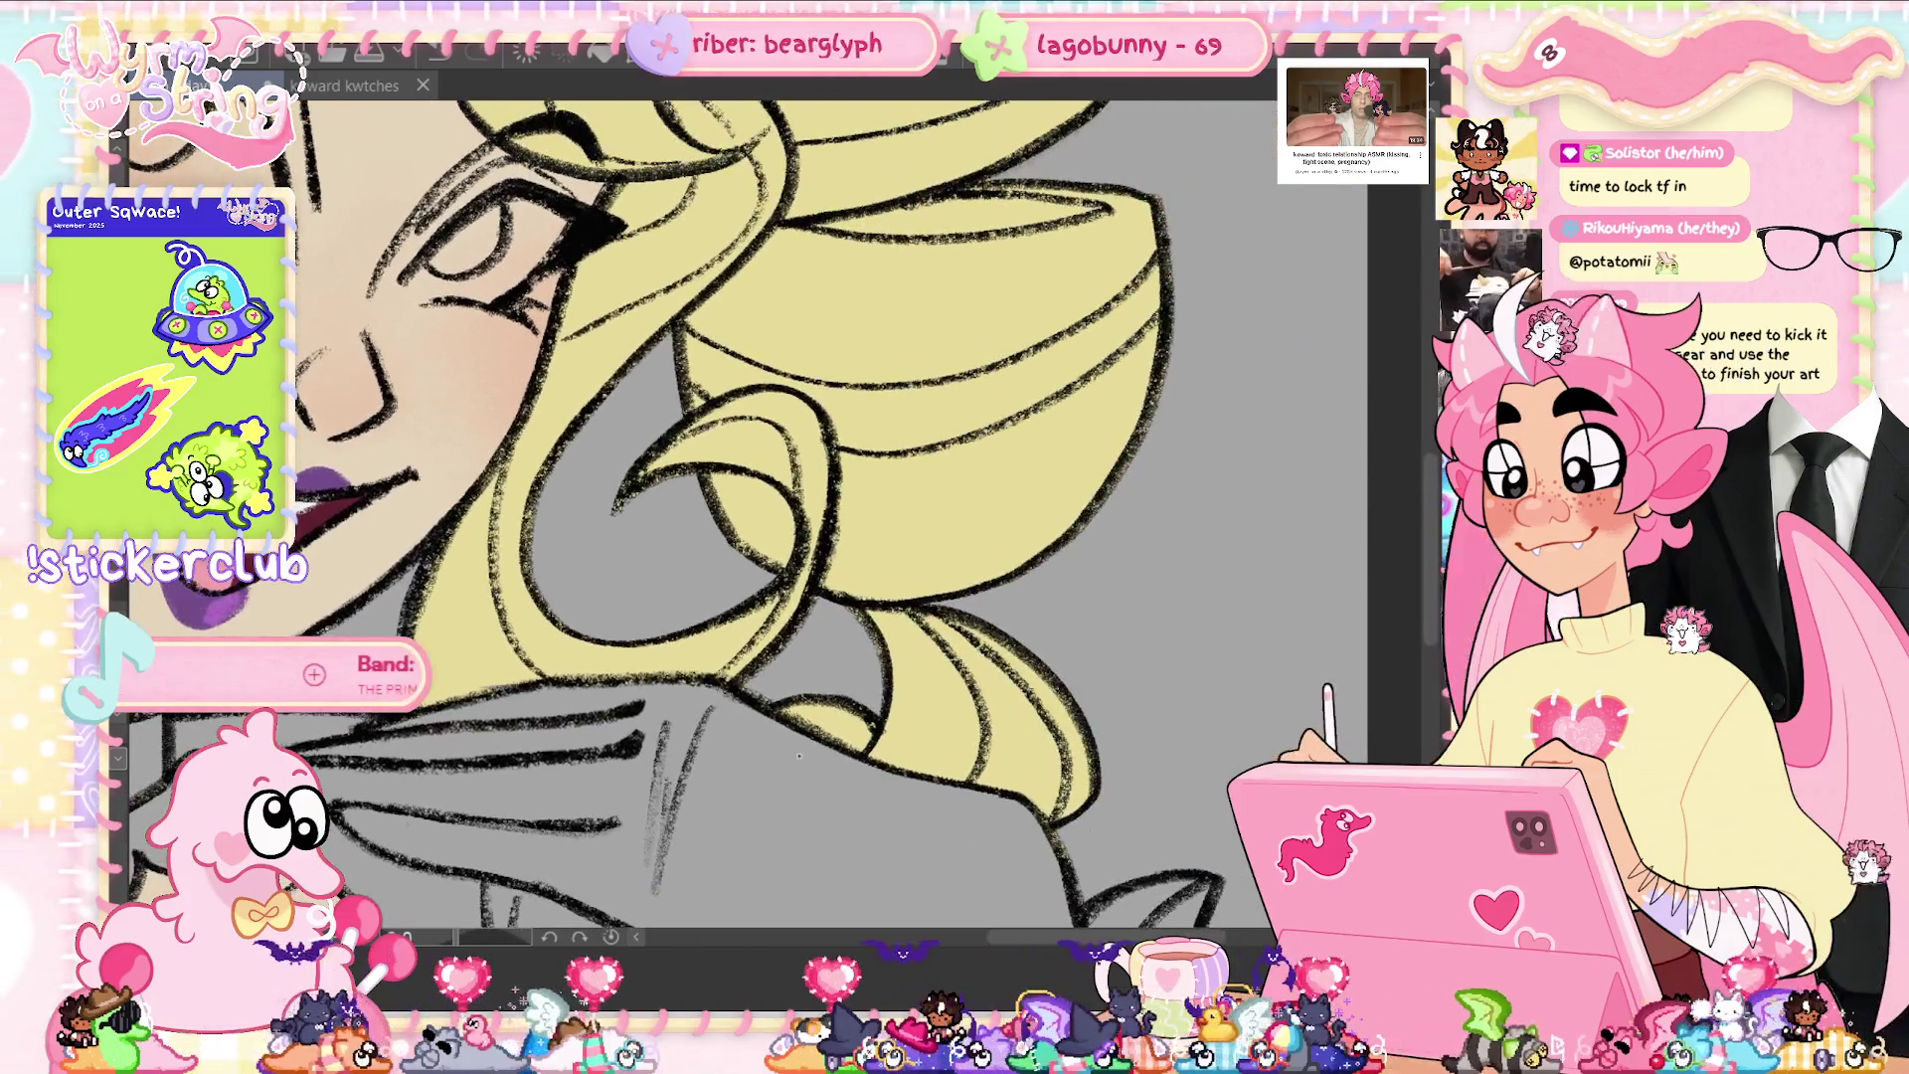
key("ctrl+0")
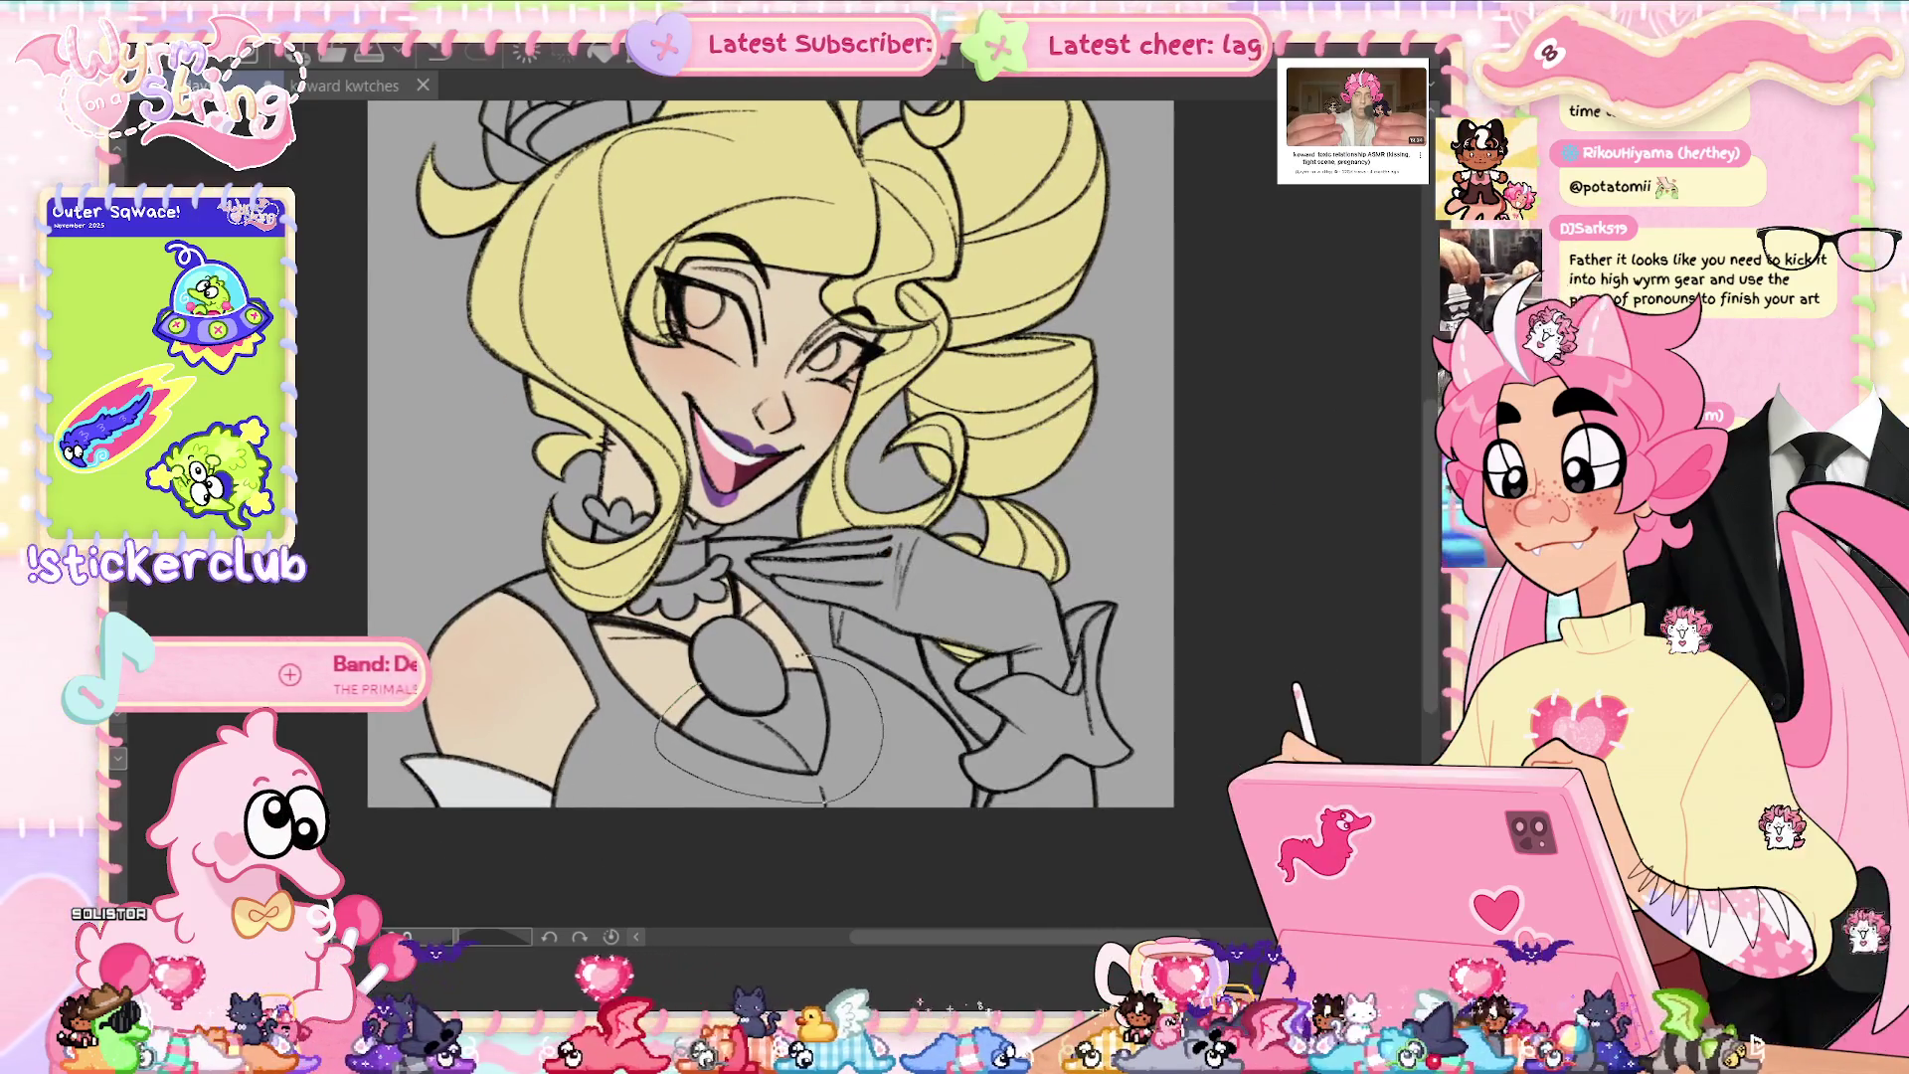
- Fill the chest panel and the glove cuff white
left_click(756, 736)
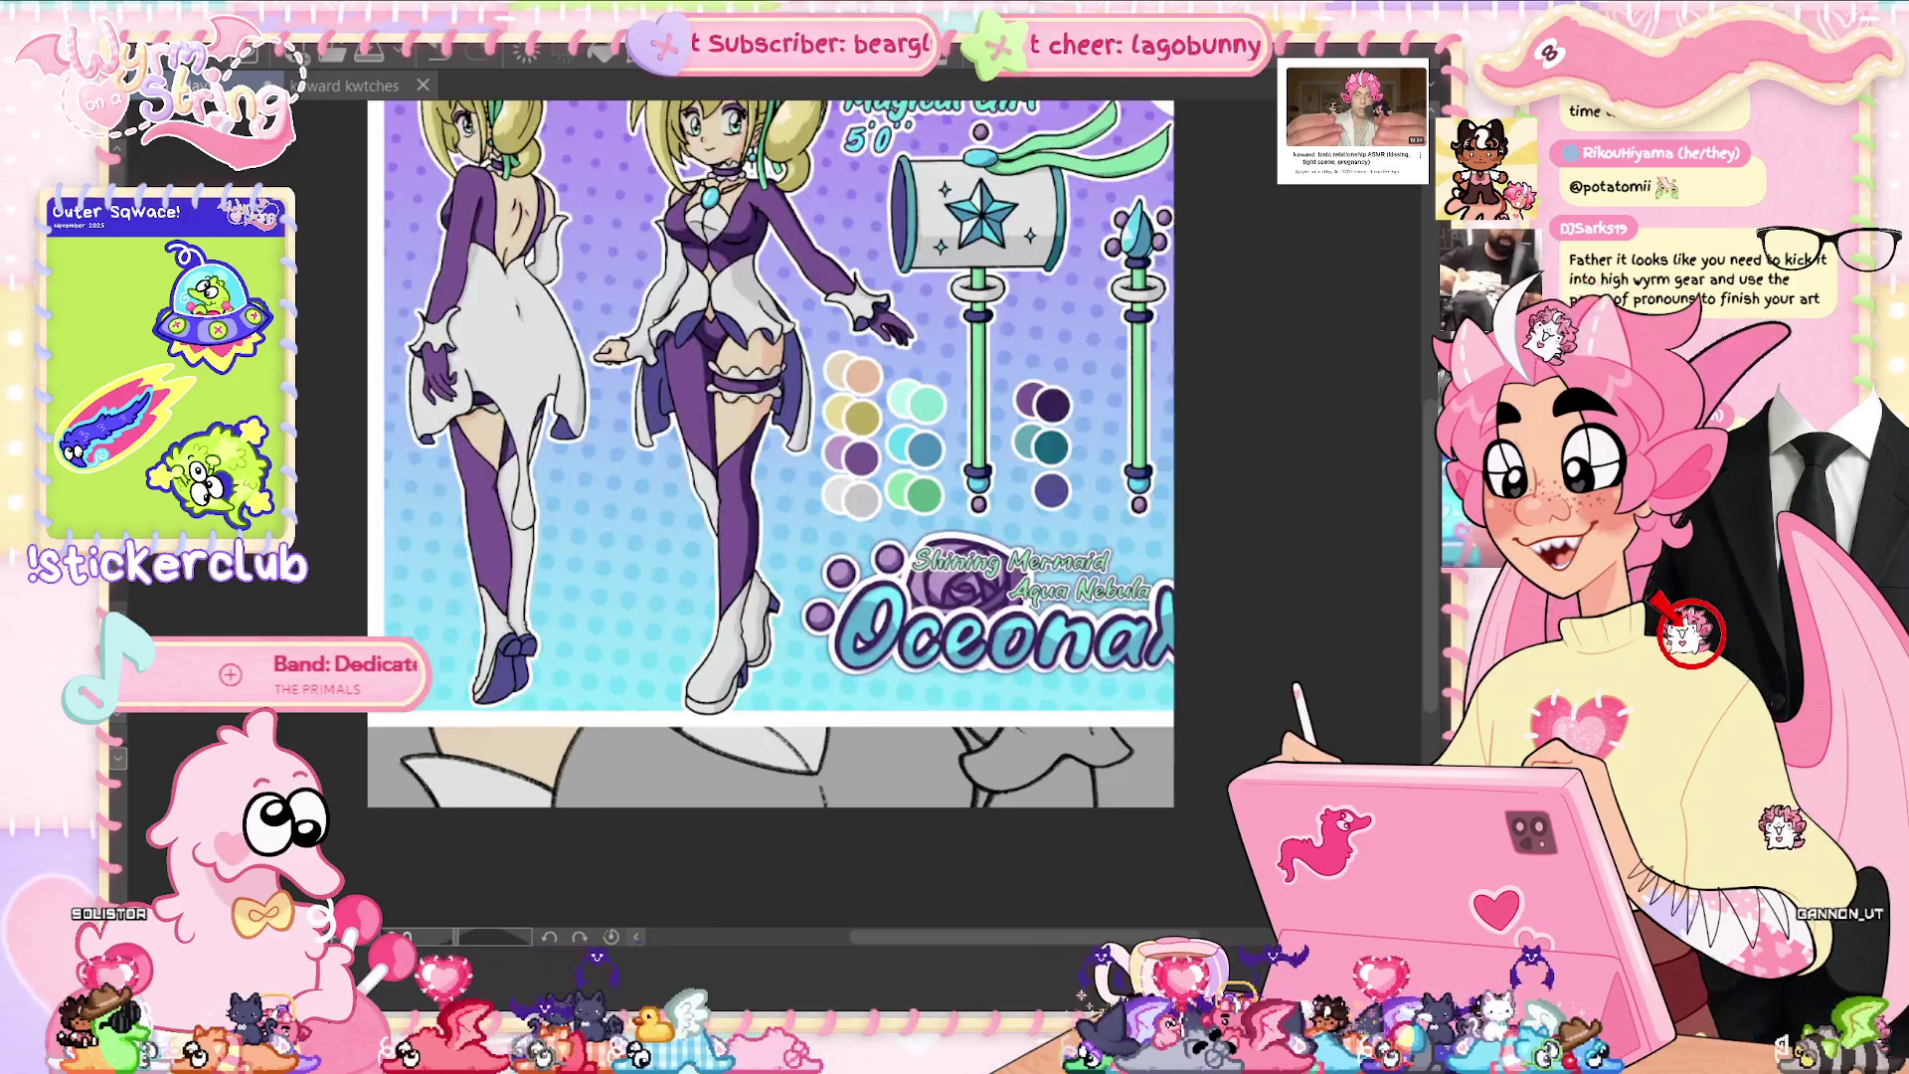
left_click_drag(983, 729, 1072, 649)
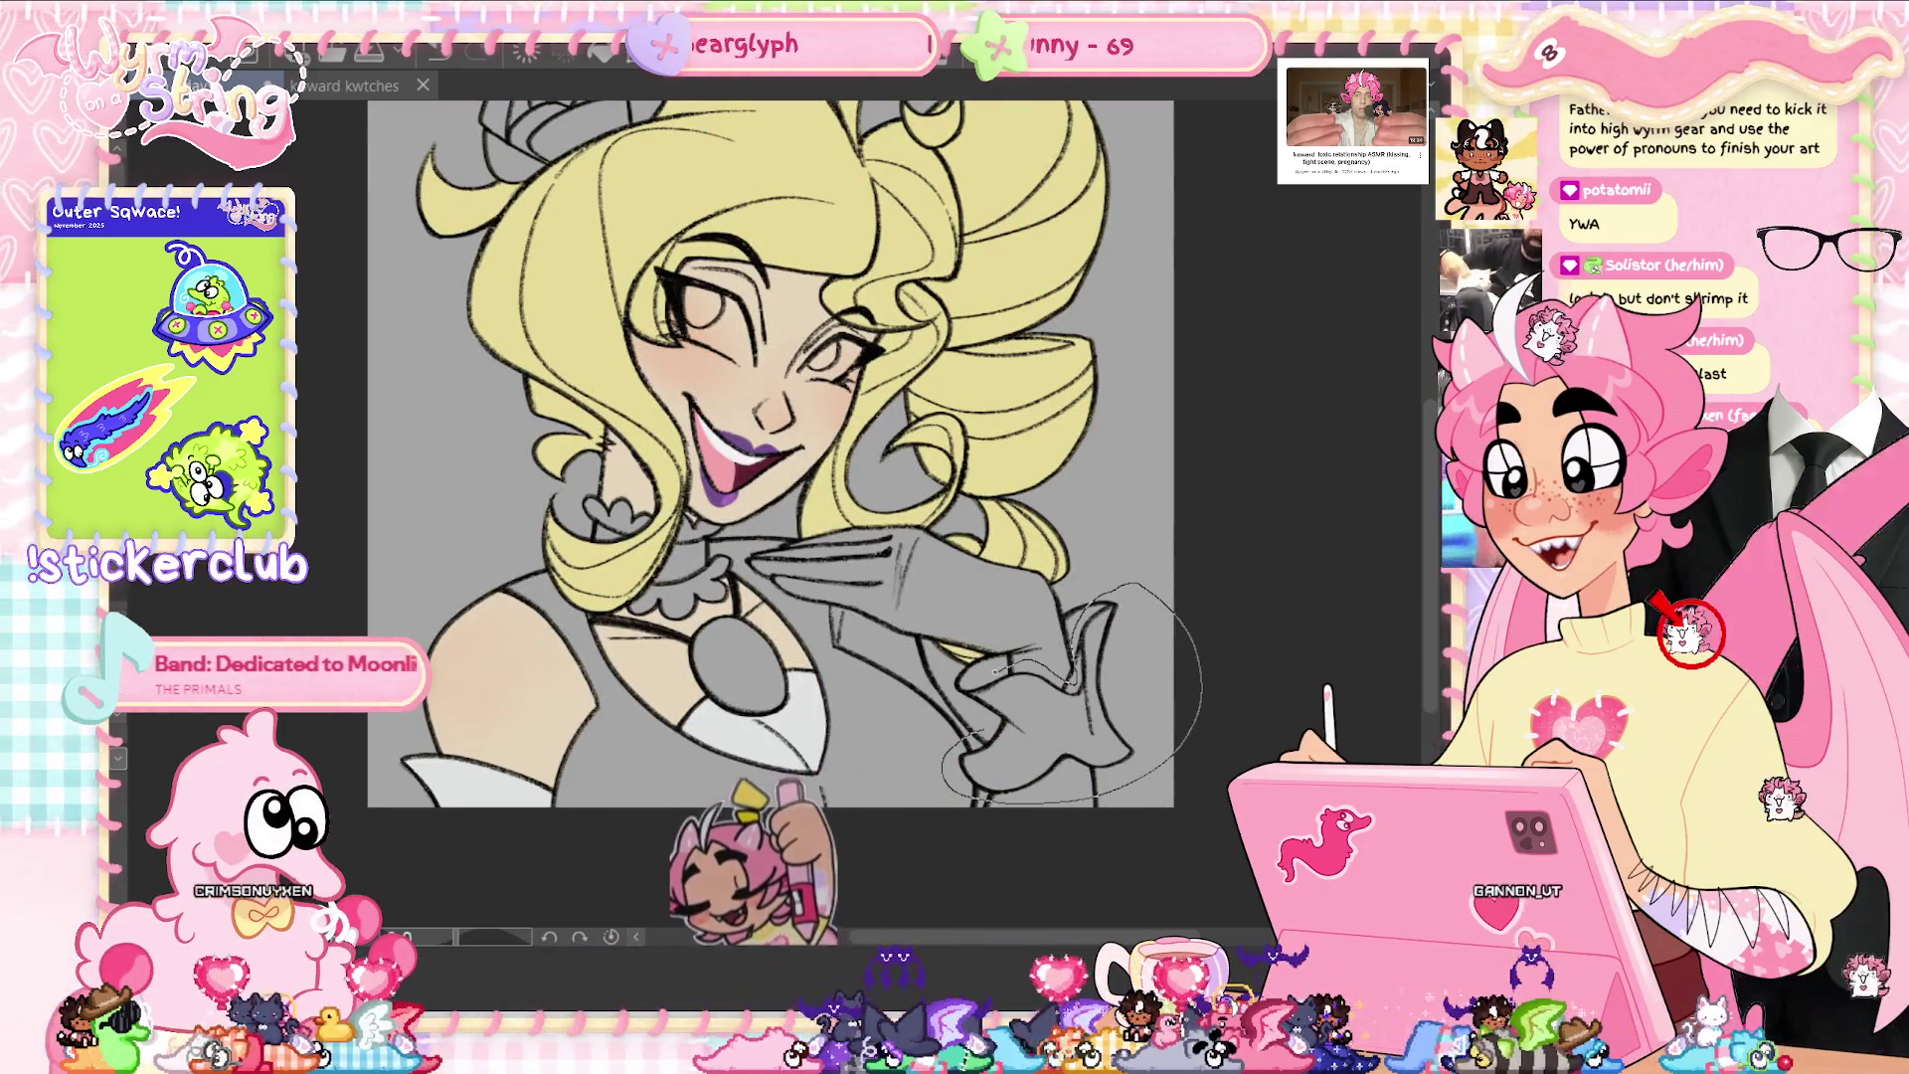
left_click_drag(949, 770, 980, 736)
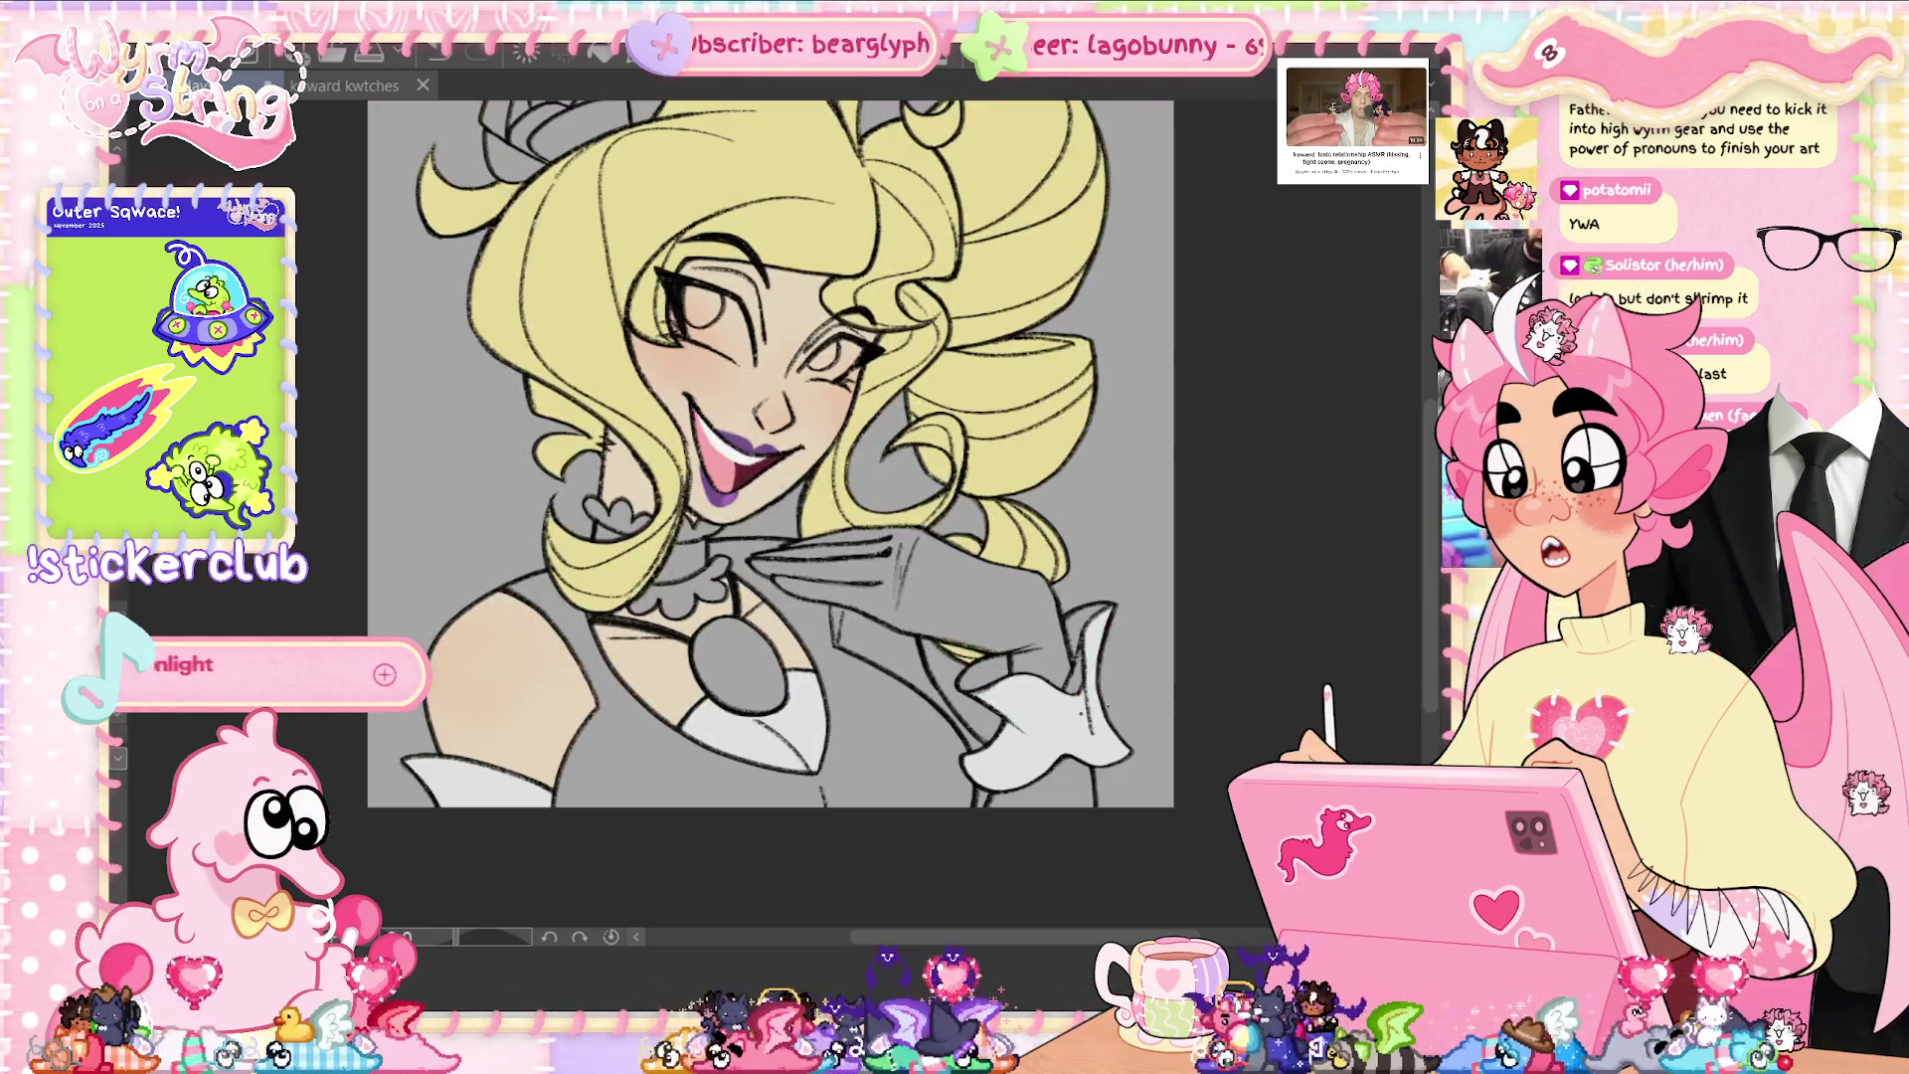
- Lasso-fill the dress area purple
left_click_drag(552, 731, 662, 881)
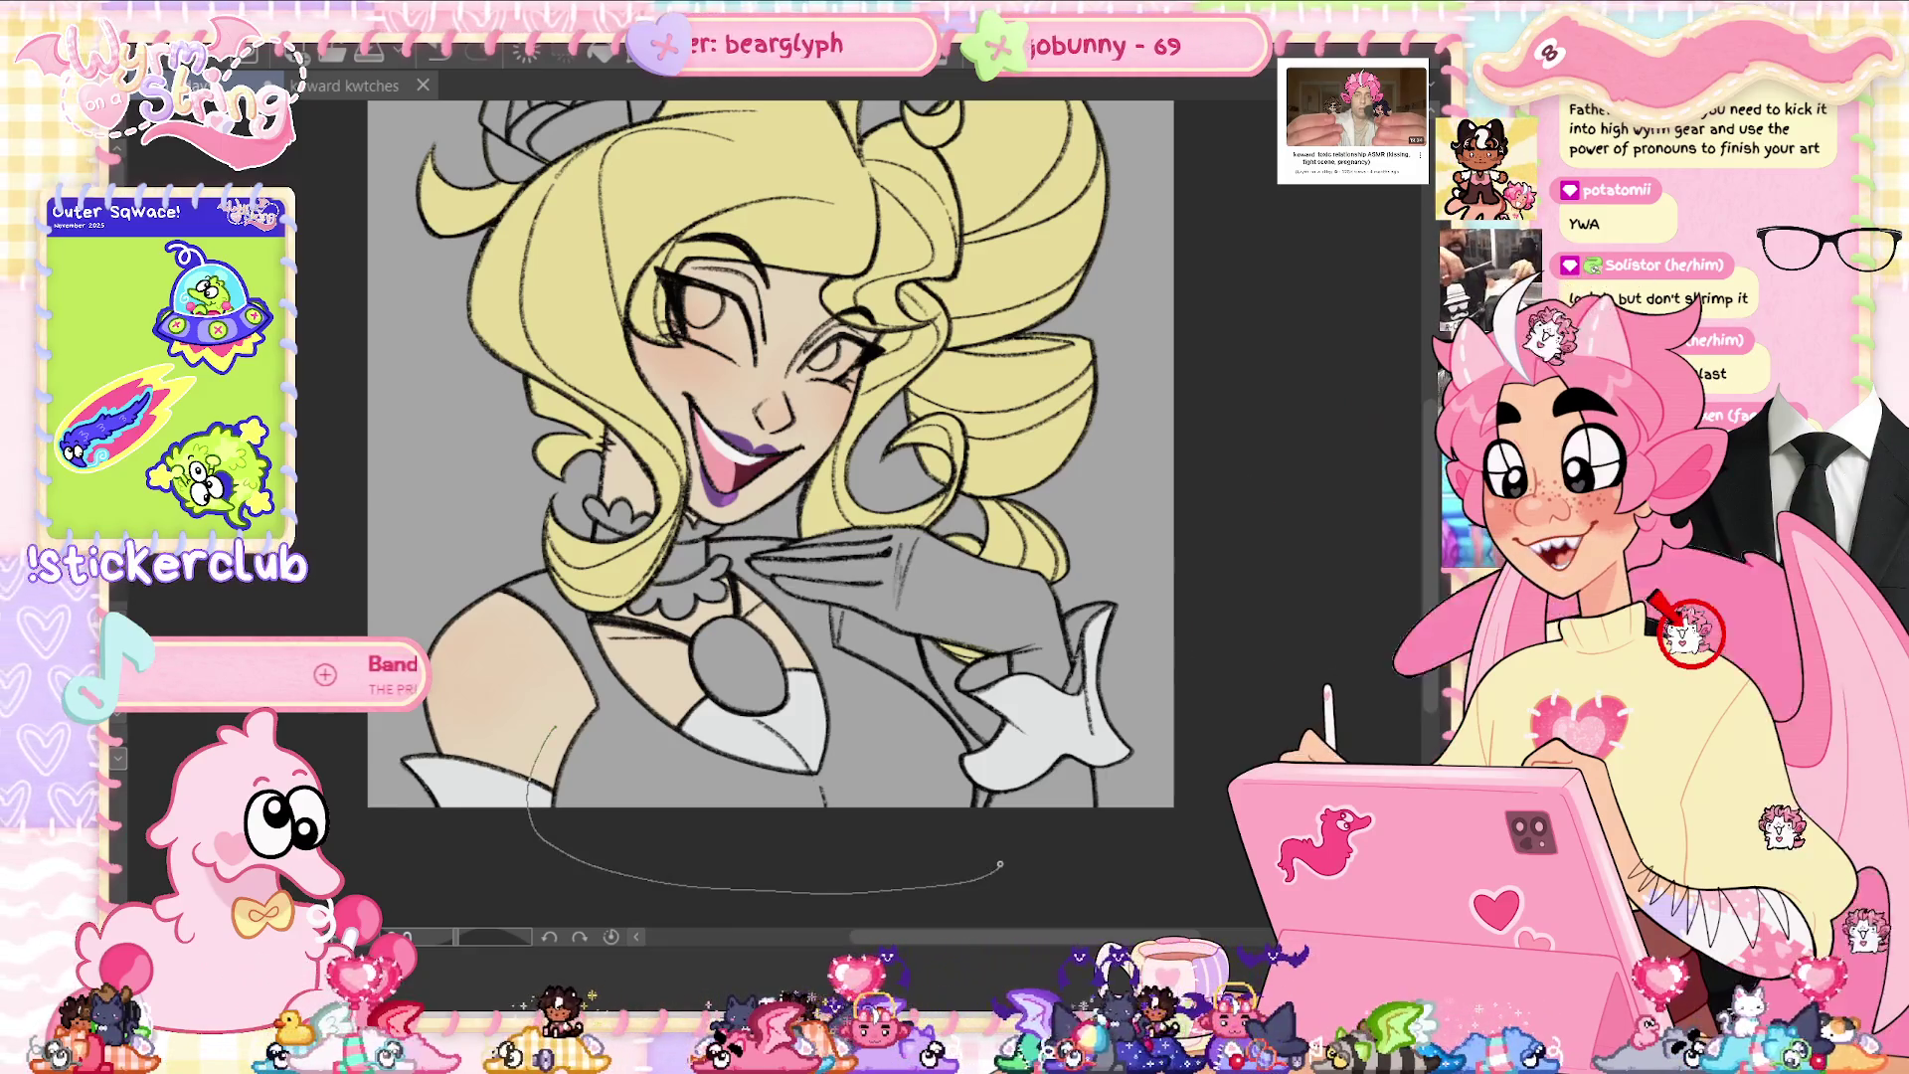
mouse_move(1017, 710)
left_mouse_down()
mouse_move(933, 668)
mouse_move(807, 545)
mouse_move(700, 545)
left_mouse_up()
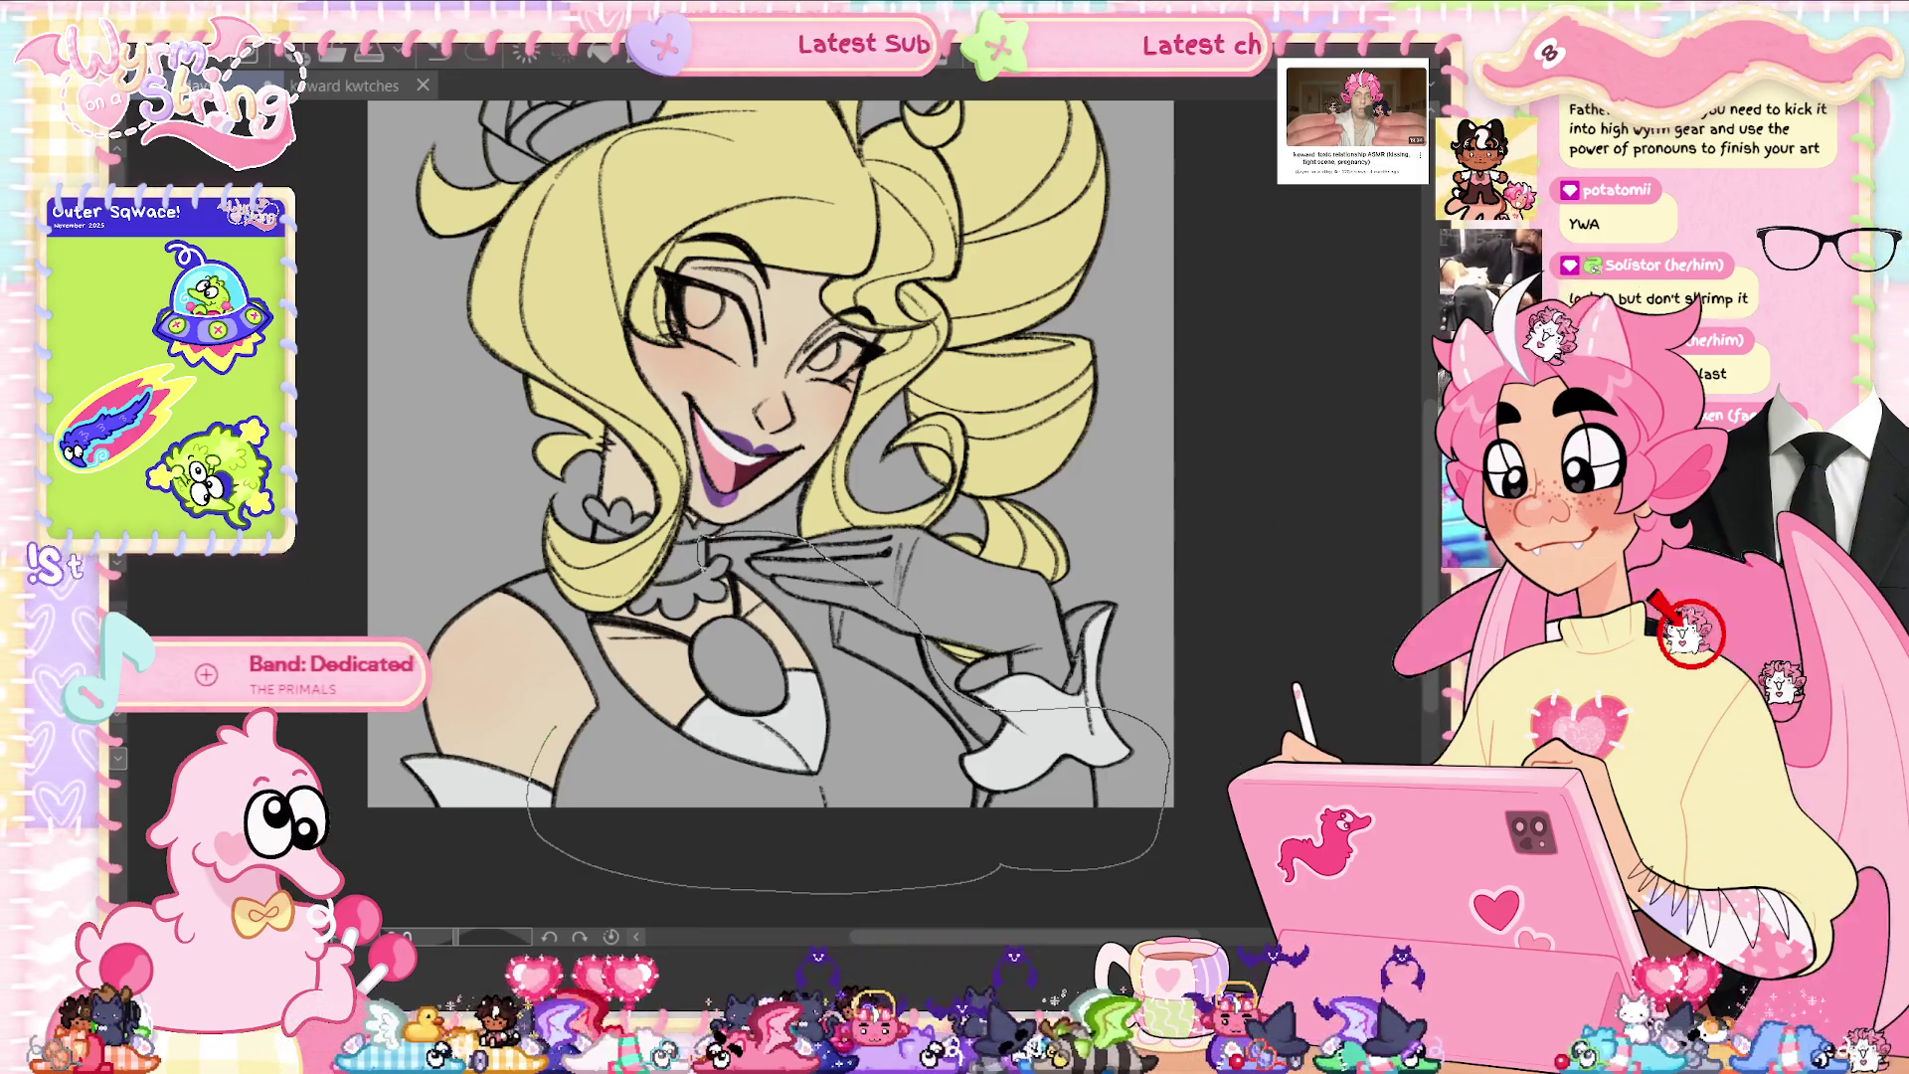
left_click_drag(547, 745, 1123, 766)
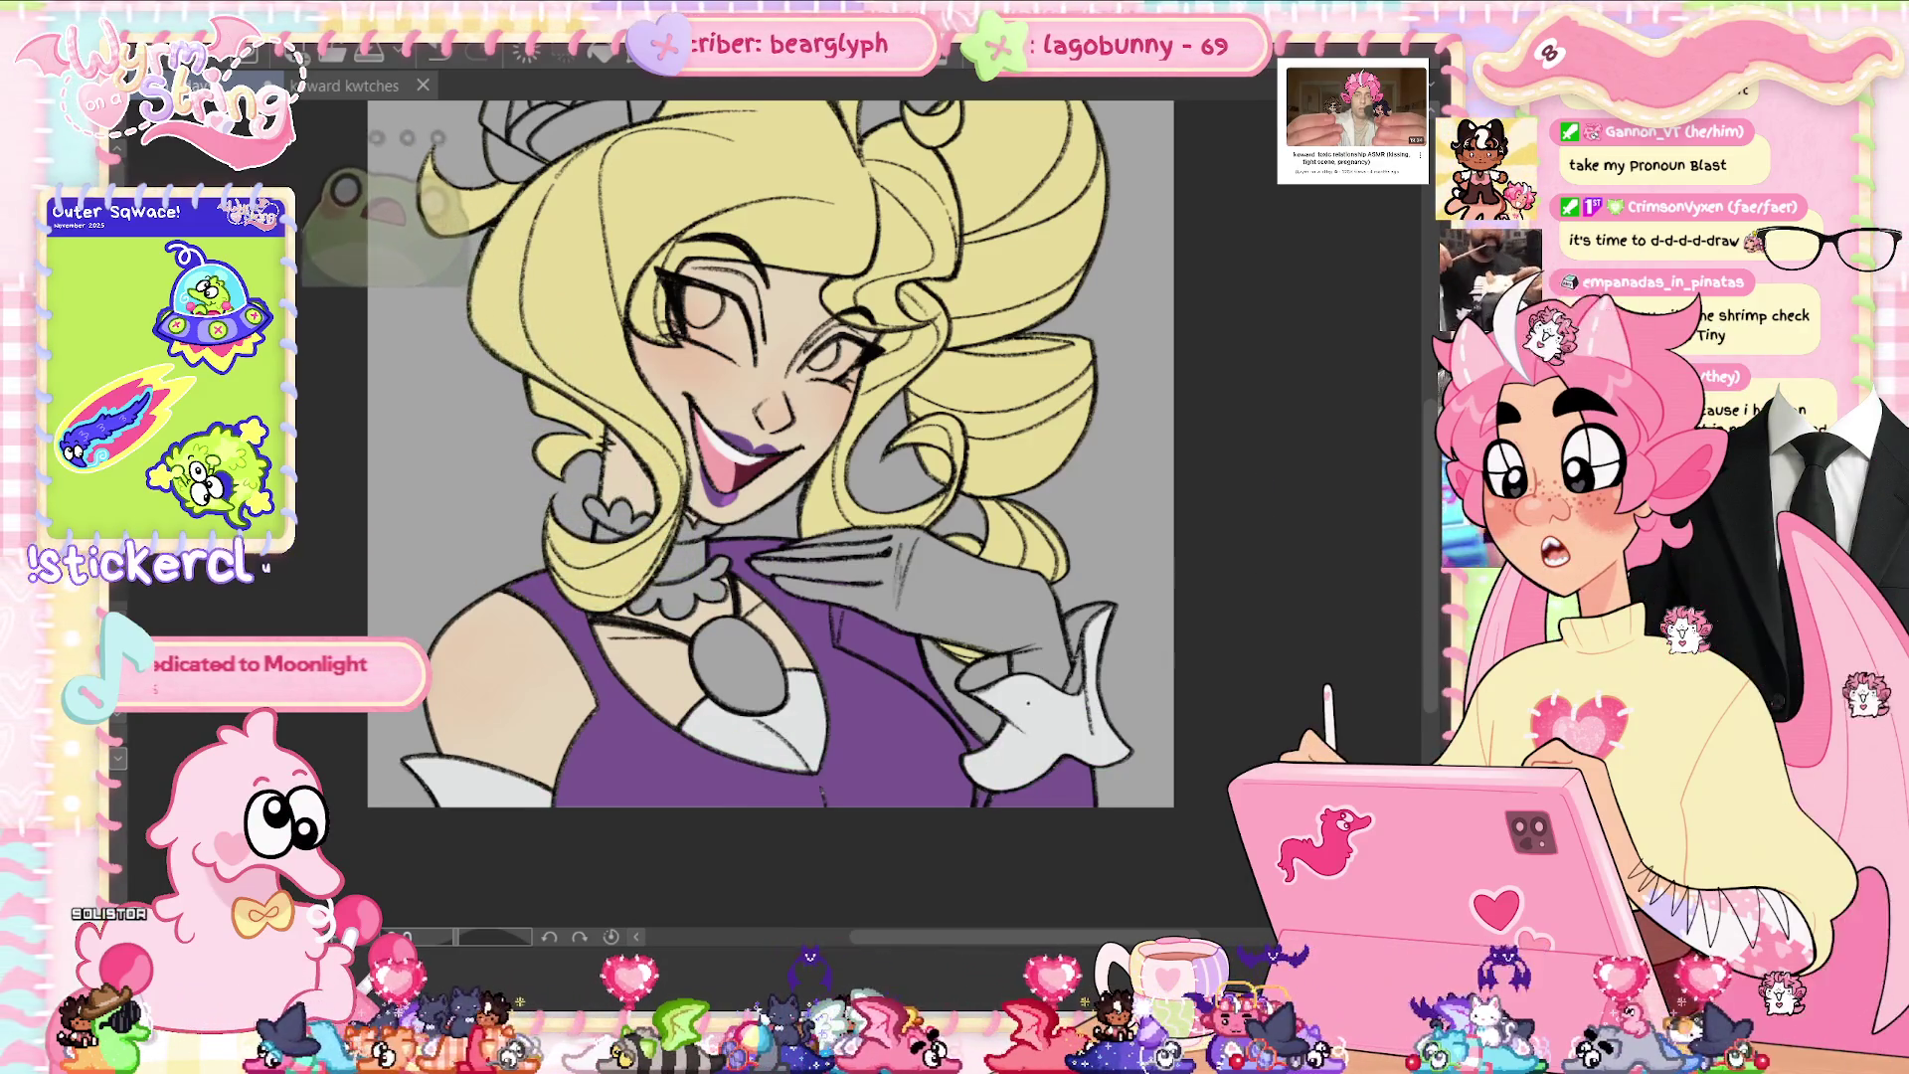
- Lasso-fill the glove purple, colour the chest gem cyan, and clear the selection
left_click_drag(1073, 601, 1014, 716)
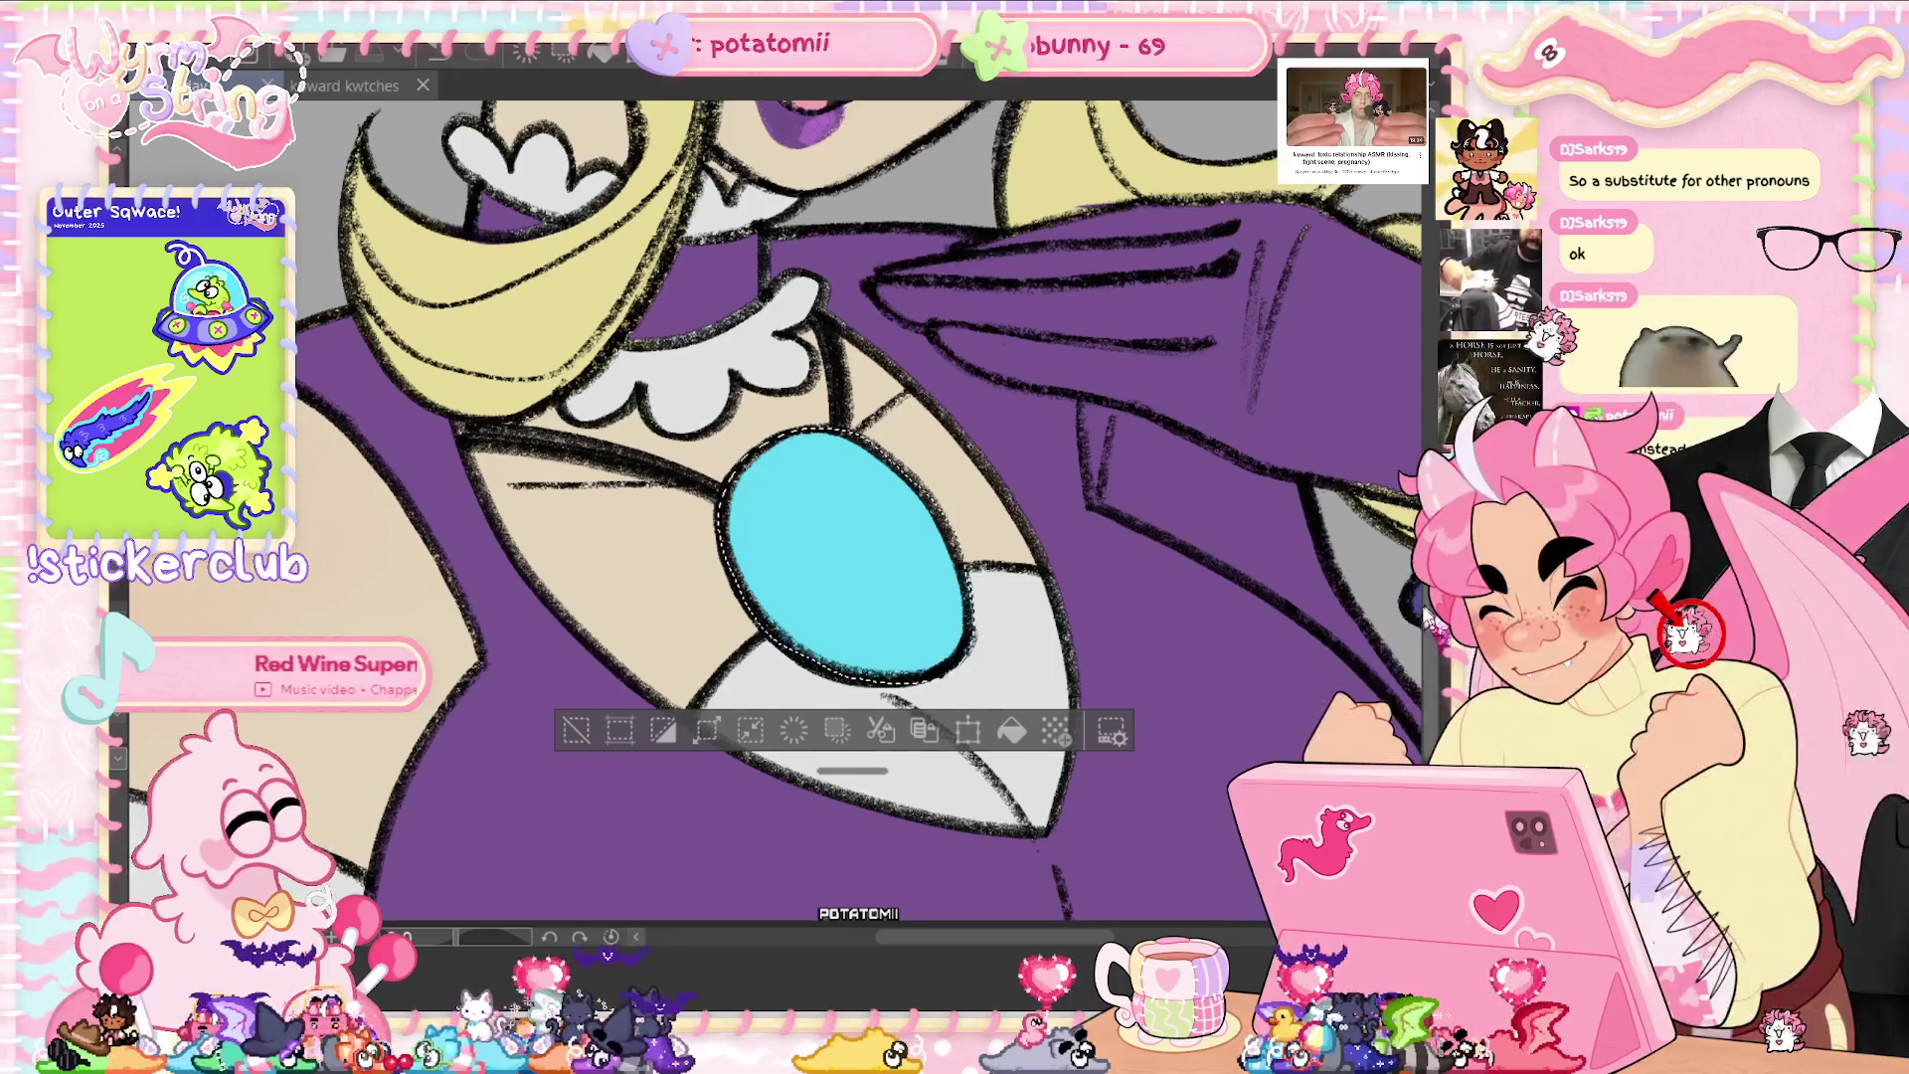
key("ctrl+d")
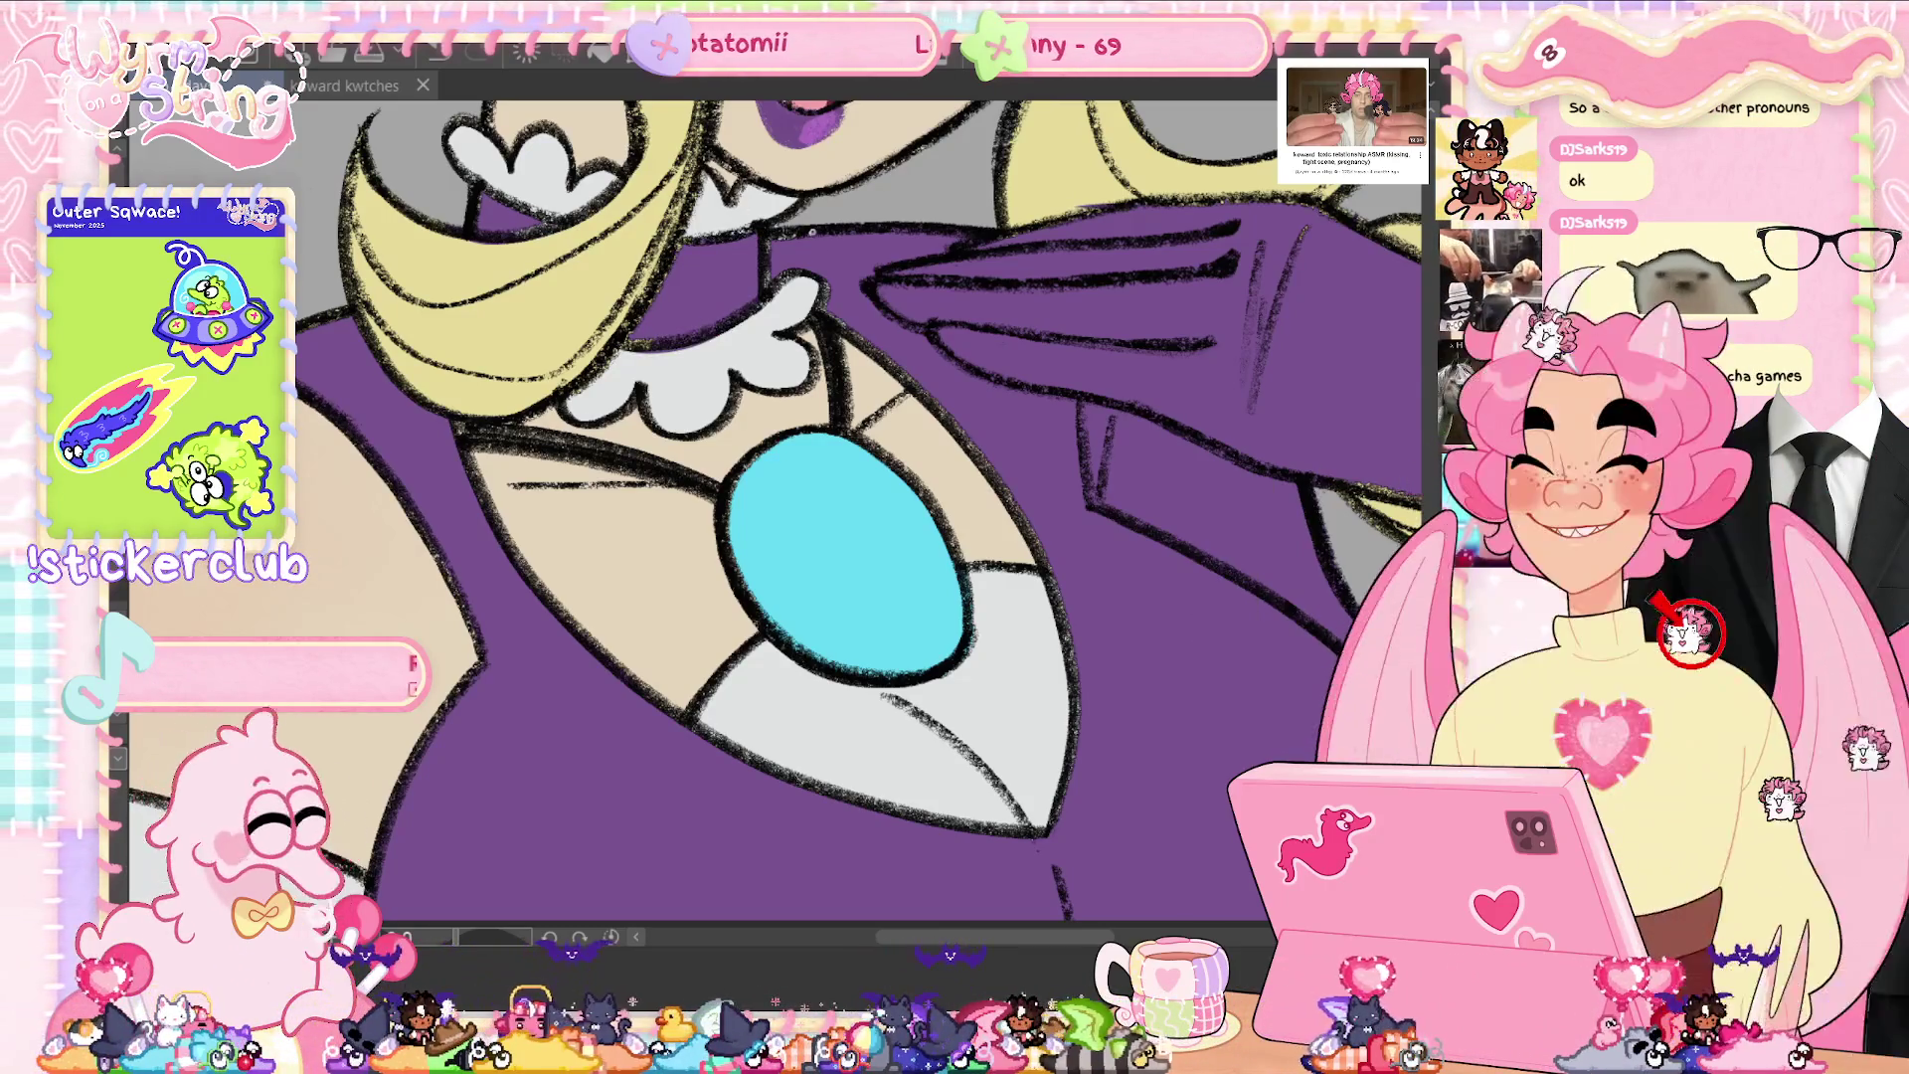
- Paint a thin yellow touch-up along the collar edge and undo a stray pale stroke on the dress
left_click_drag(814, 265, 825, 307)
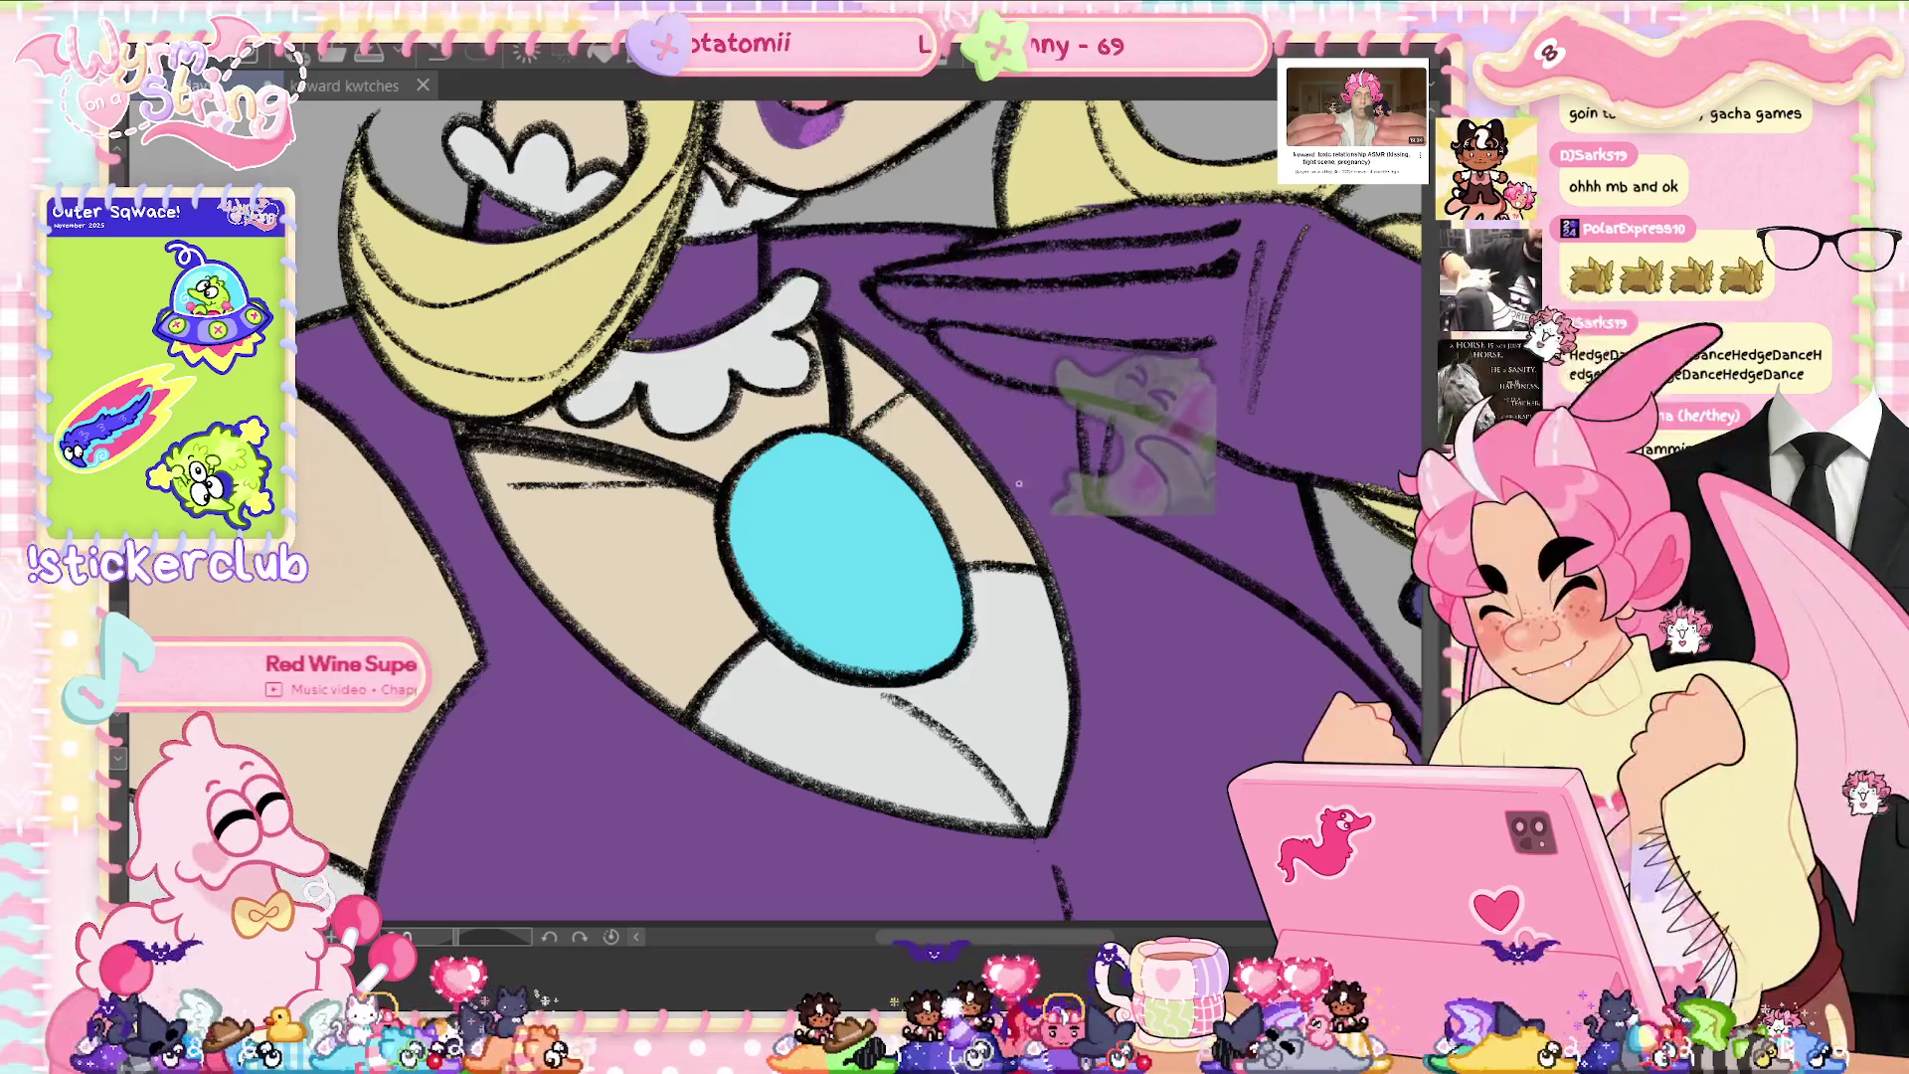
left_click_drag(1019, 487, 1099, 696)
key("ctrl+z")
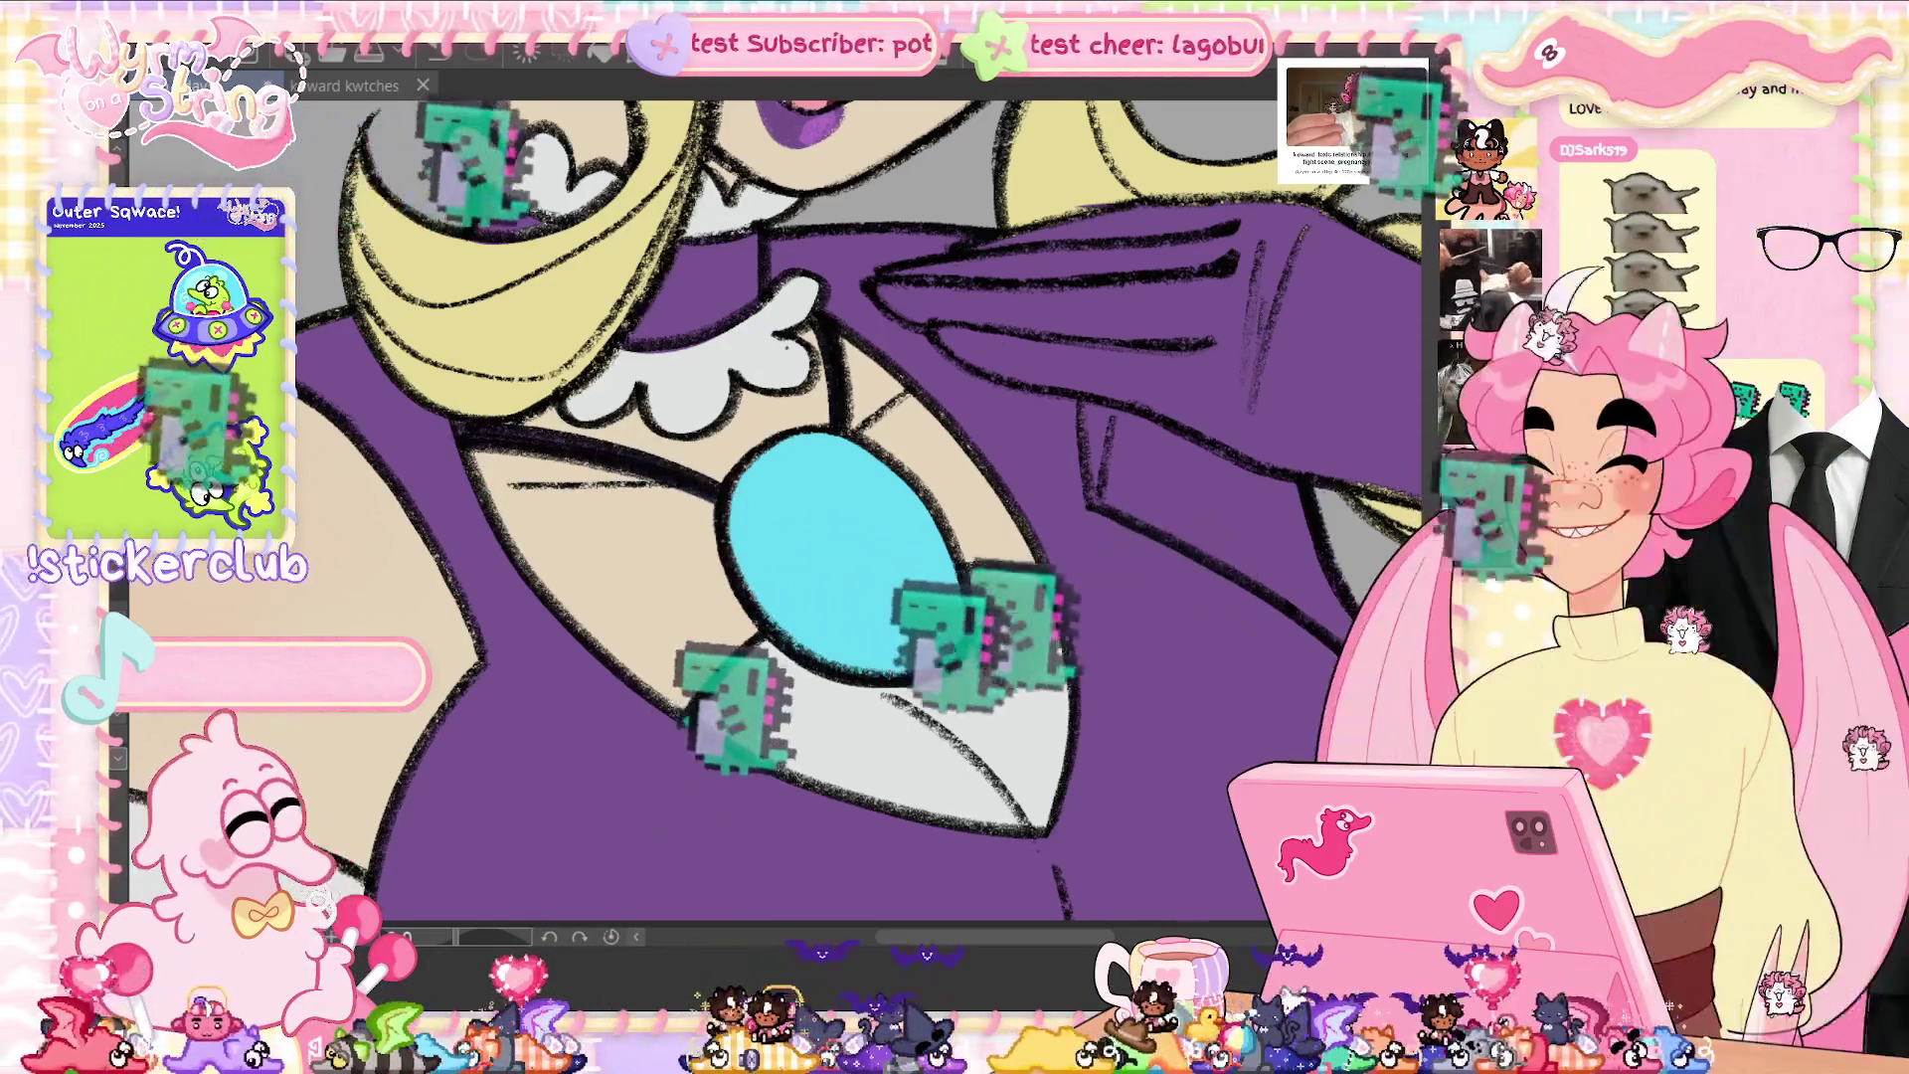
scroll(776, 497, "up", 3)
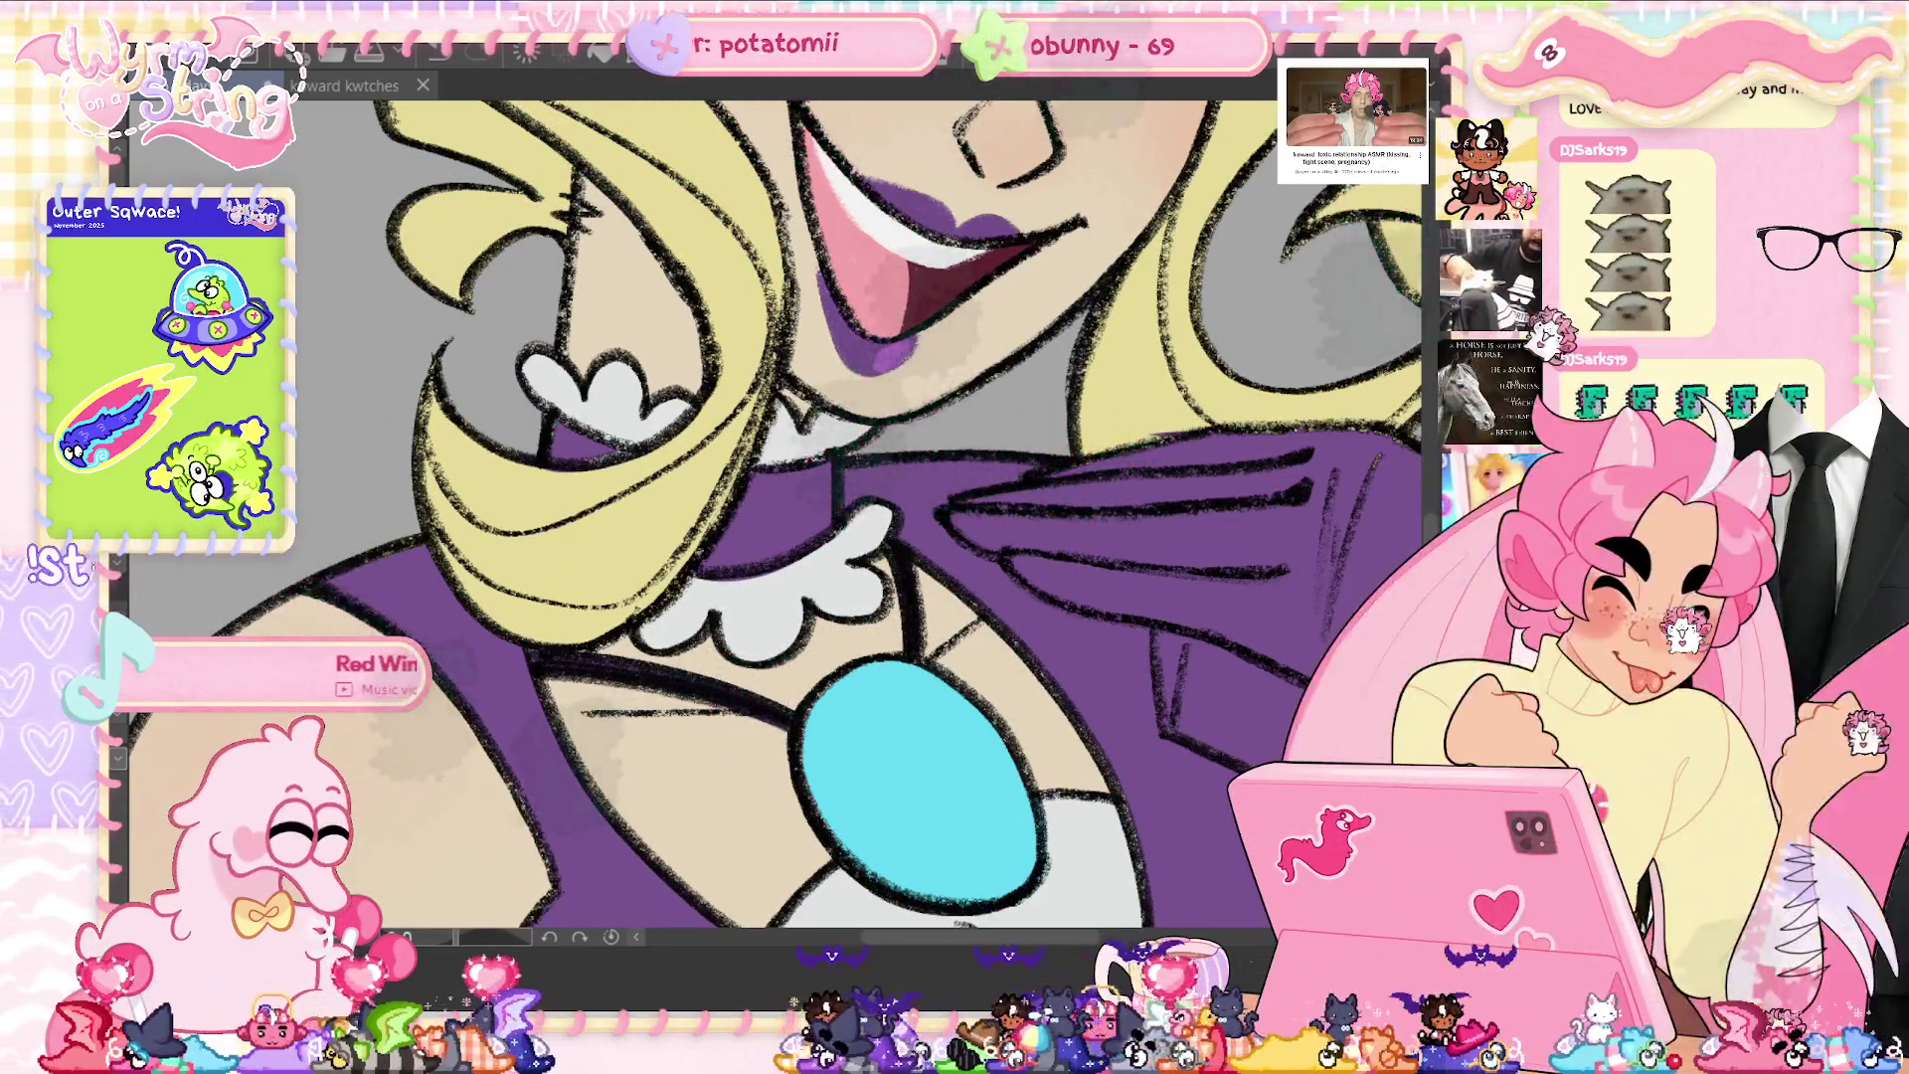
left_click_drag(1372, 467, 925, 614)
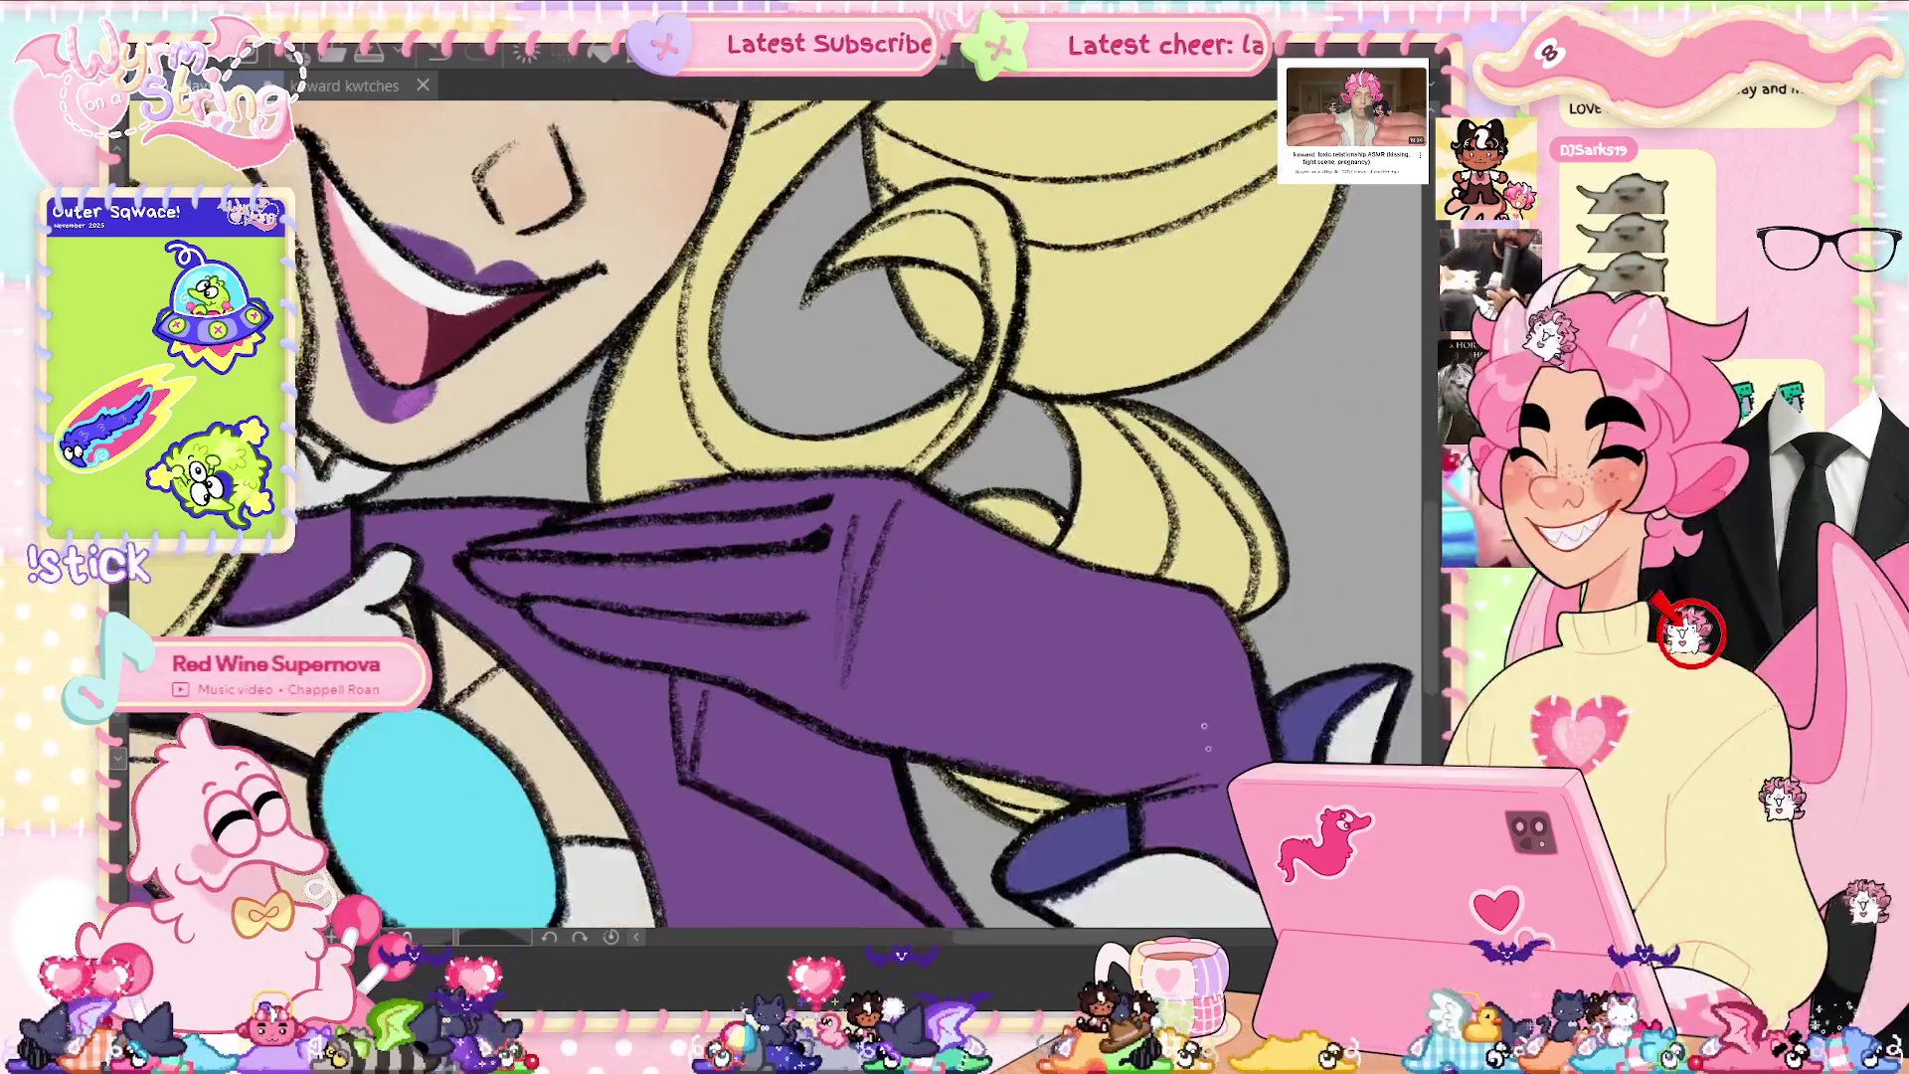
left_click_drag(895, 597, 826, 323)
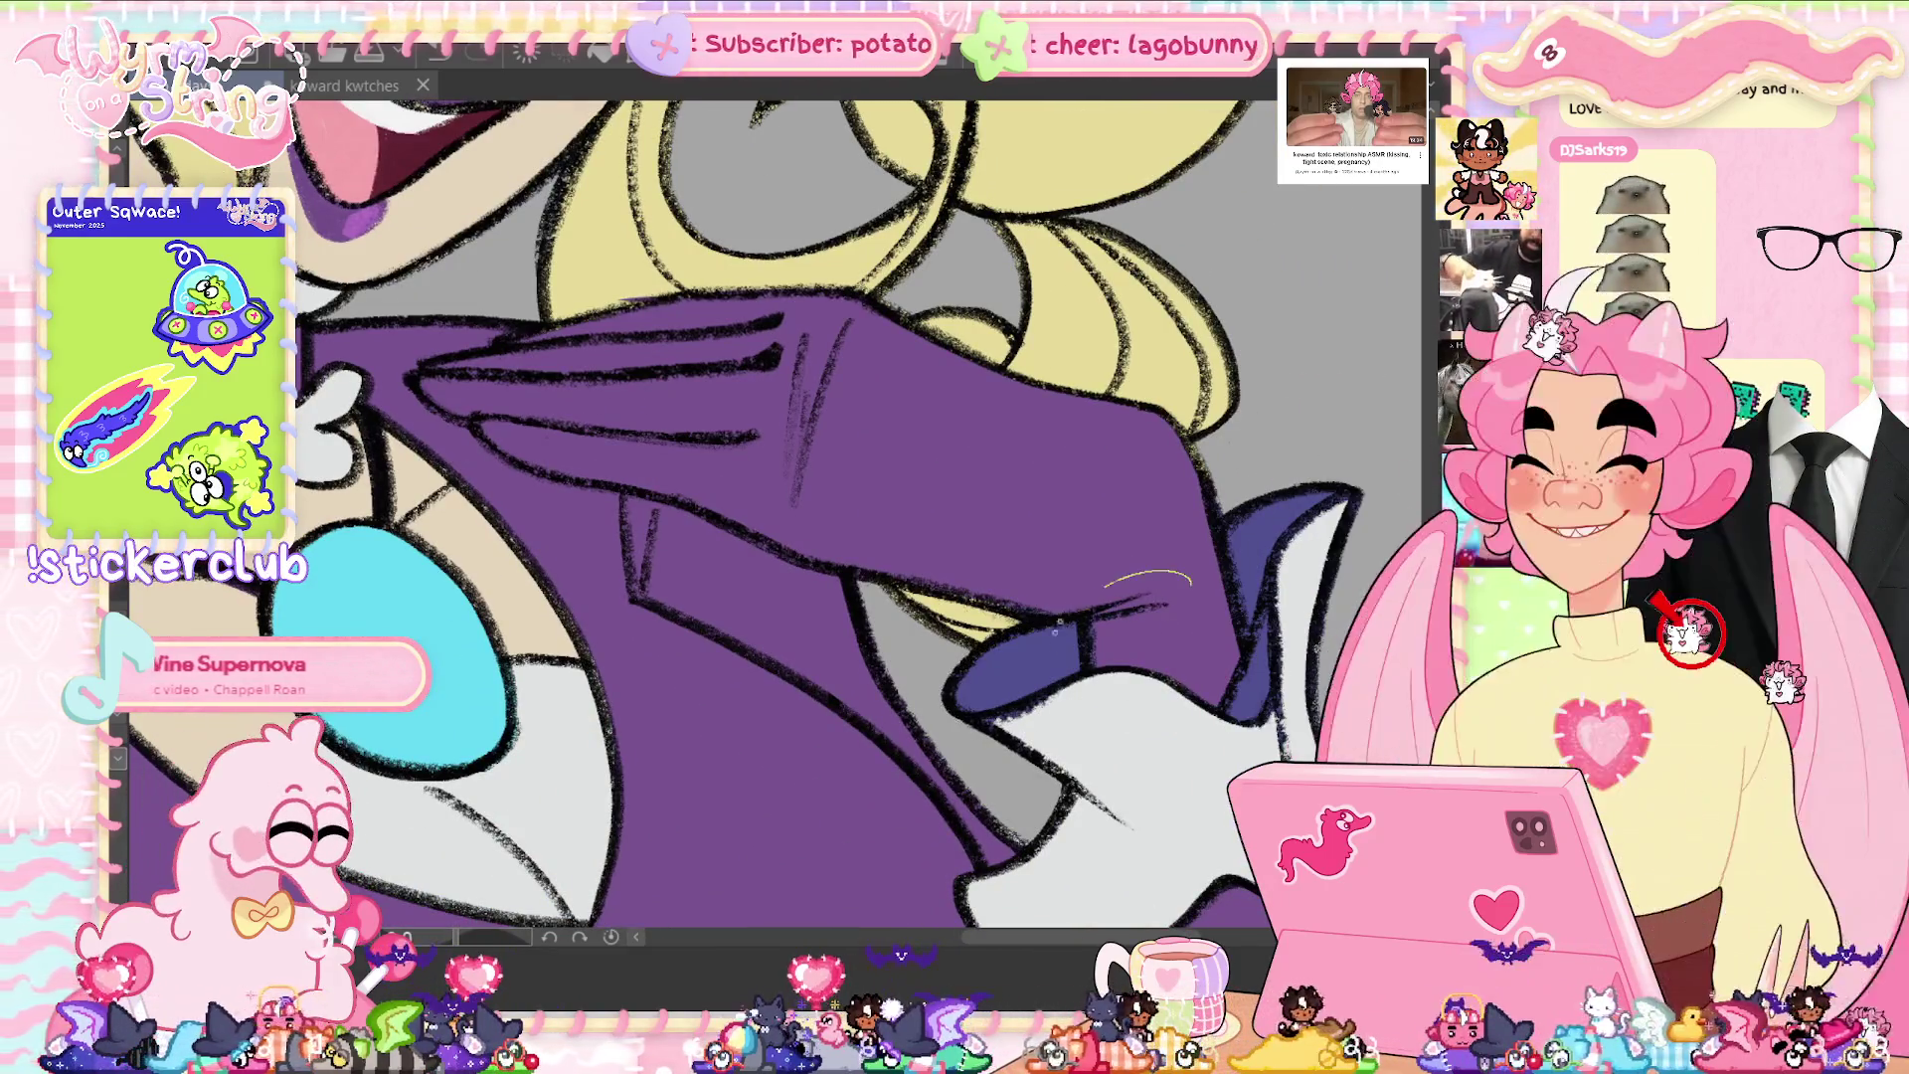
left_click_drag(1056, 599, 1042, 608)
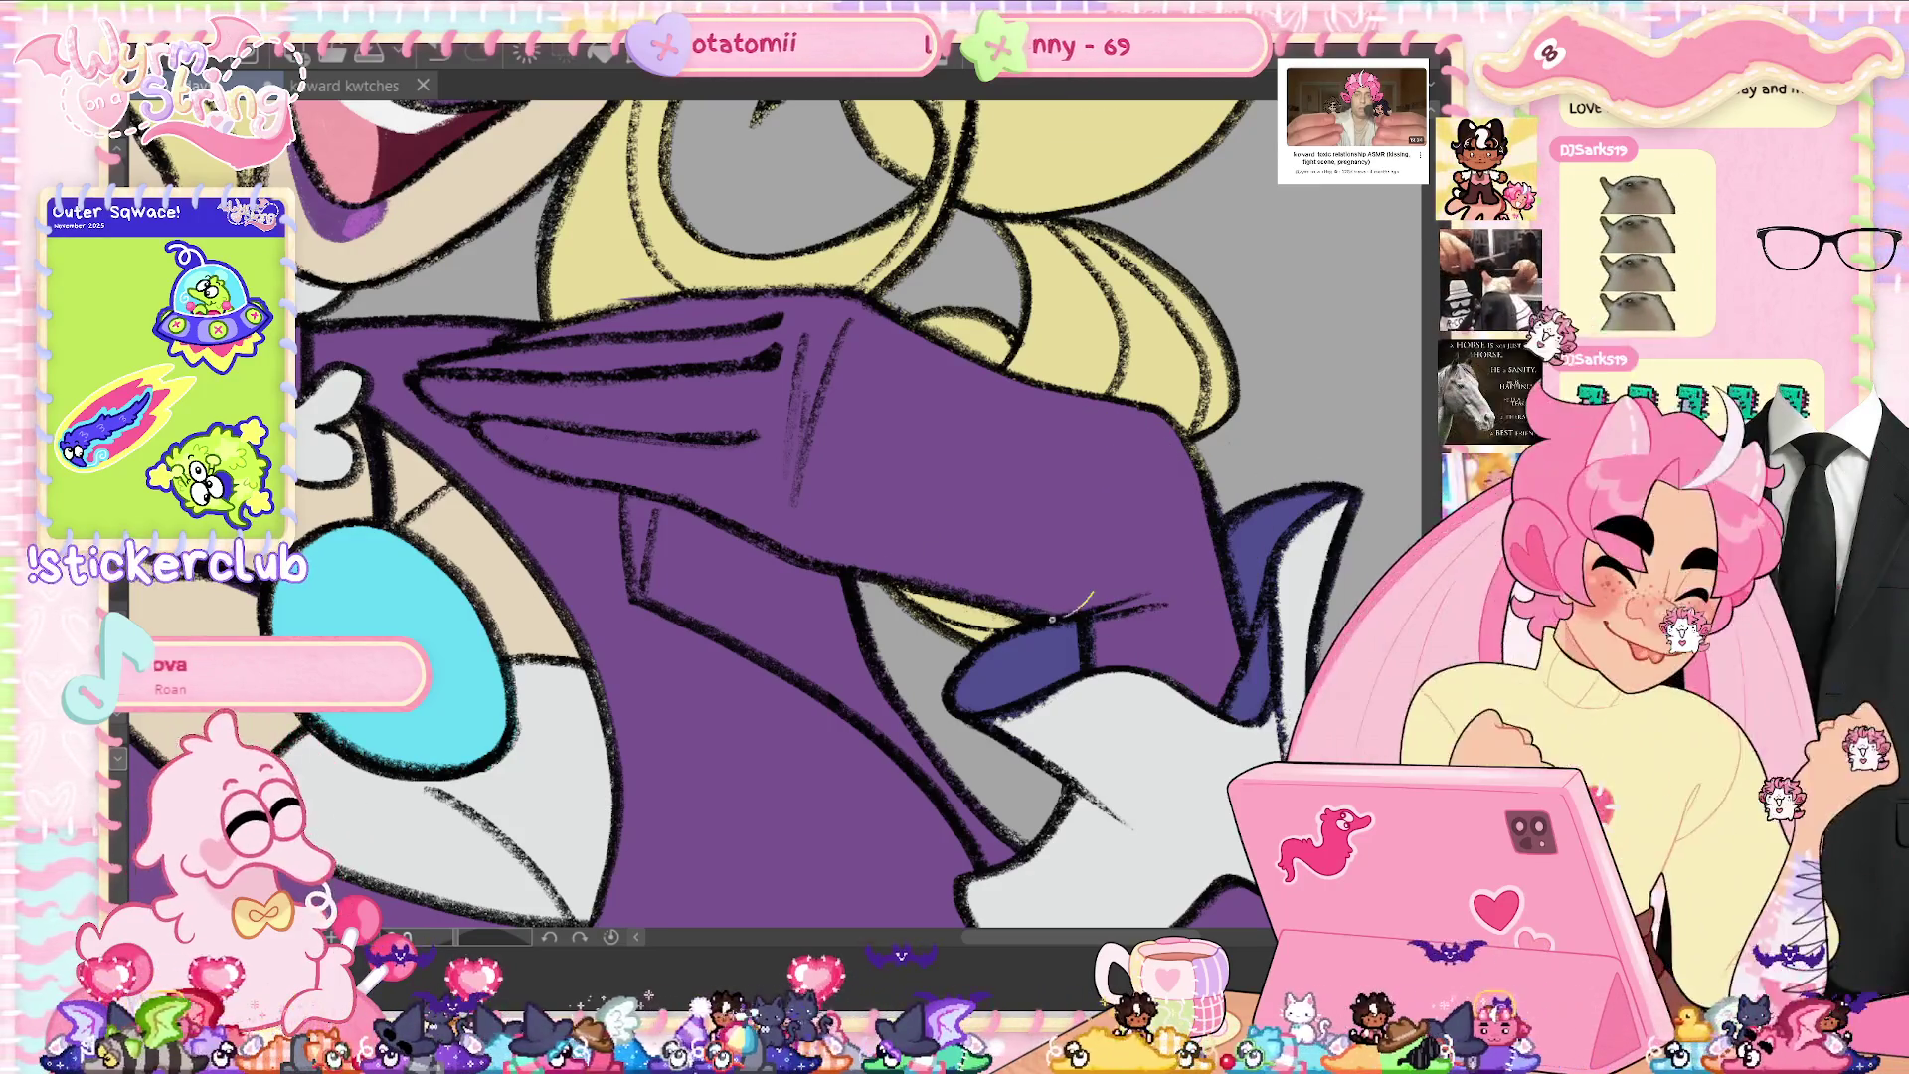
key("ctrl+z")
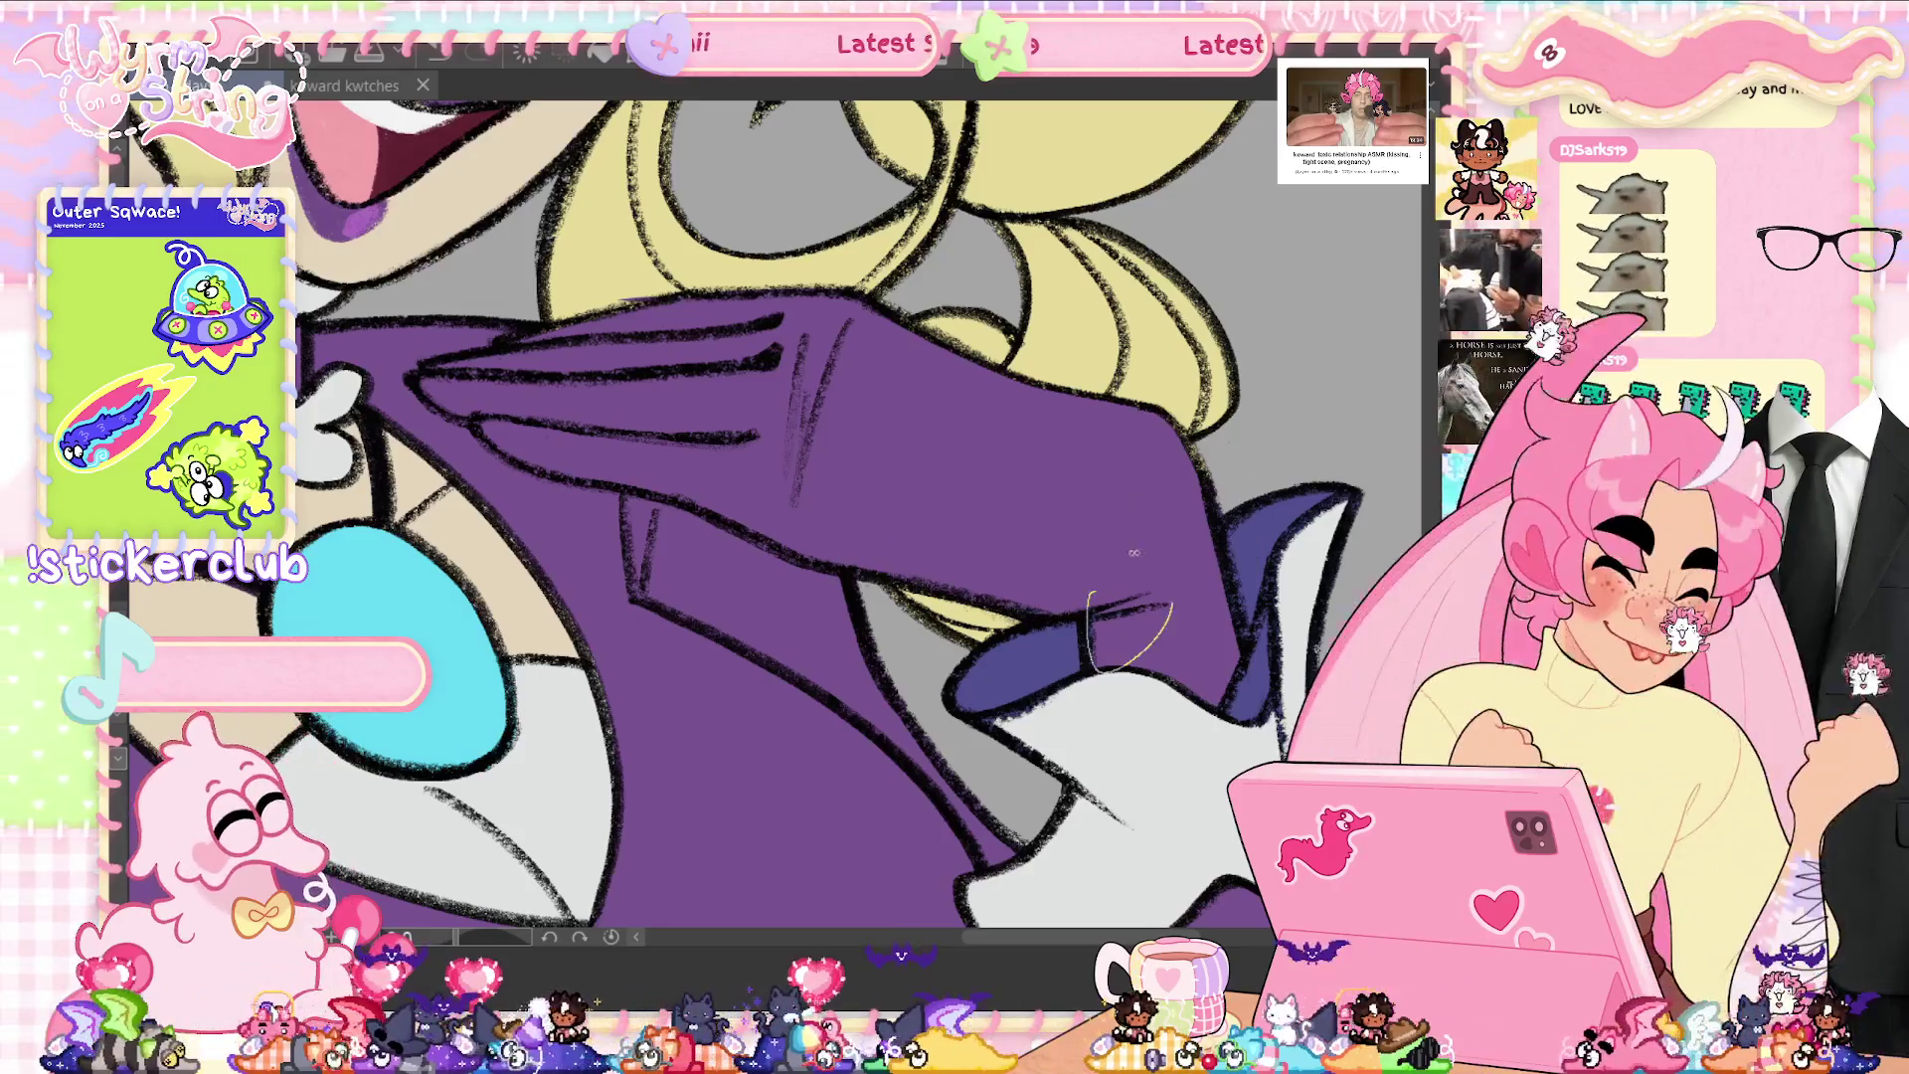
scroll(1245, 661, "down", 2)
scroll(1233, 662, "down", 2)
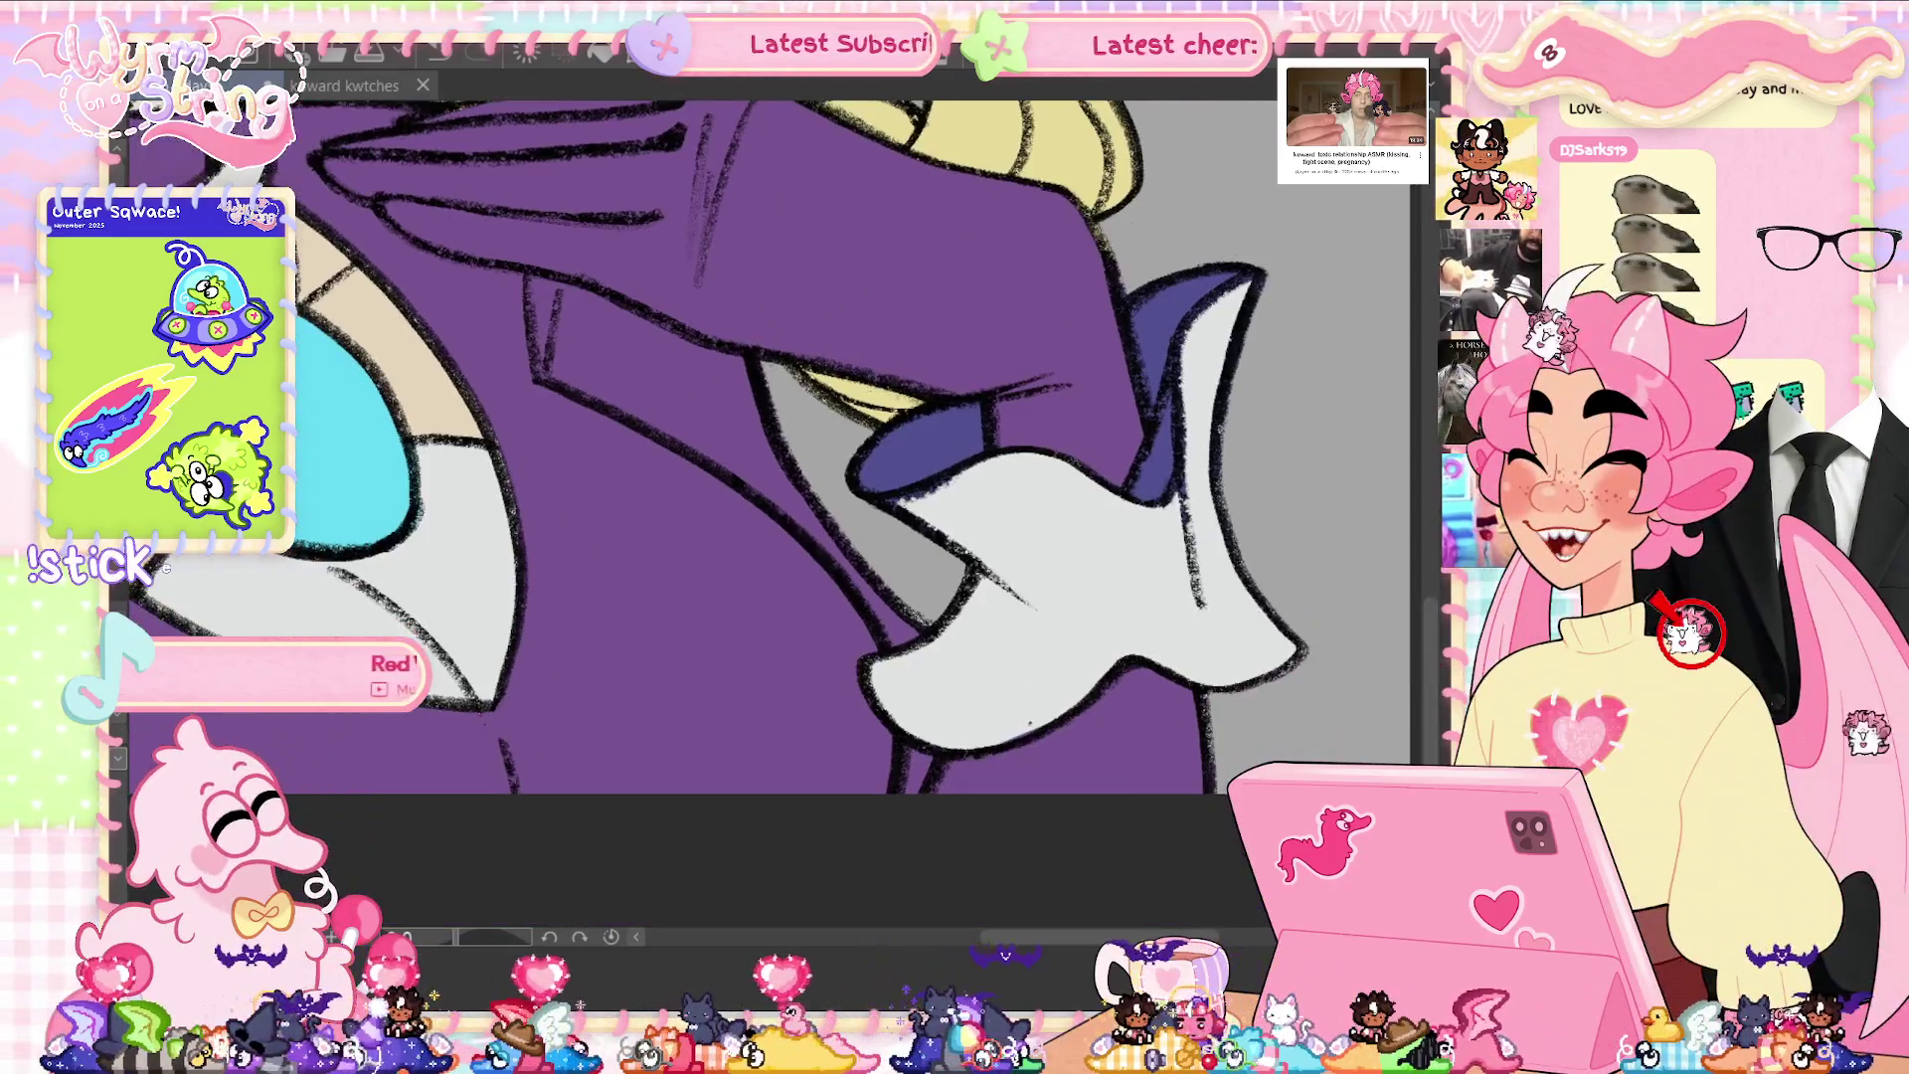
scroll(1203, 665, "down", 2)
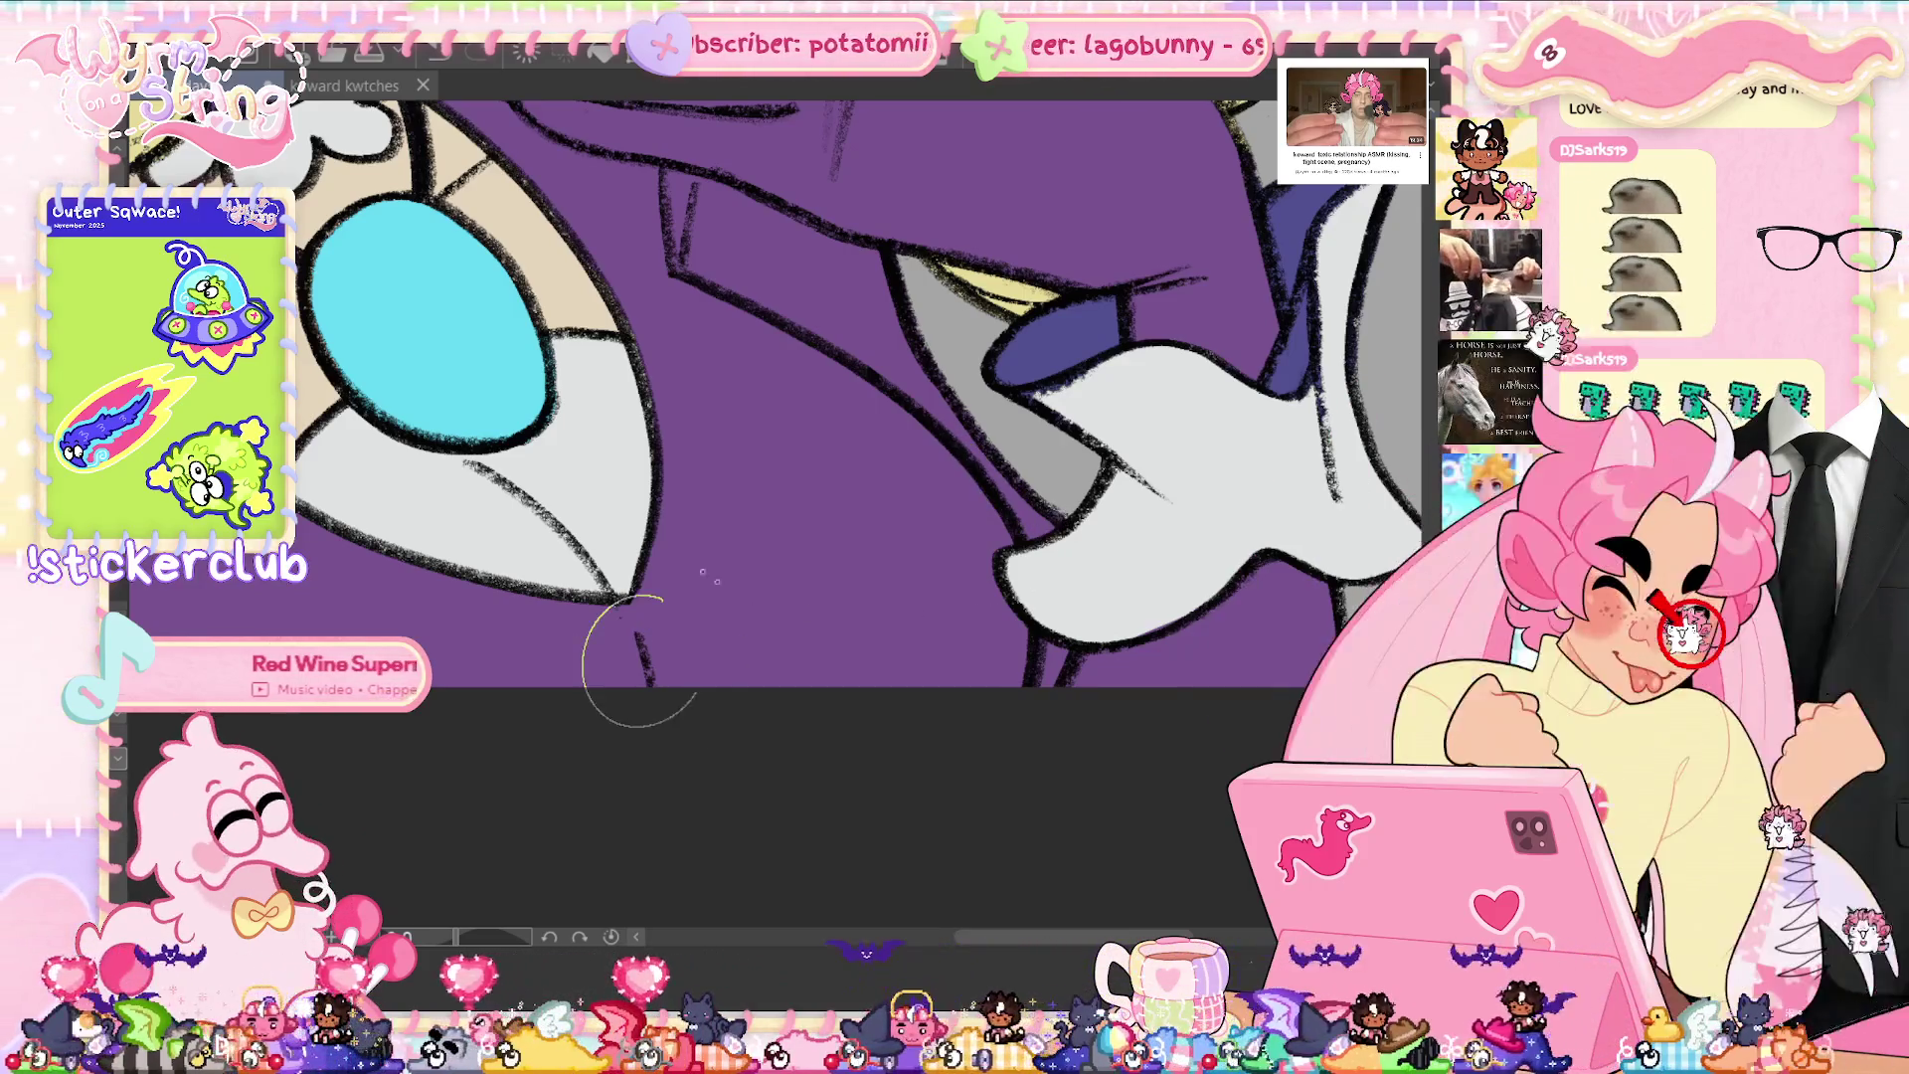
scroll(713, 542, "up", 3)
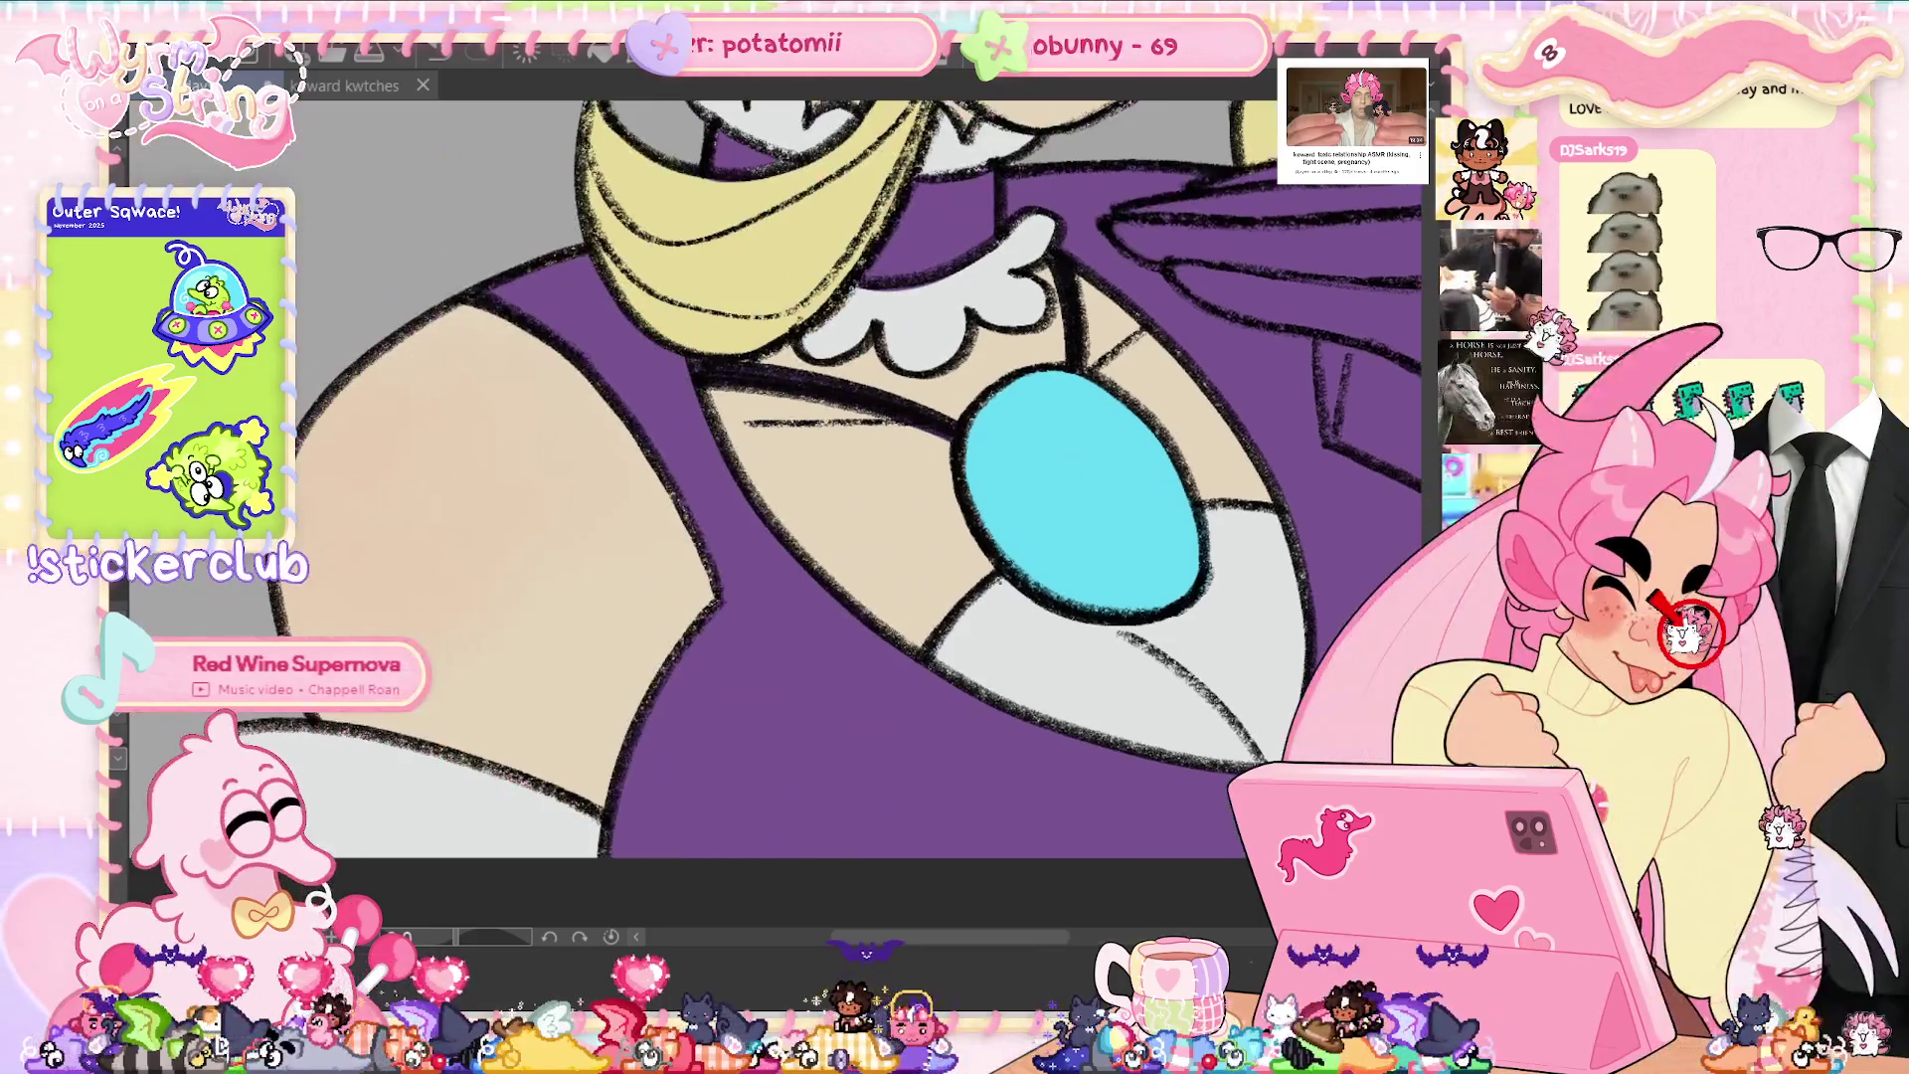
scroll(776, 517, "up", 3)
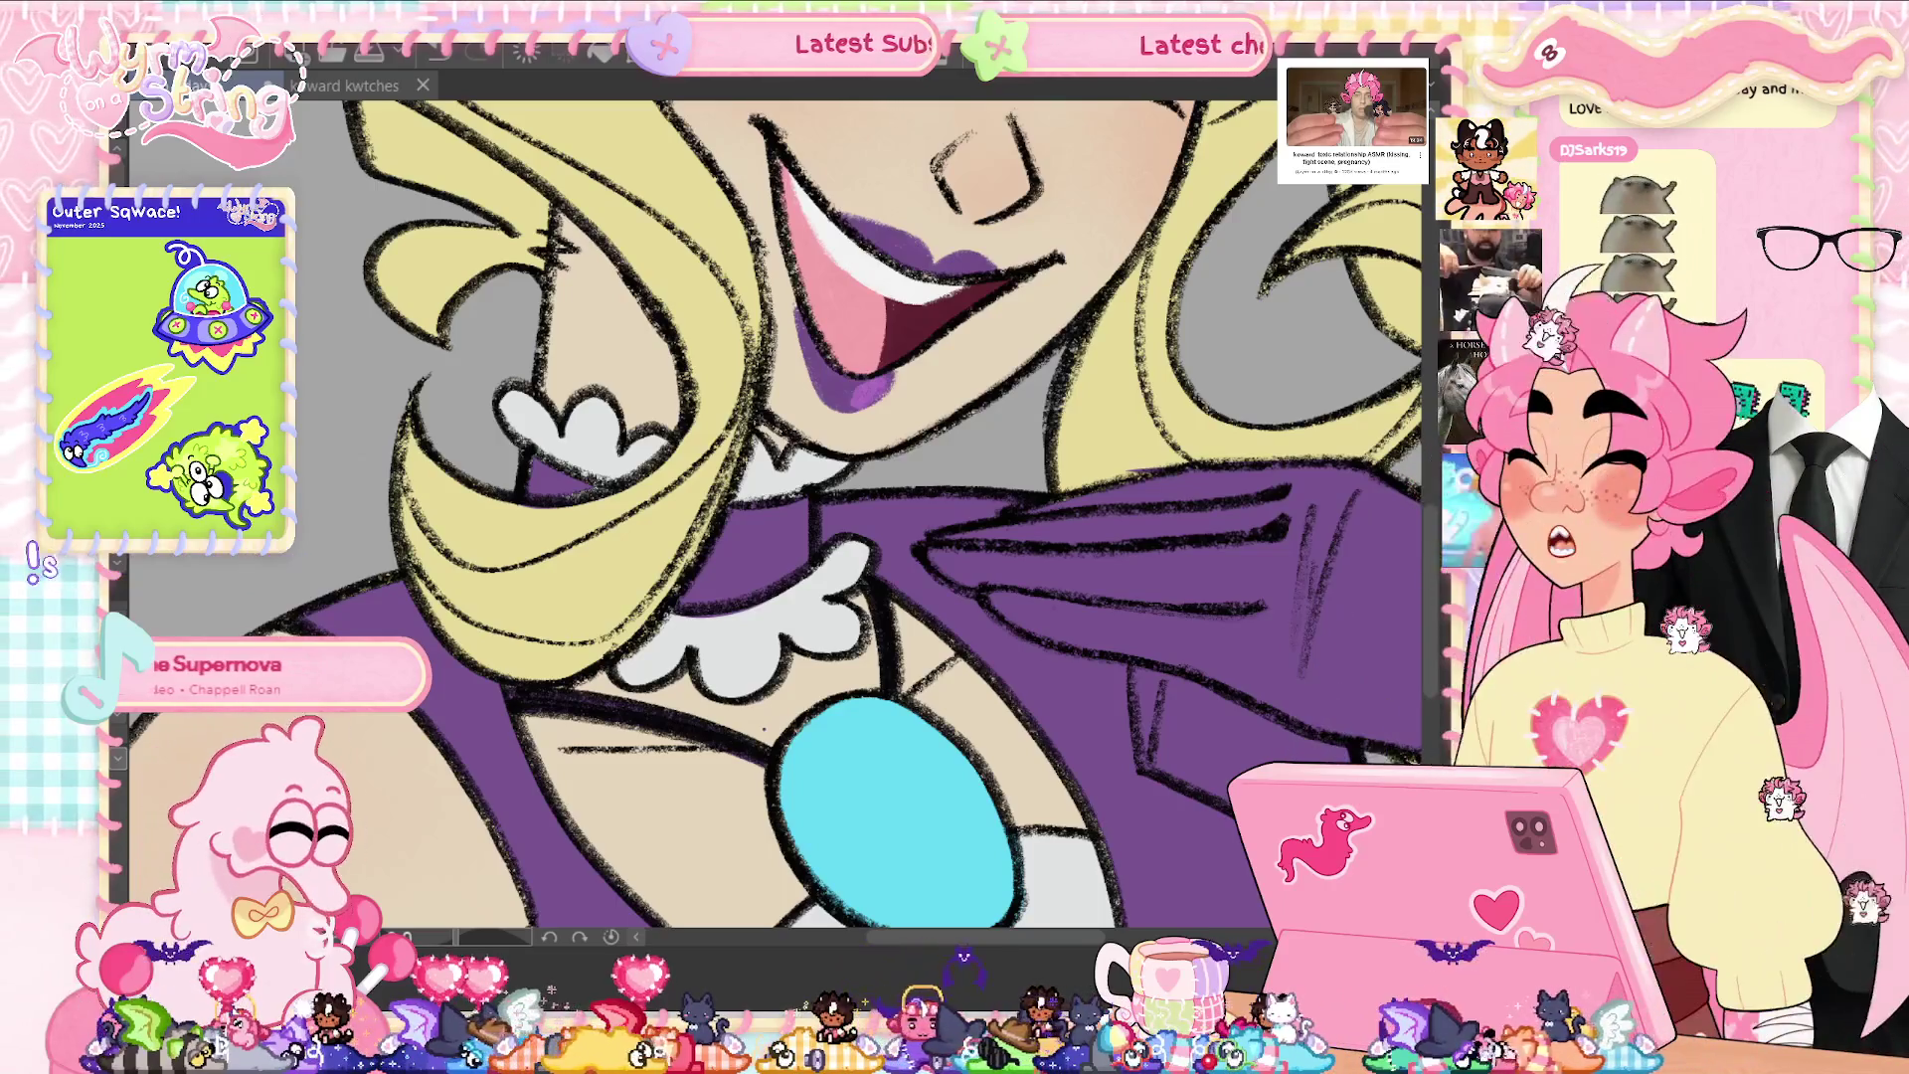
scroll(776, 518, "up", 5)
scroll(1186, 577, "up", 3)
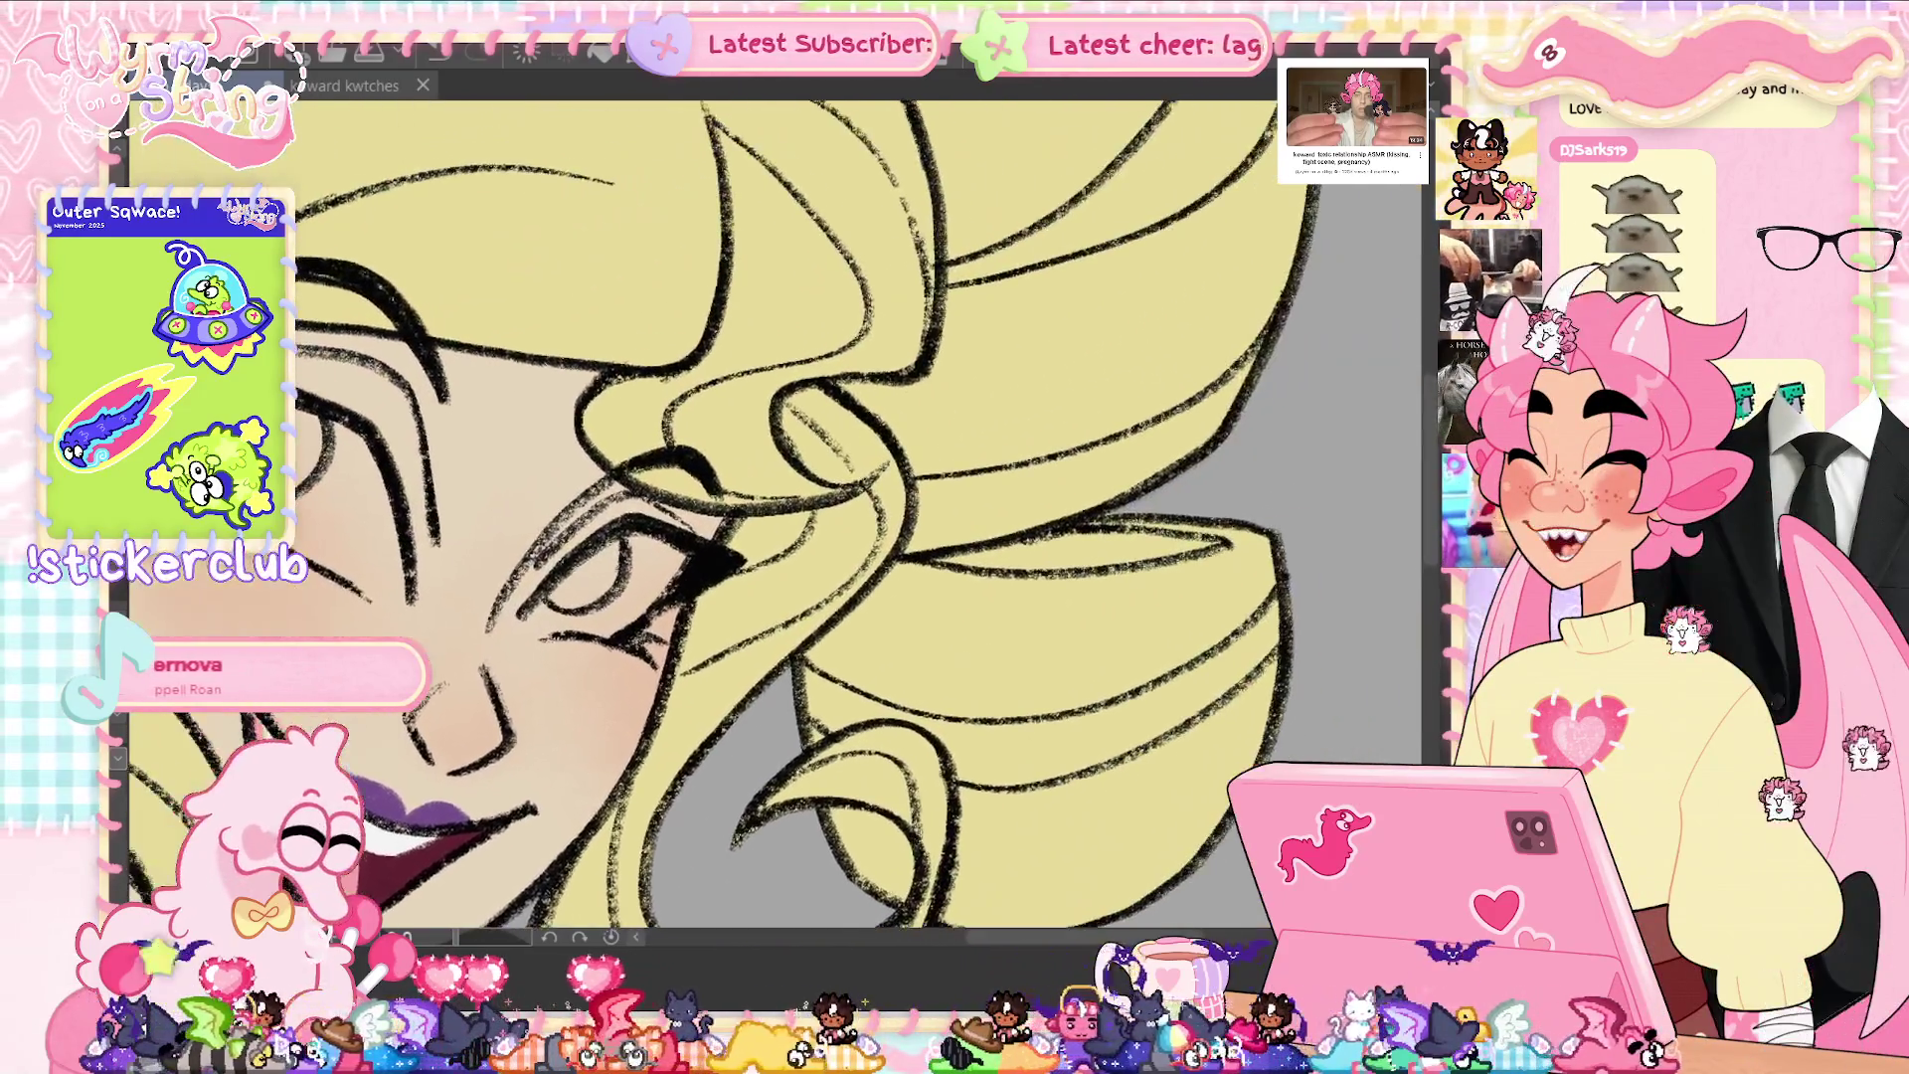
scroll(1154, 637, "up", 3)
scroll(1117, 707, "up", 3)
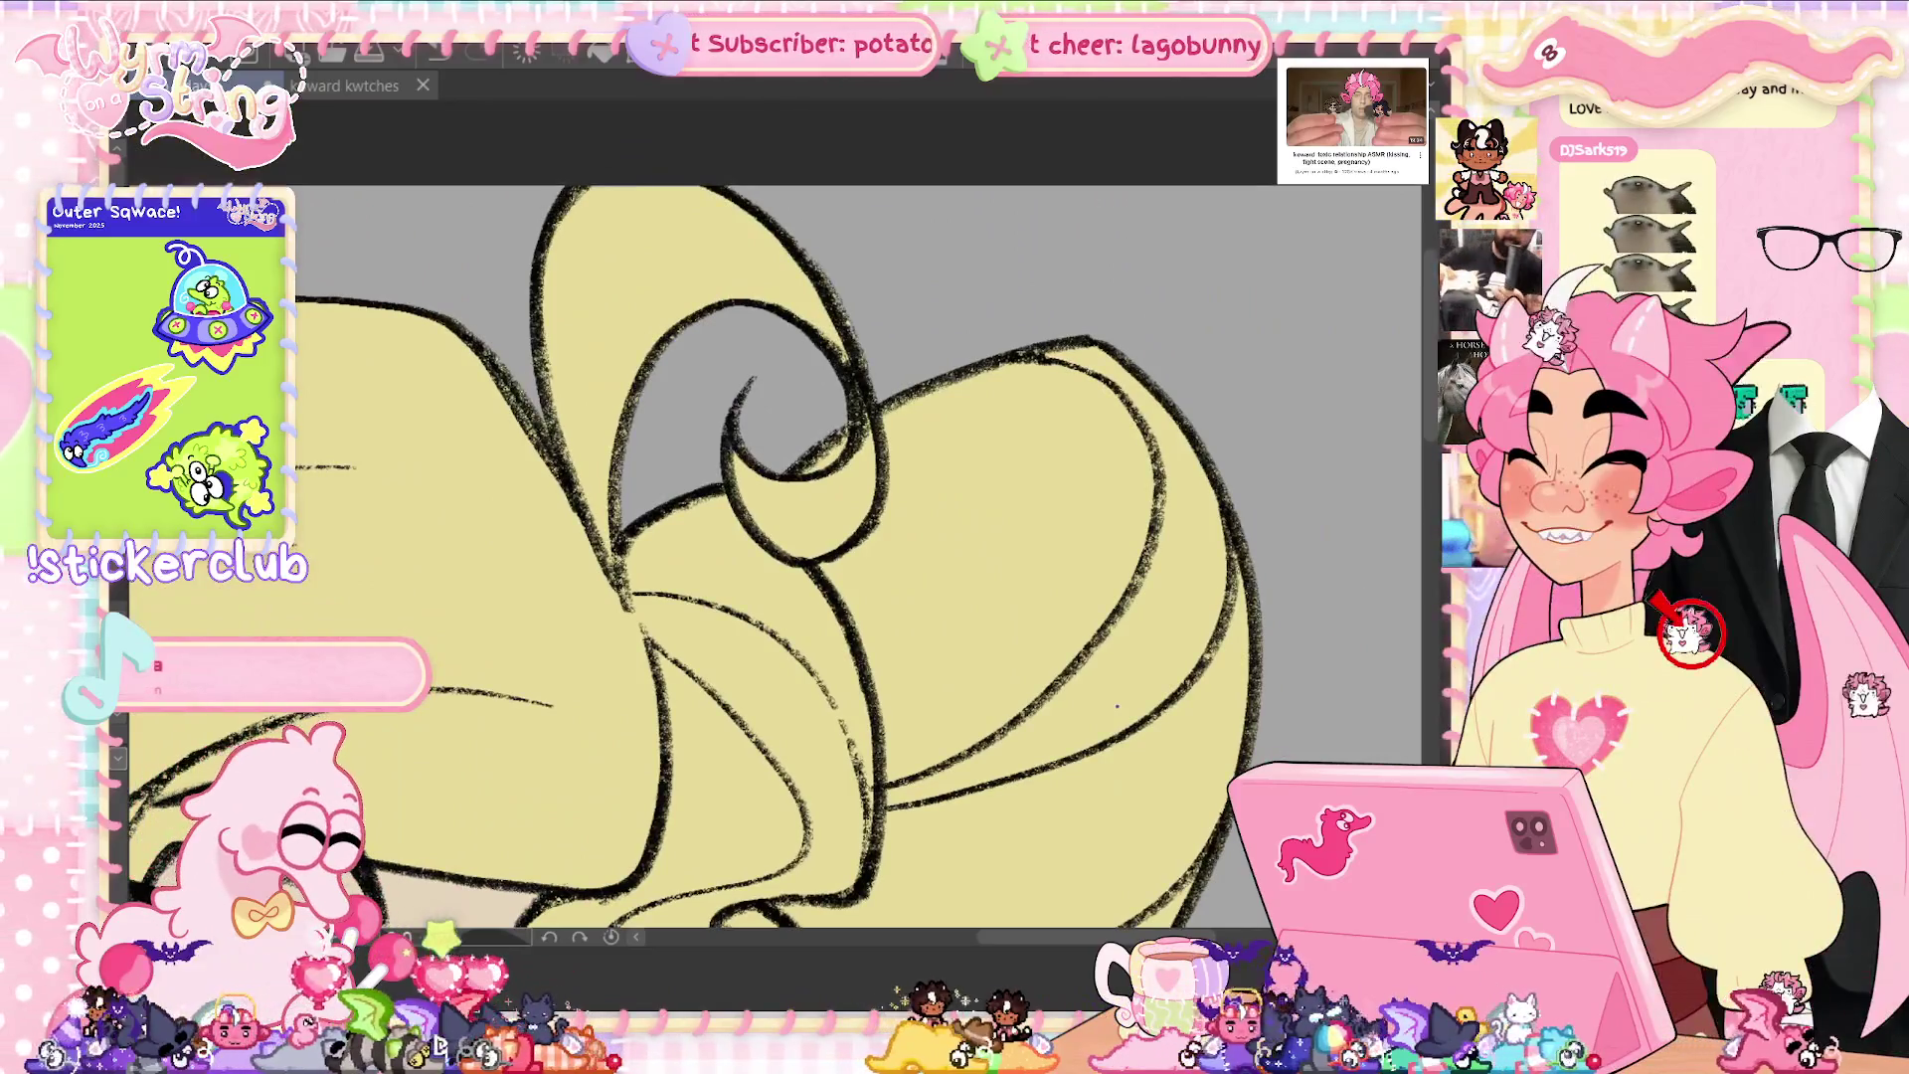
left_click_drag(705, 563, 1220, 571)
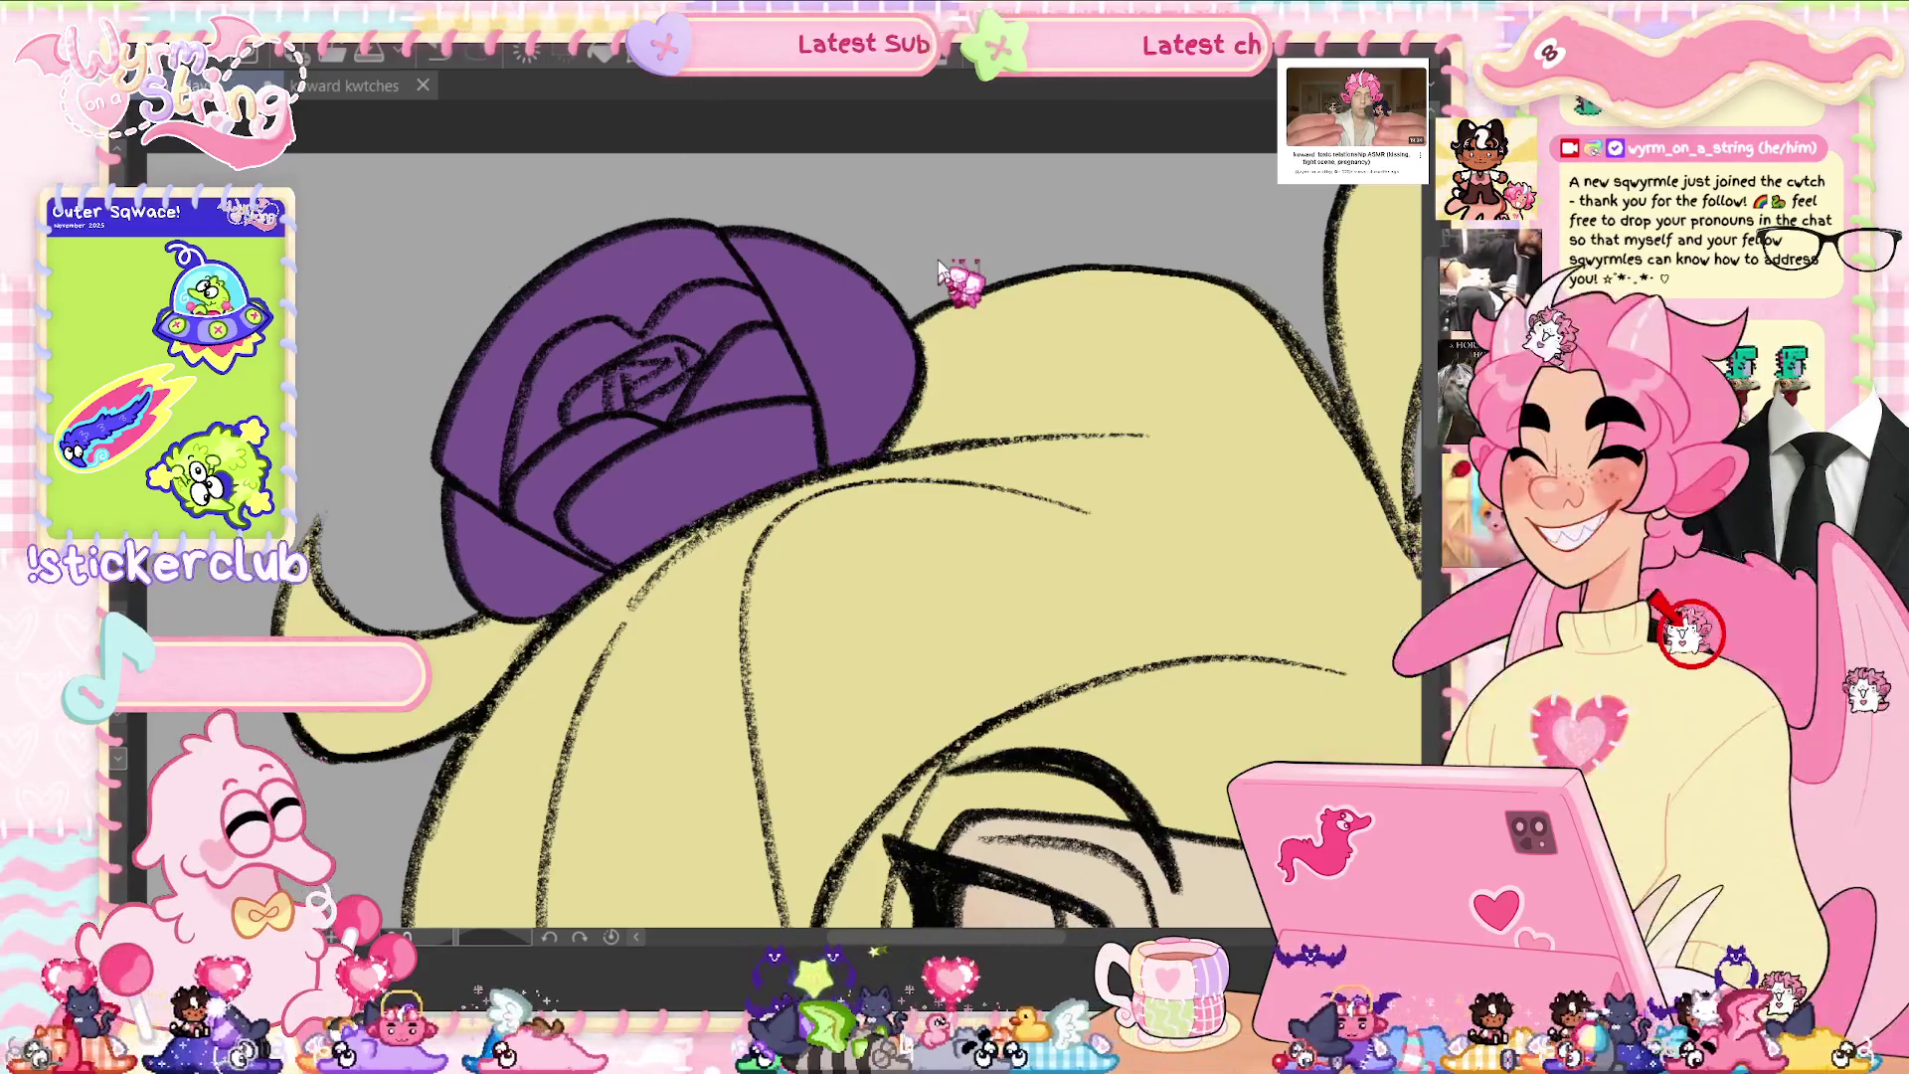
key("ctrl+0")
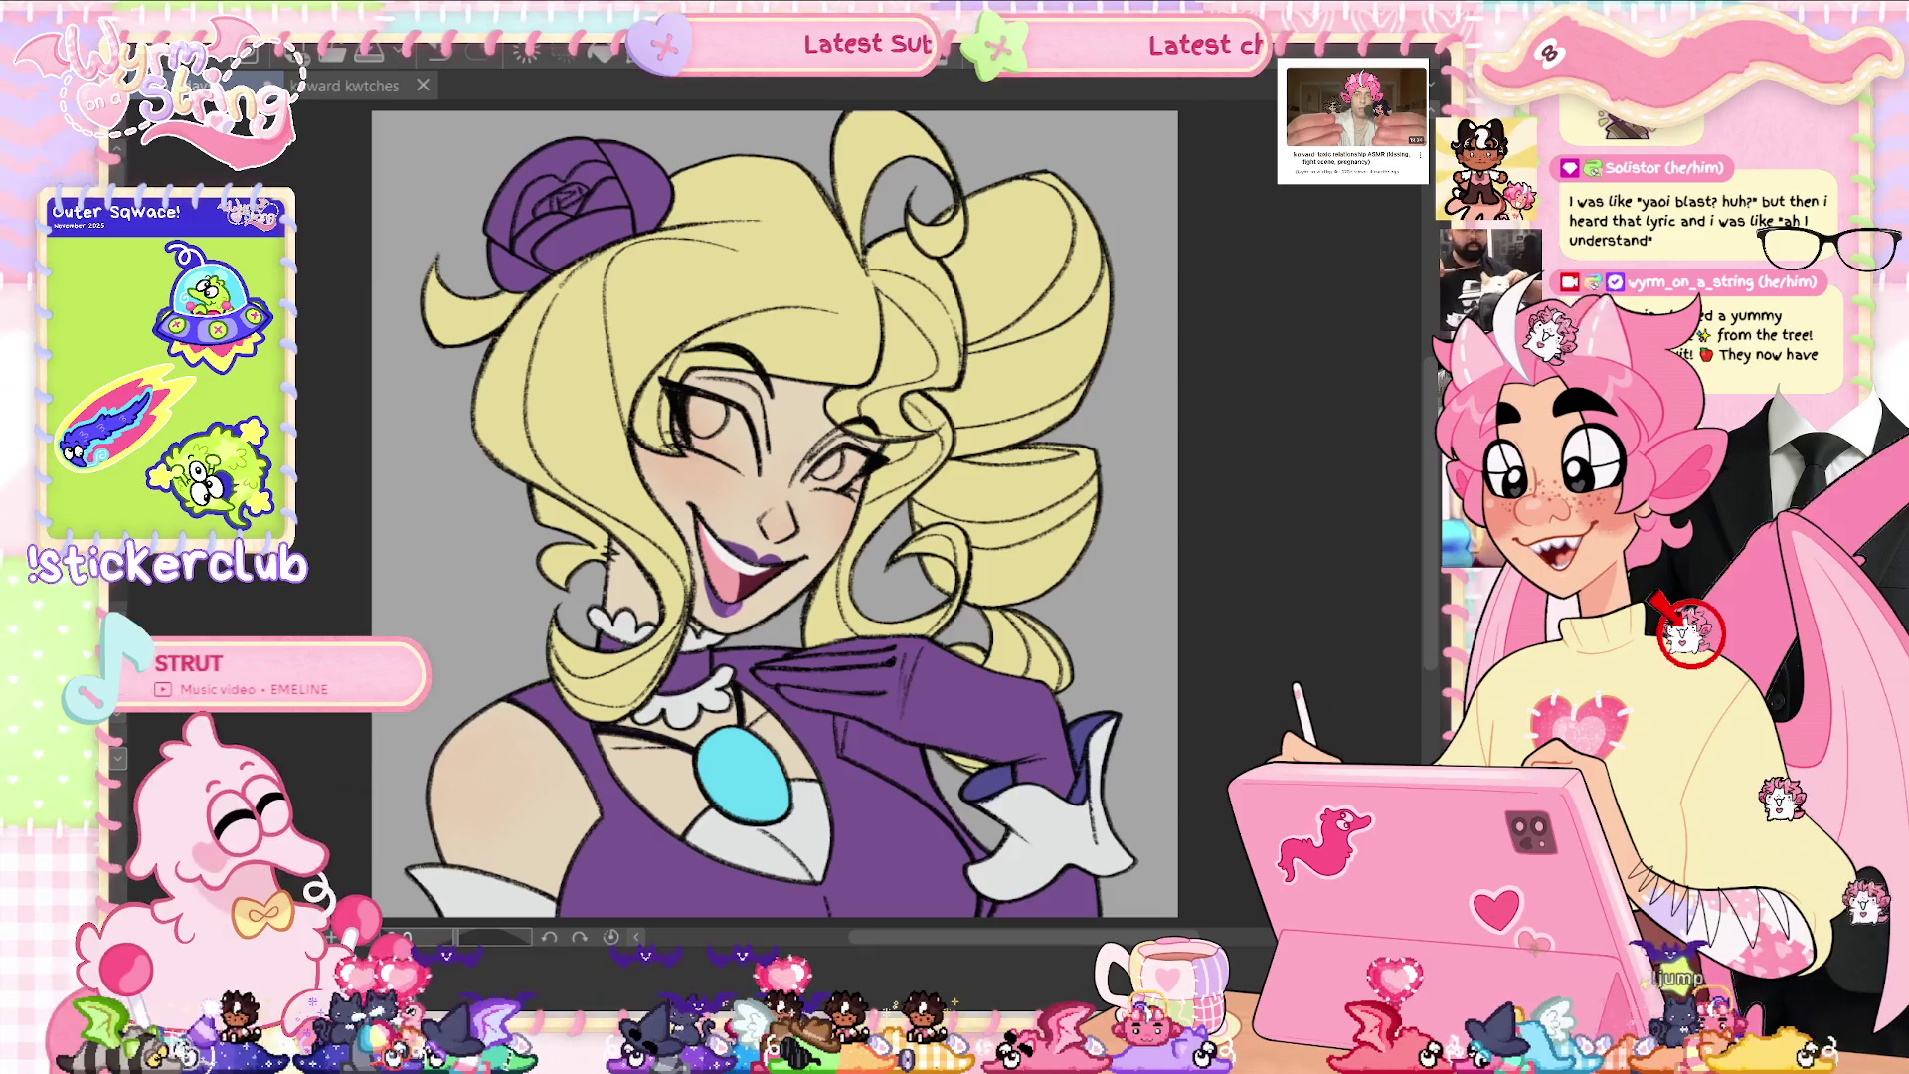
left_click(481, 763)
left_click(497, 763)
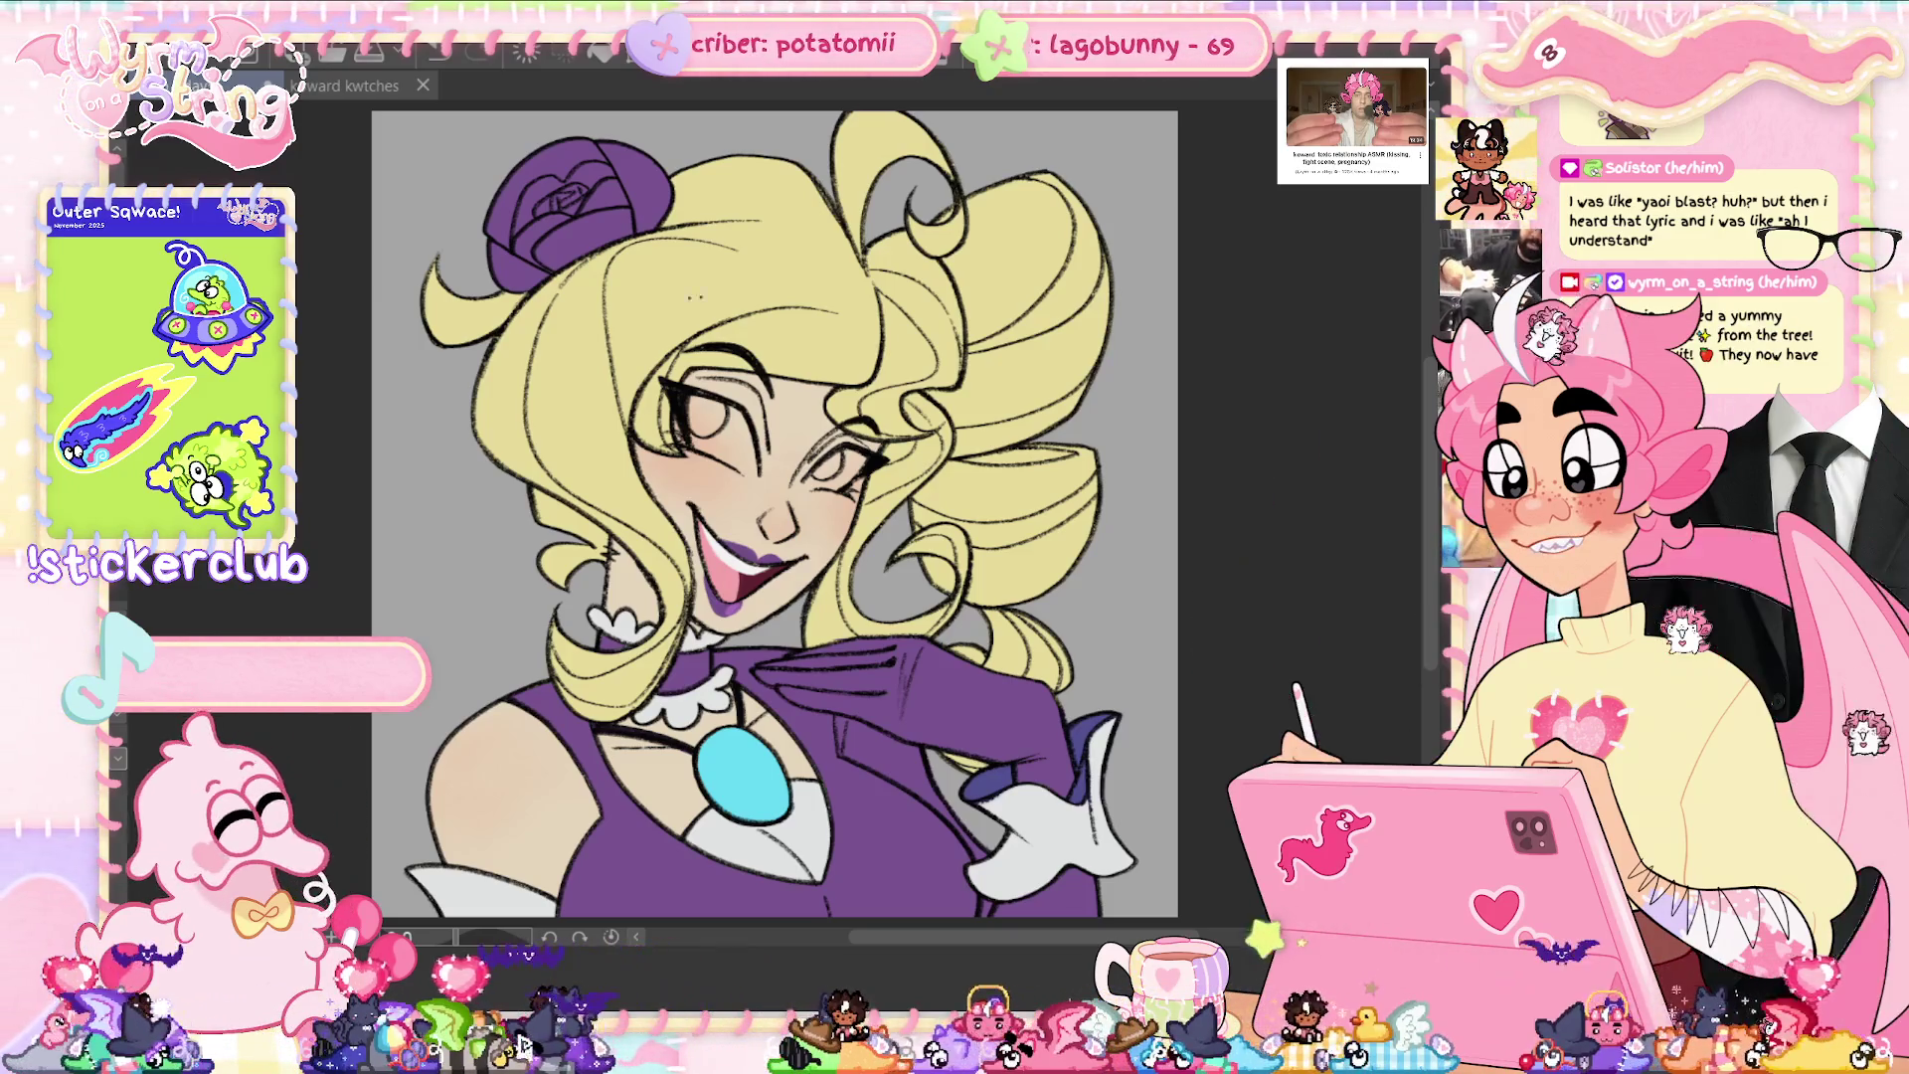
- Lasso-fill the white areas of the left and right eyes
scroll(753, 455, "up", 5)
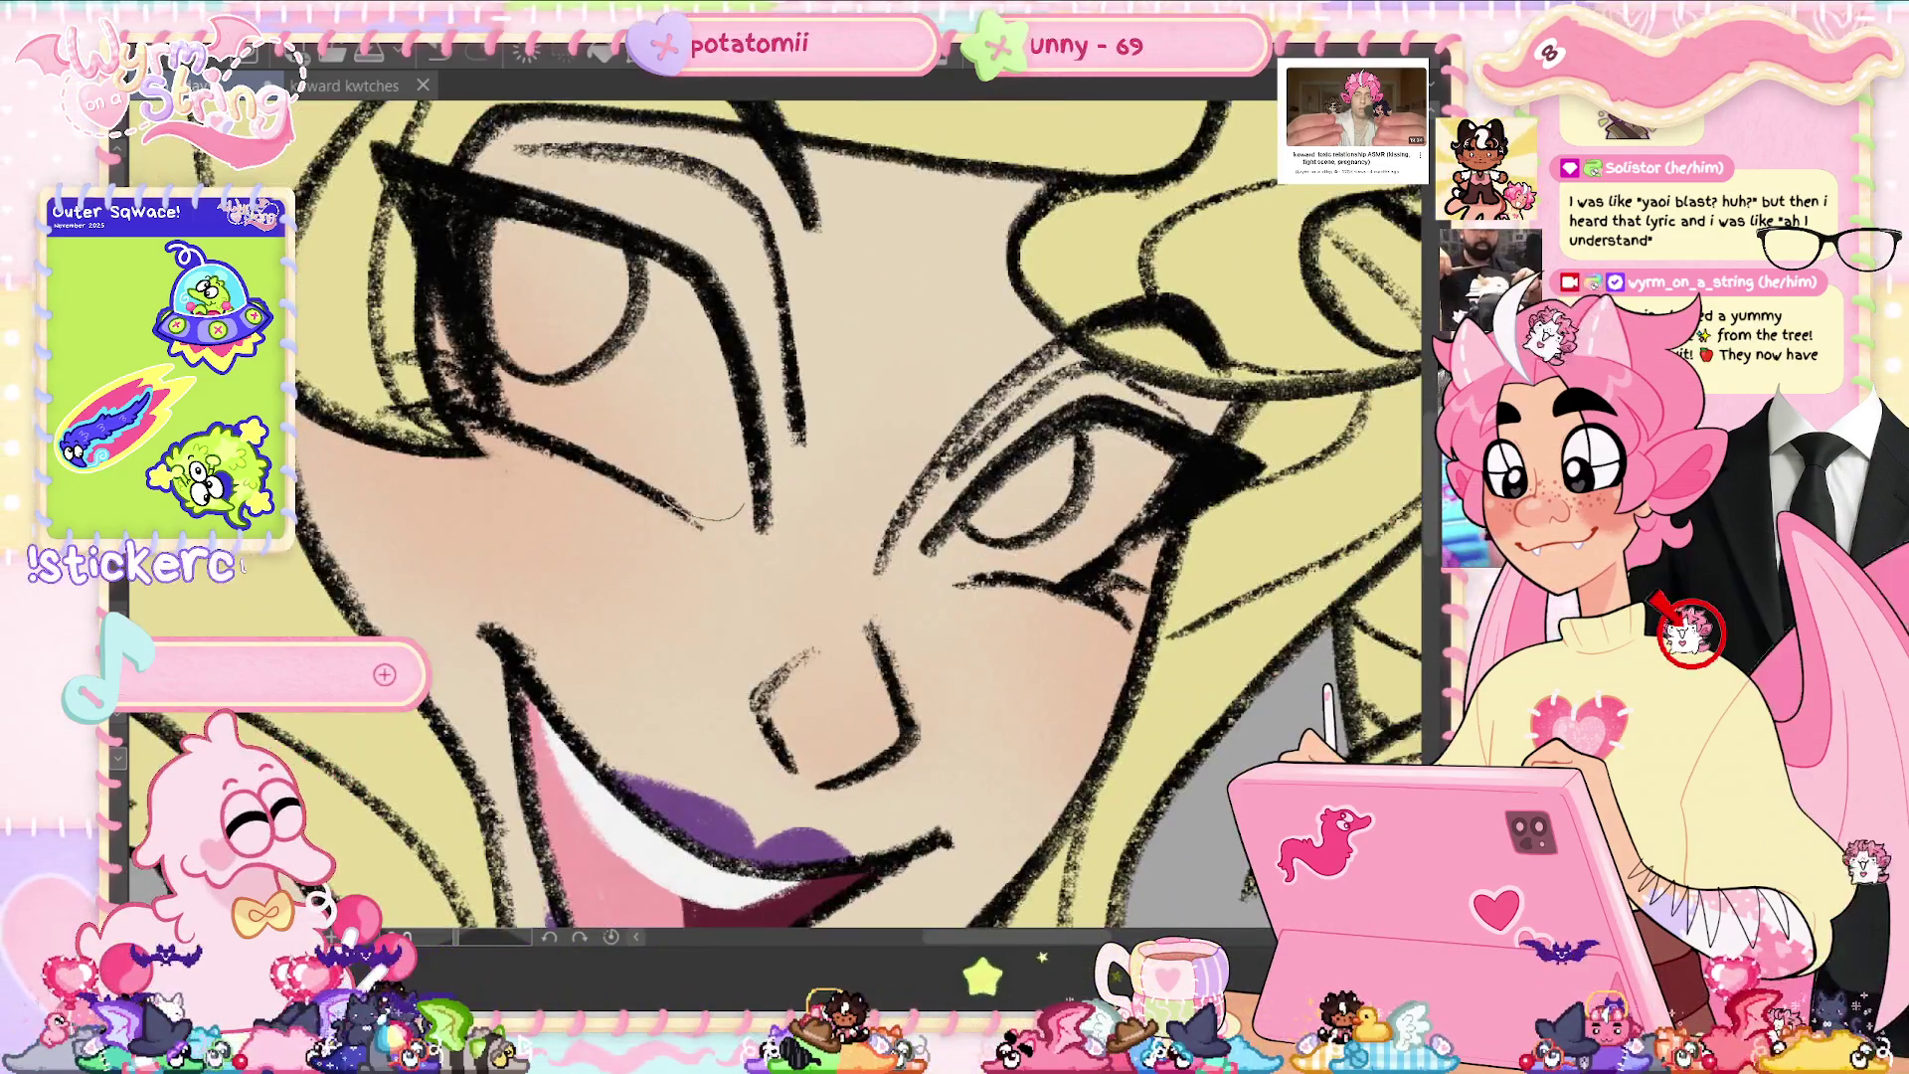
left_click_drag(743, 507, 494, 204)
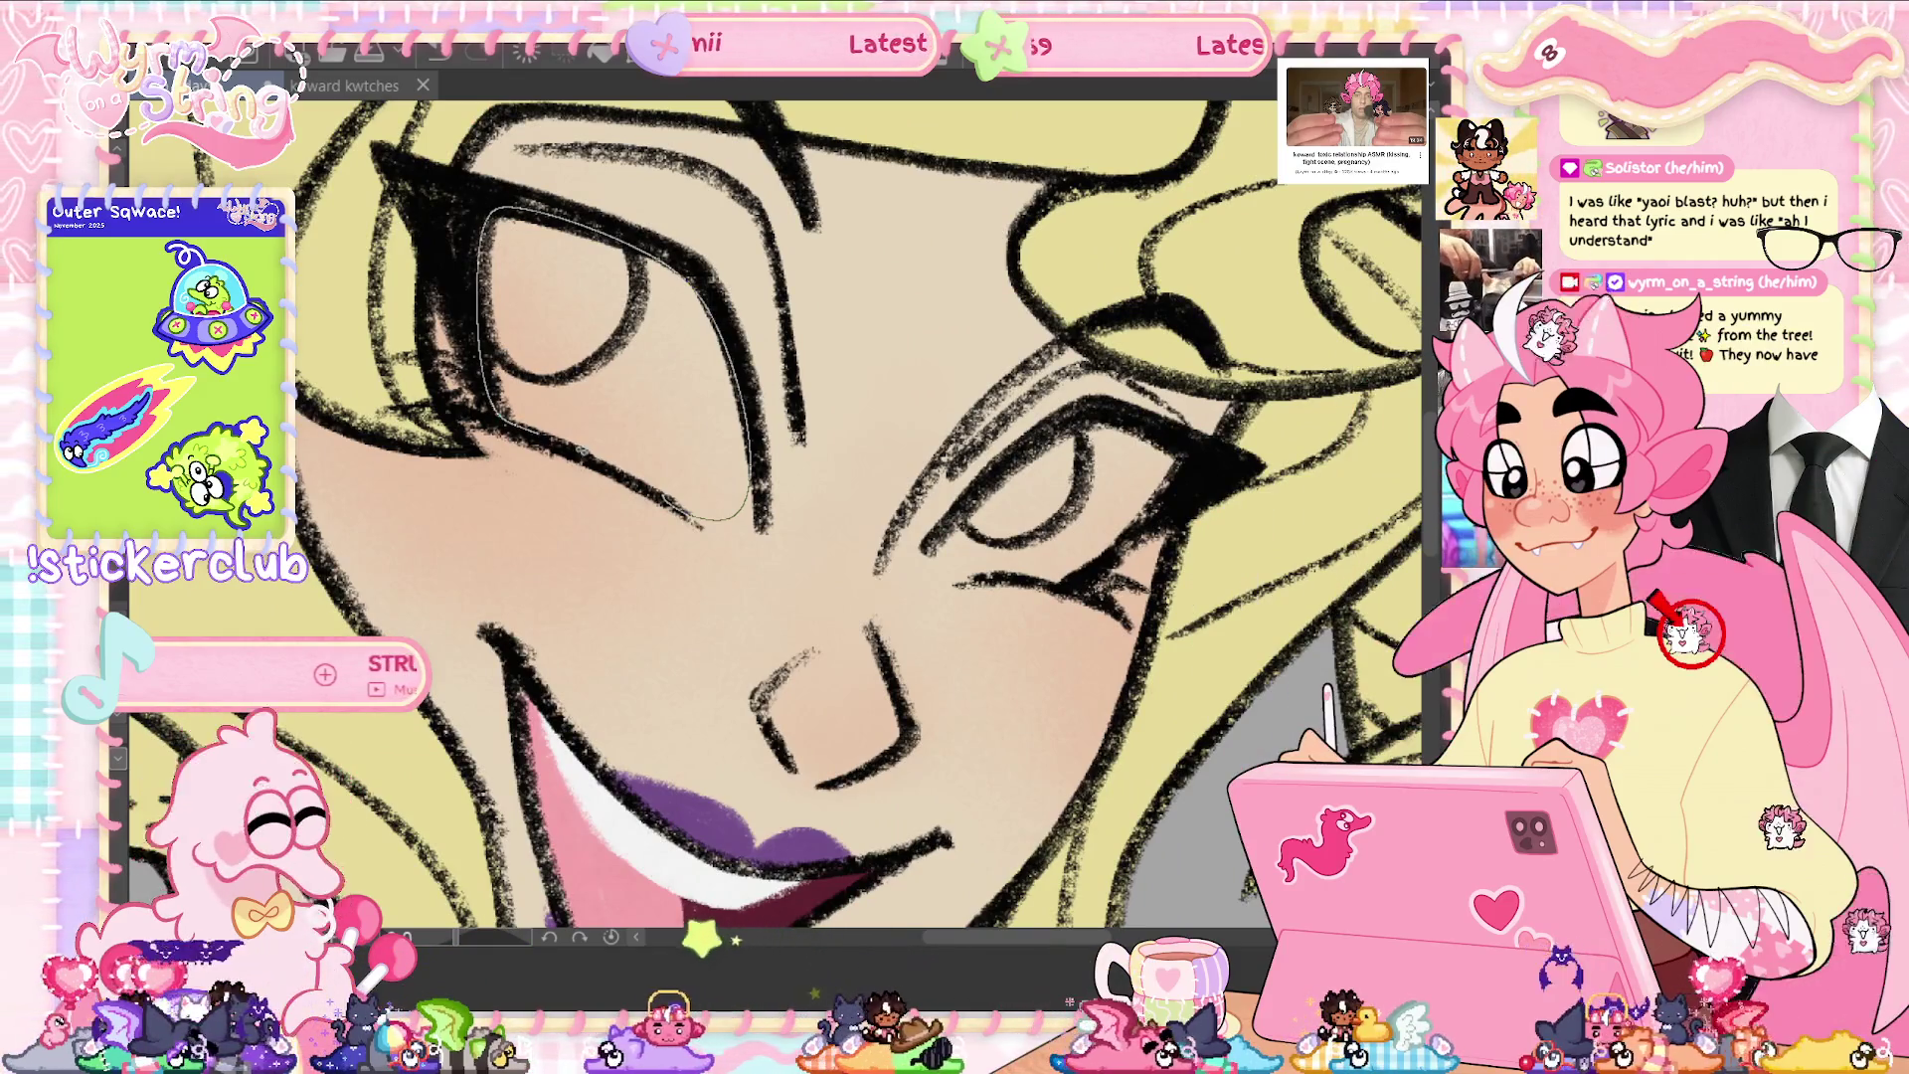
left_click_drag(701, 517, 744, 507)
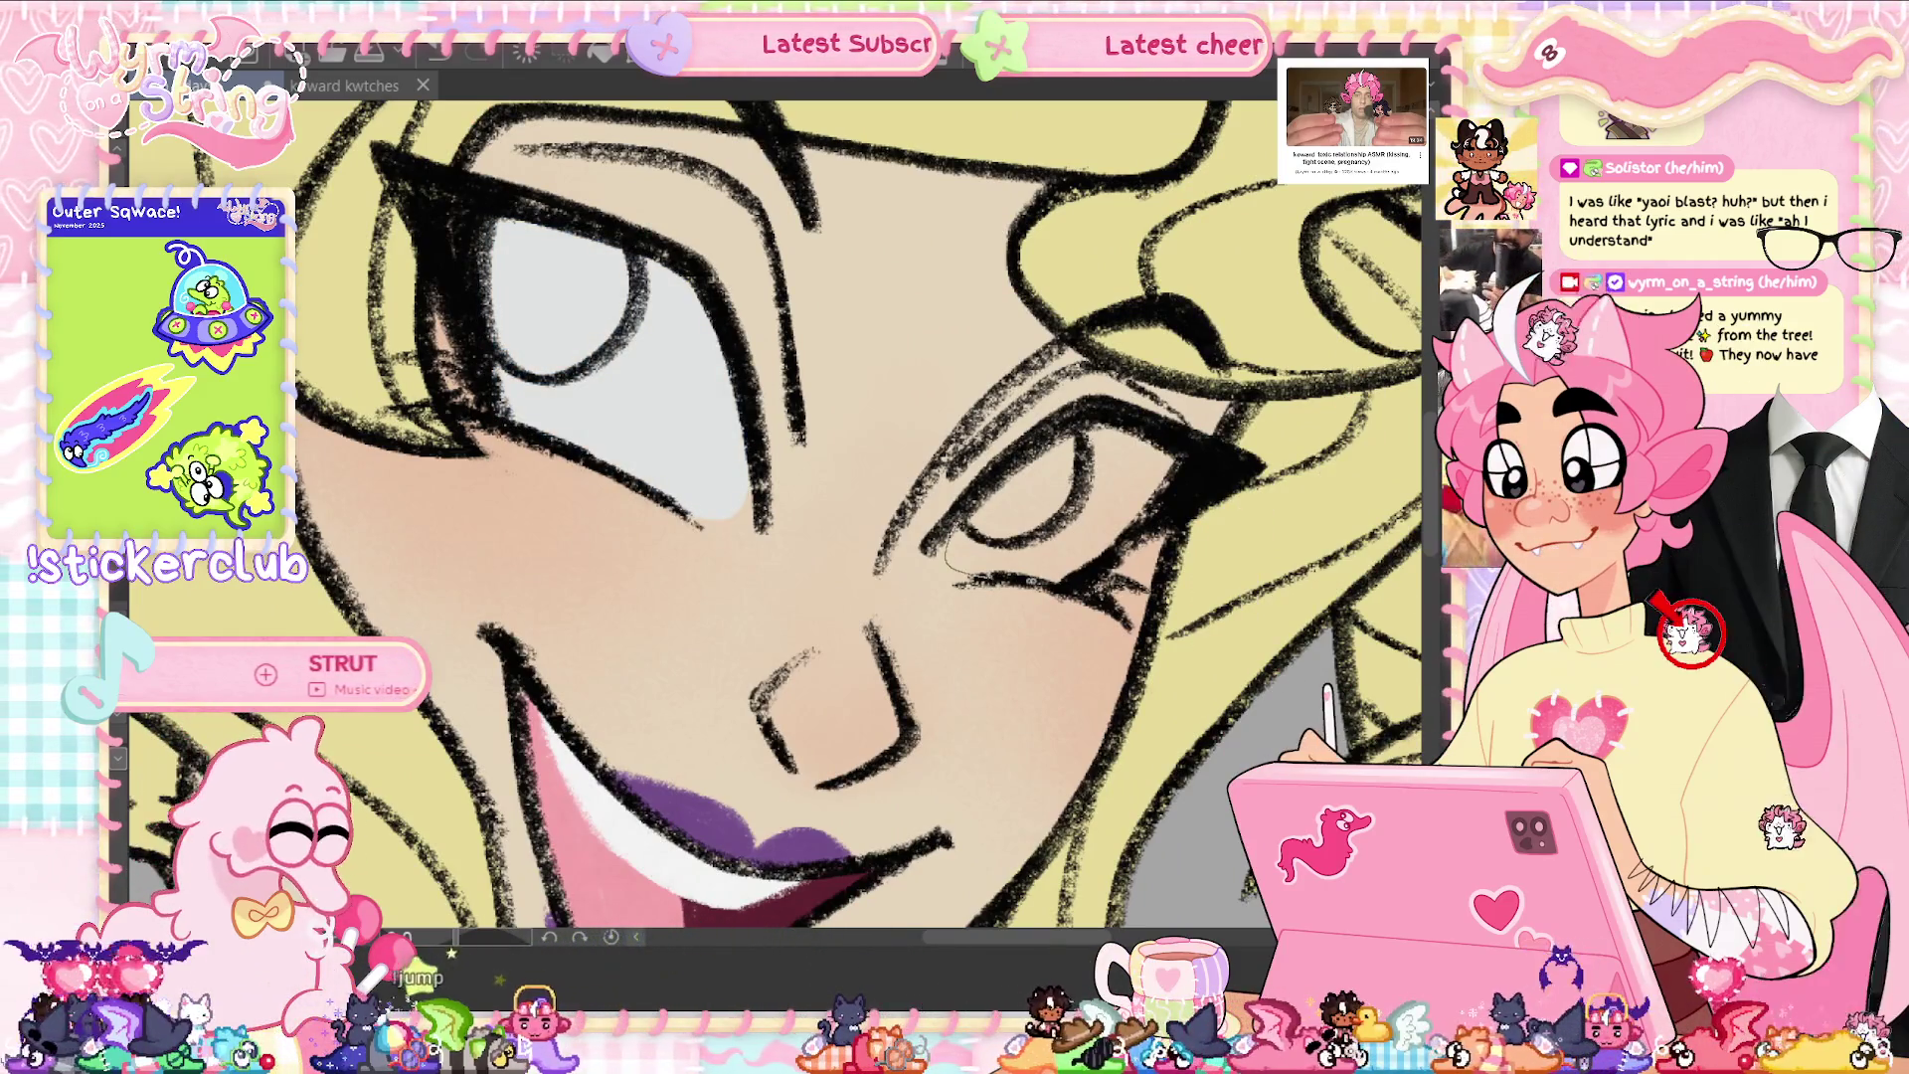
left_click_drag(1035, 581, 950, 542)
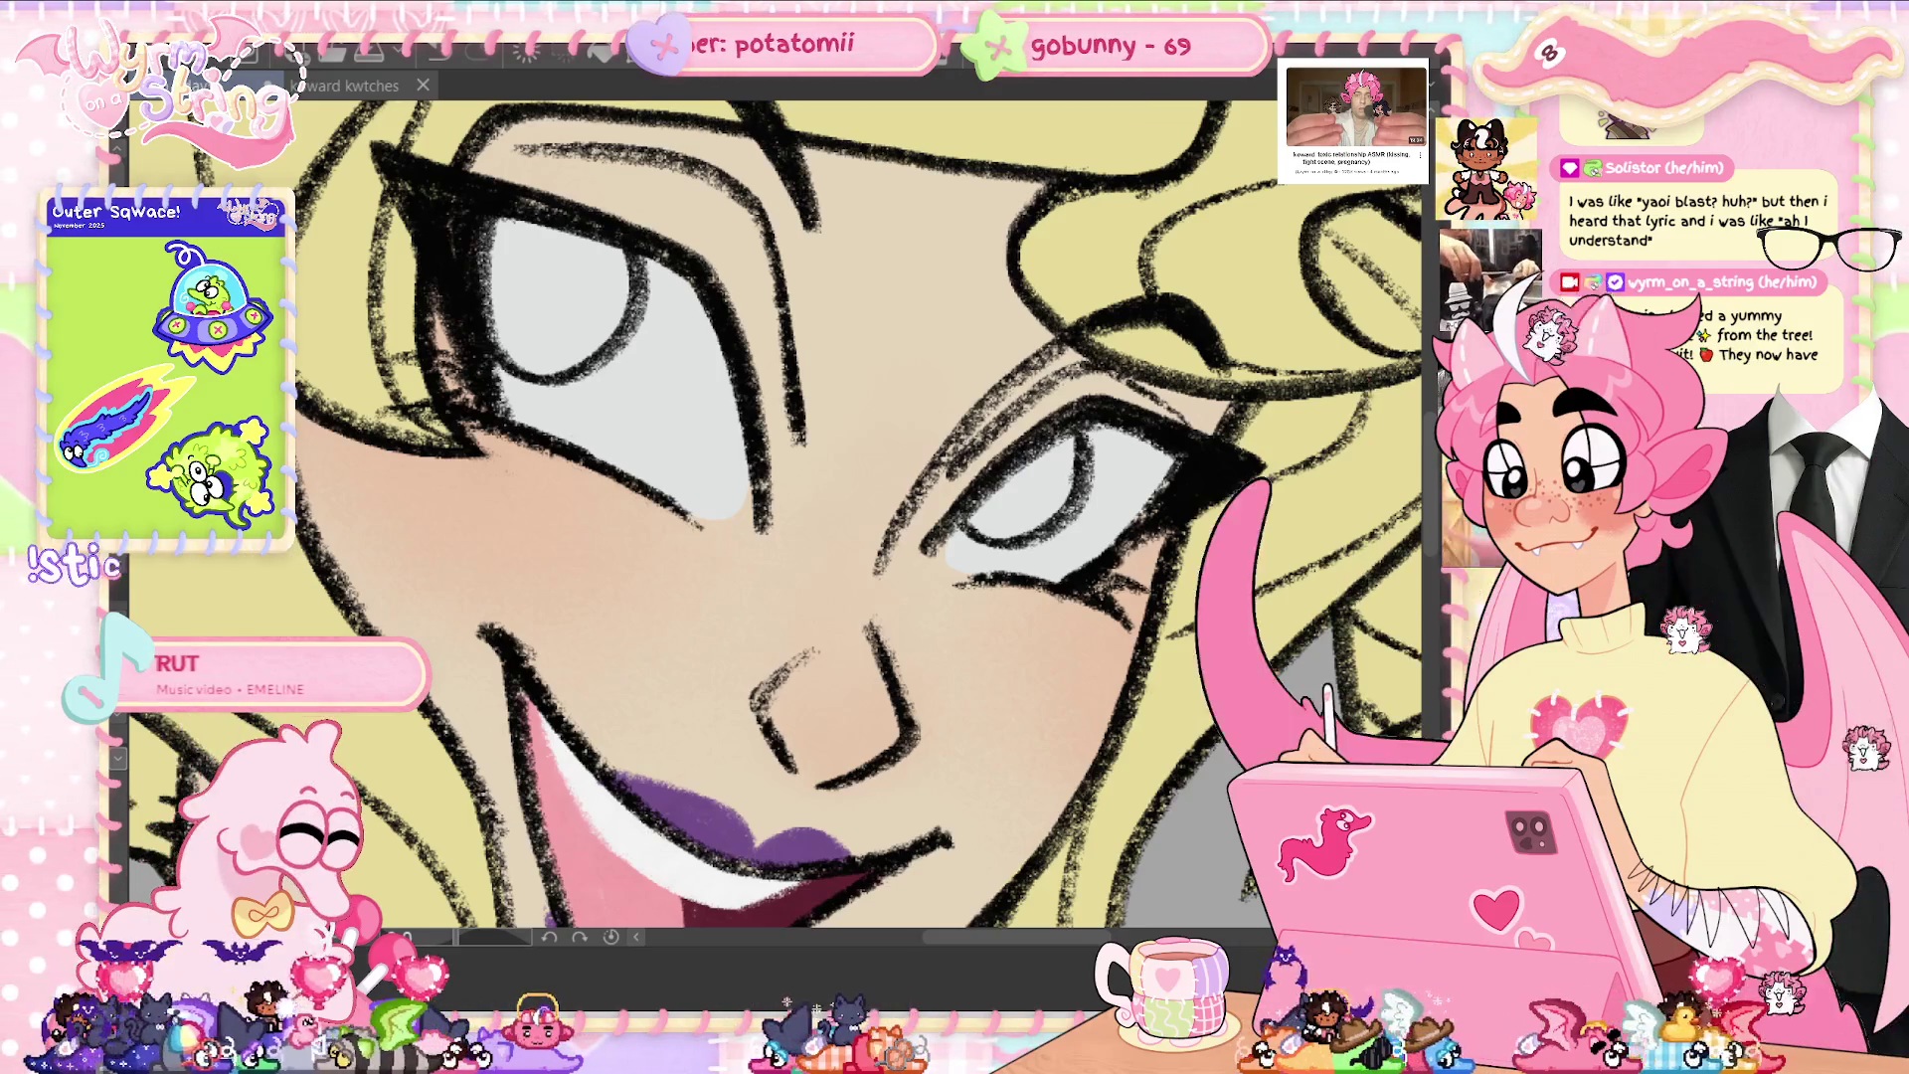
- Switch the eye whites to pure bright white and fit the canvas to the window
left_click(617, 418)
left_click(1129, 497)
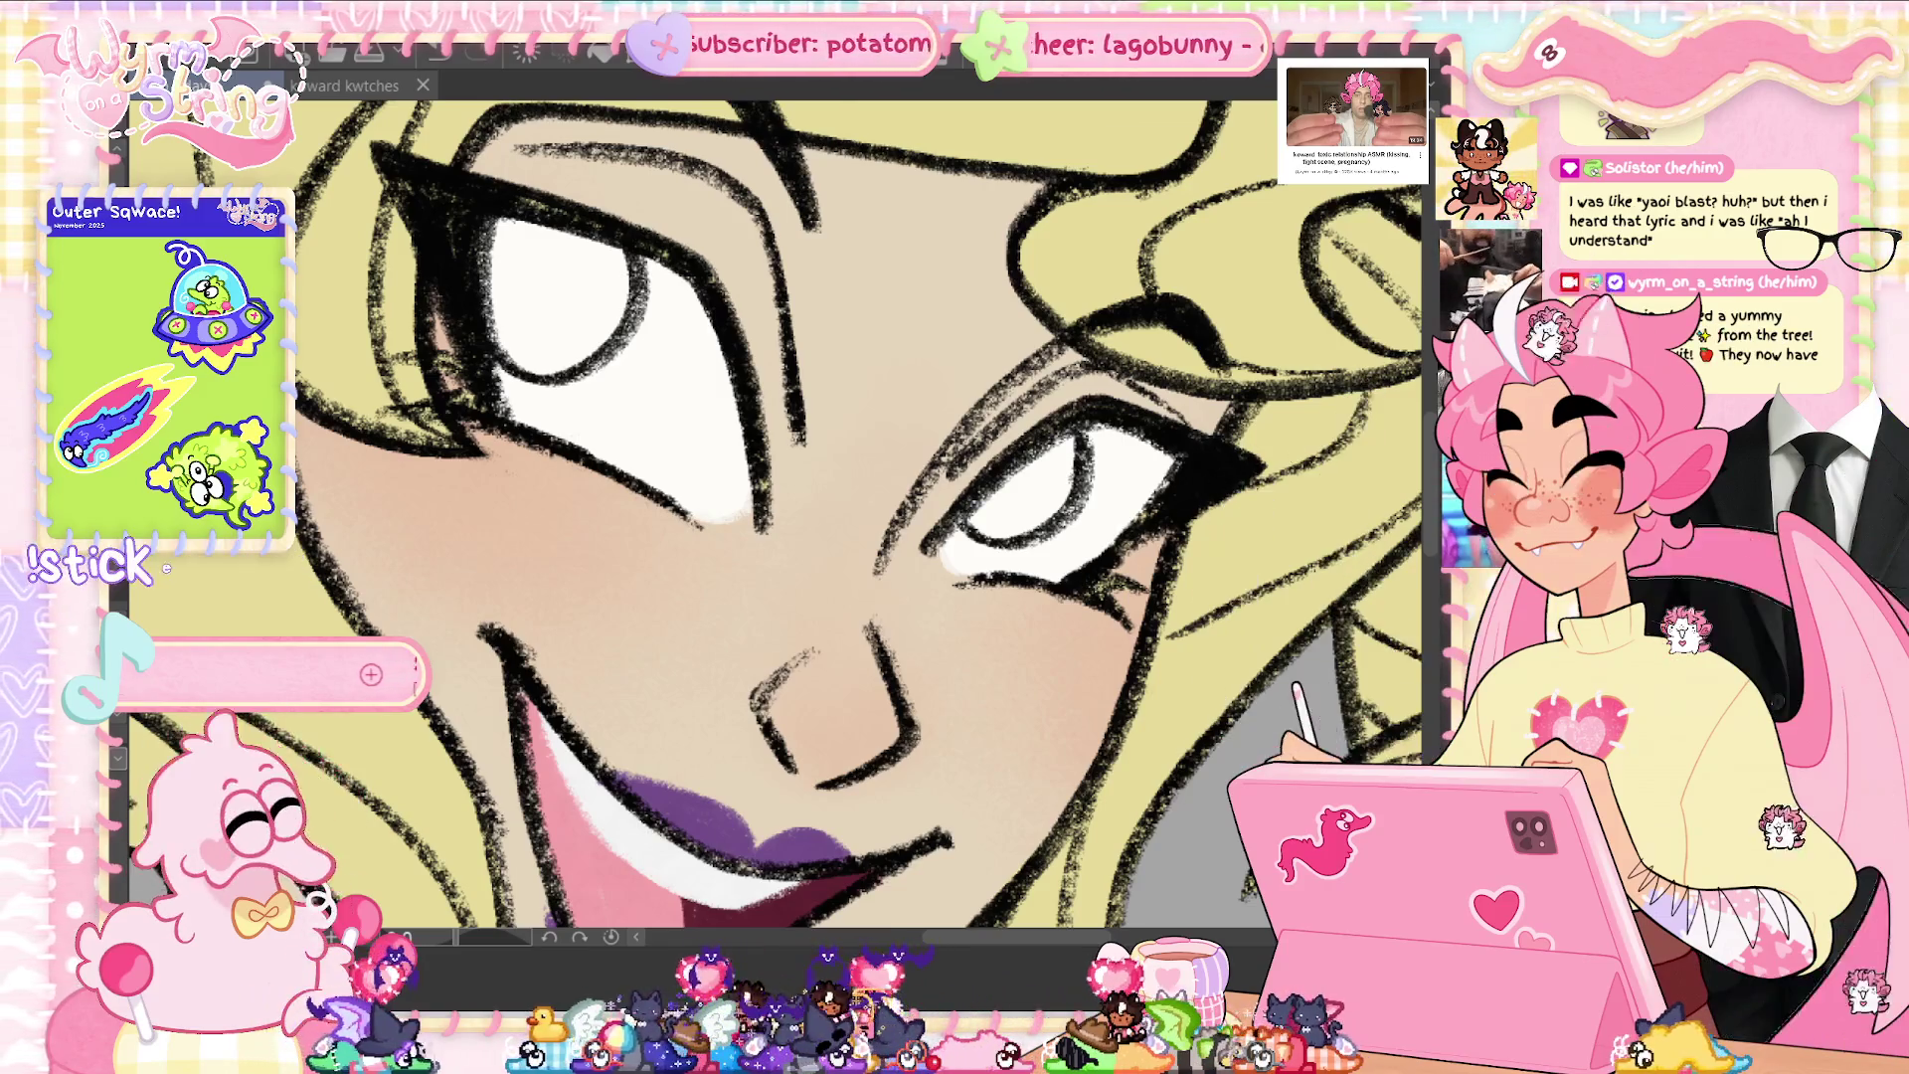
key("ctrl+0")
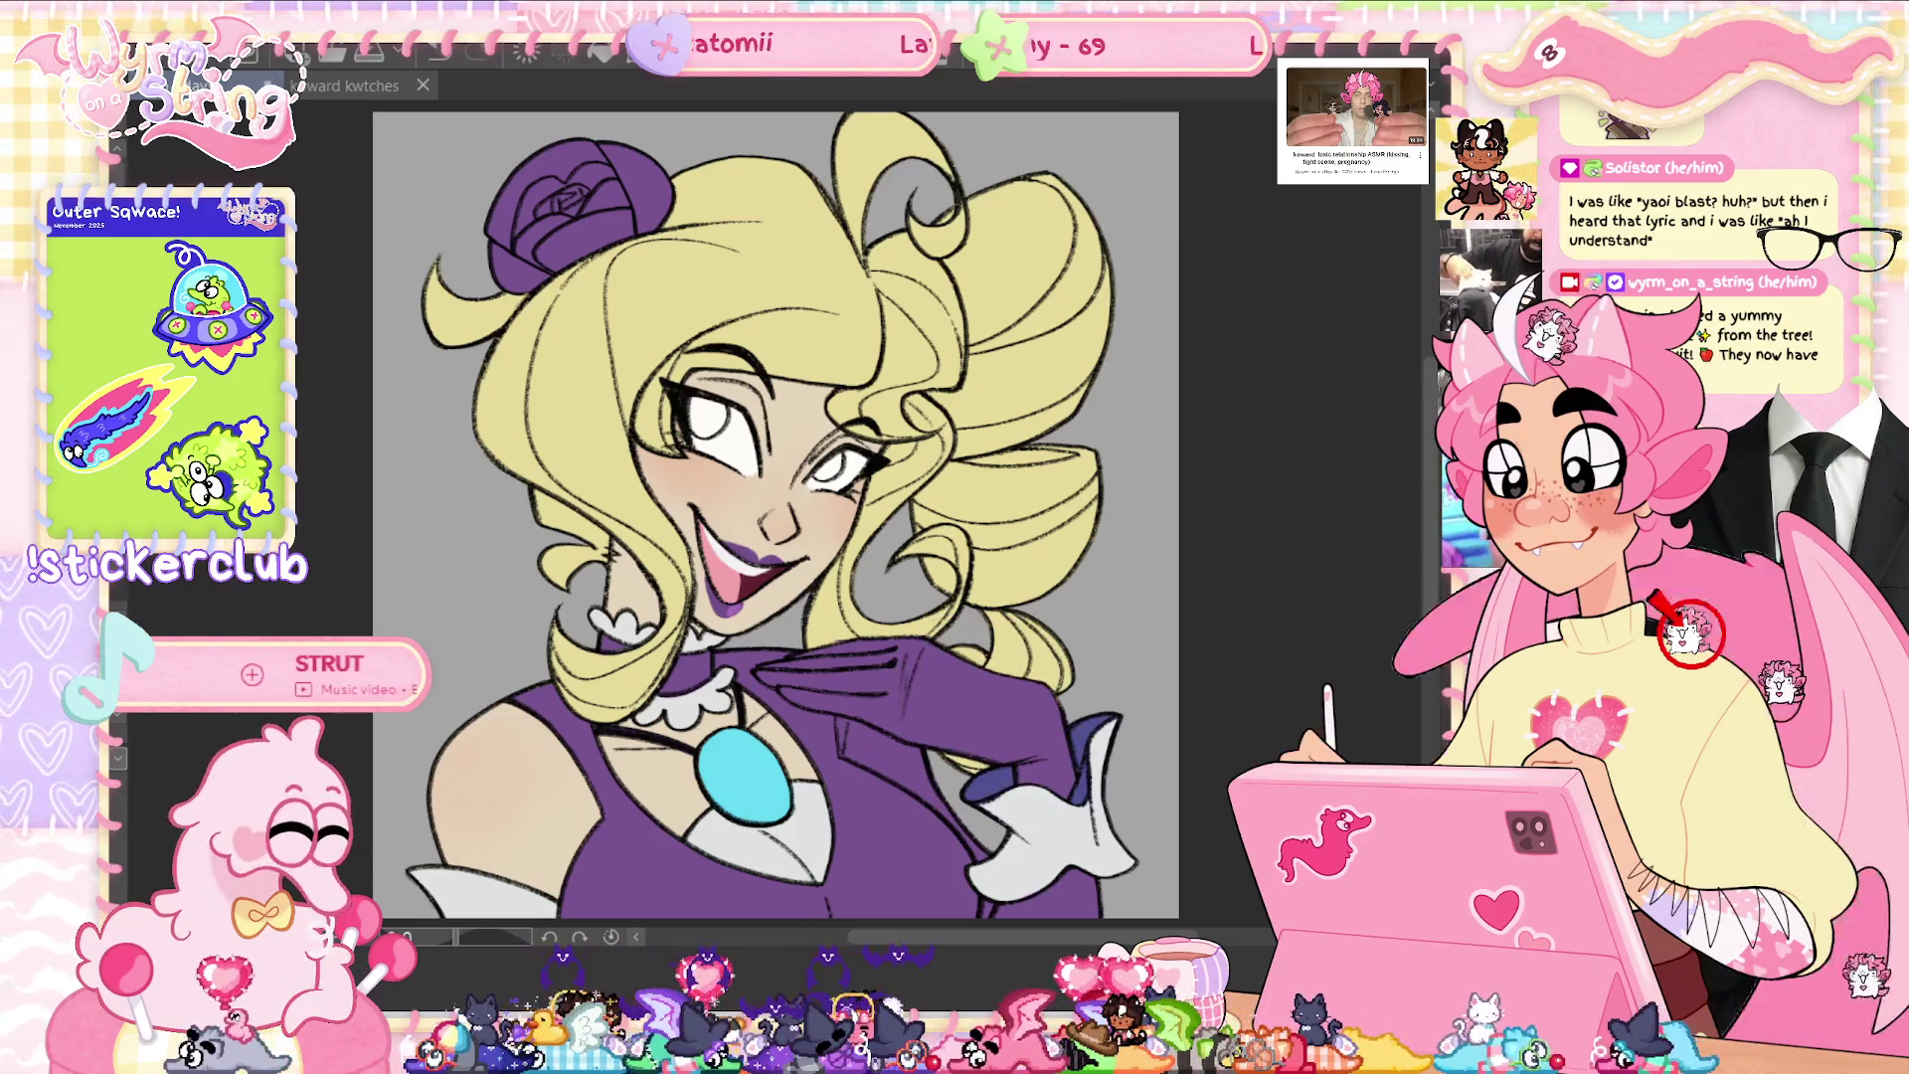
scroll(829, 311, "up", 2)
- Brush purple eyeshadow along both upper eyelids, thickening the first lid, then fit the view
scroll(829, 312, "up", 3)
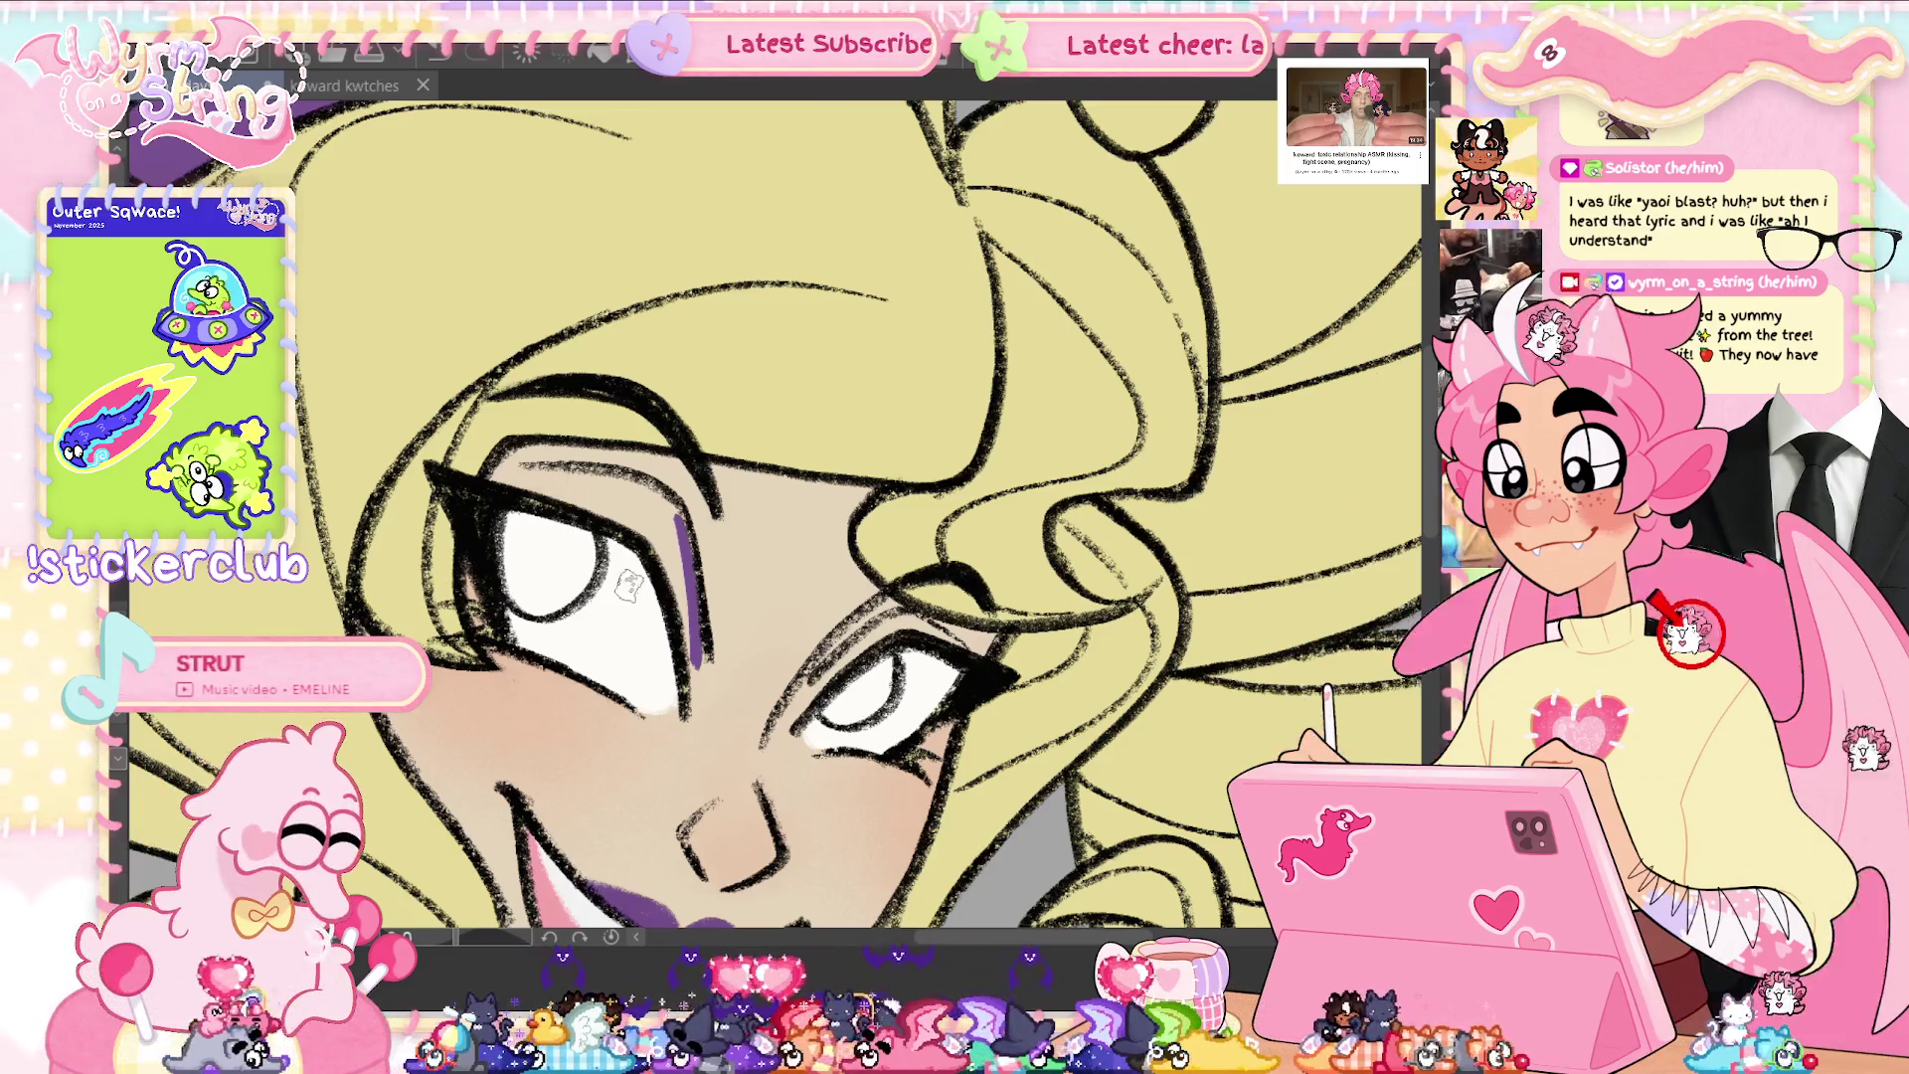
left_click_drag(628, 585, 683, 625)
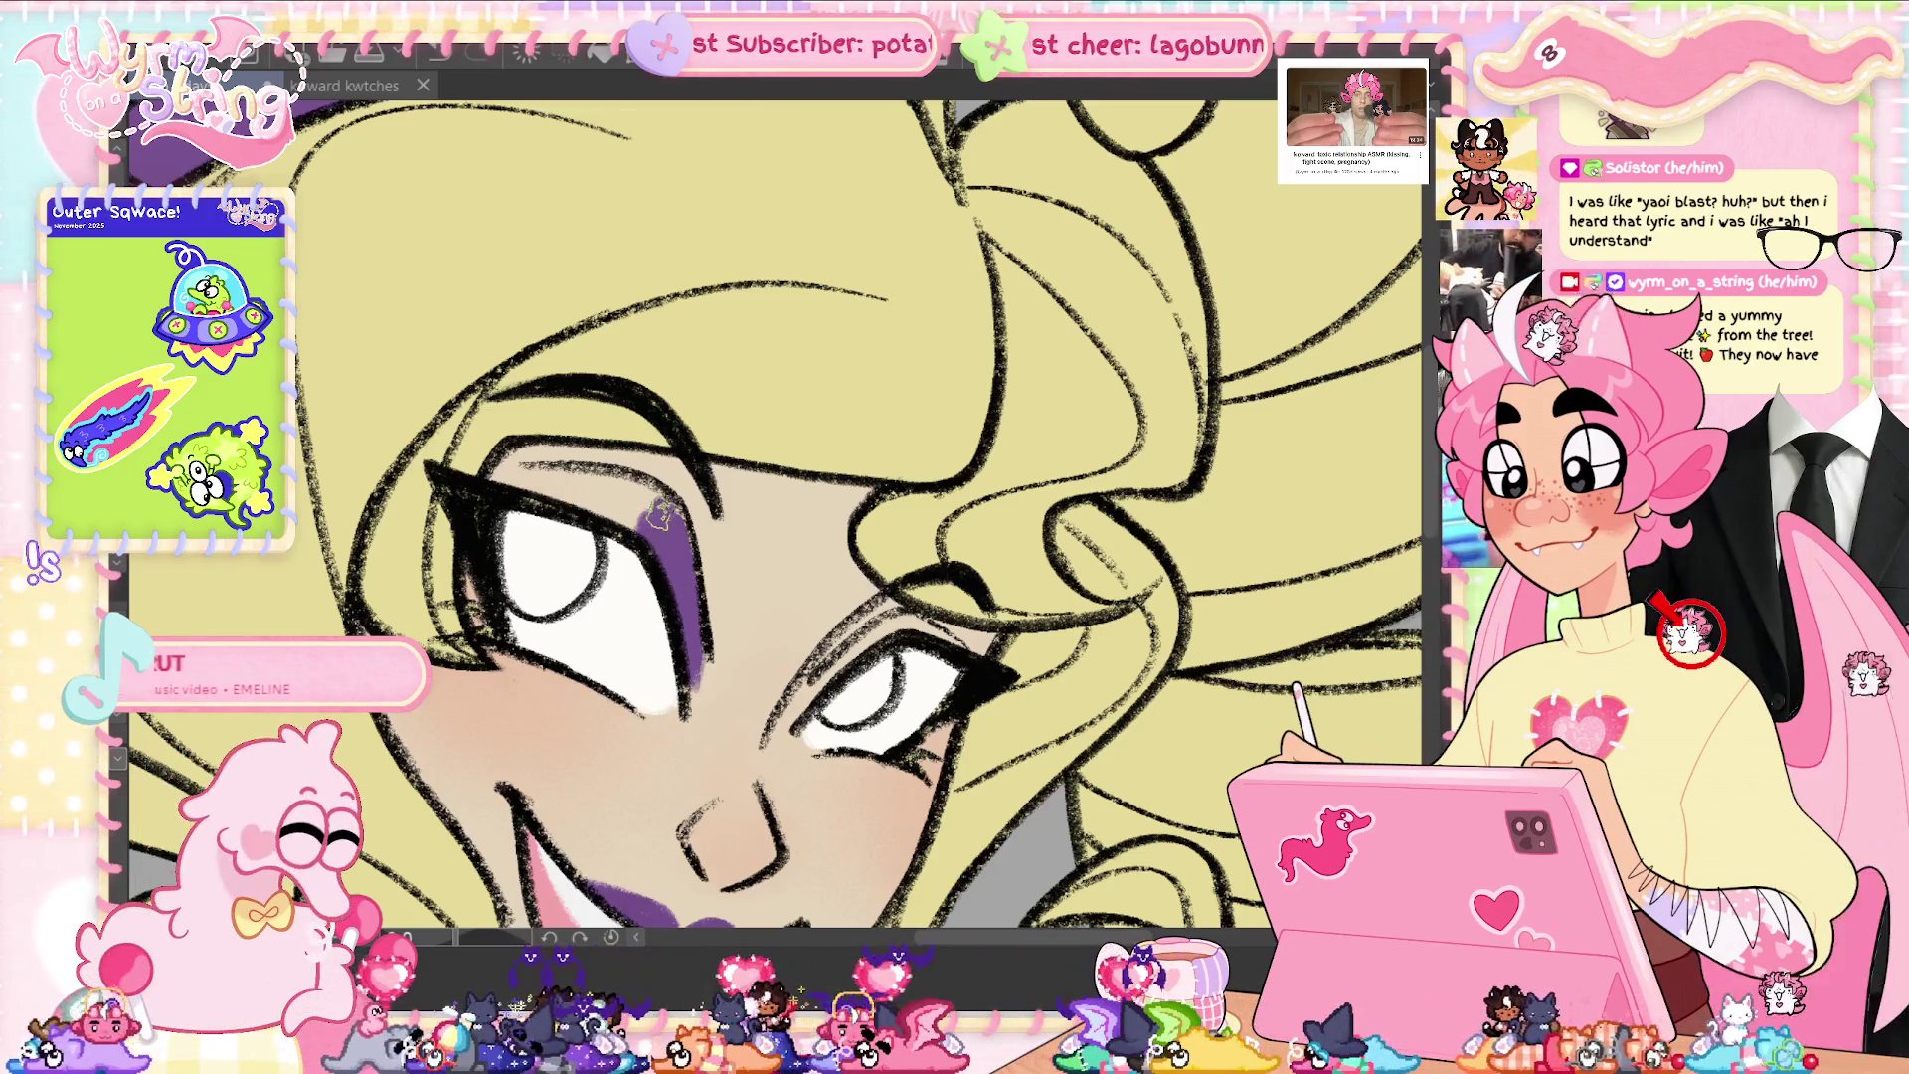
left_click_drag(519, 475, 622, 491)
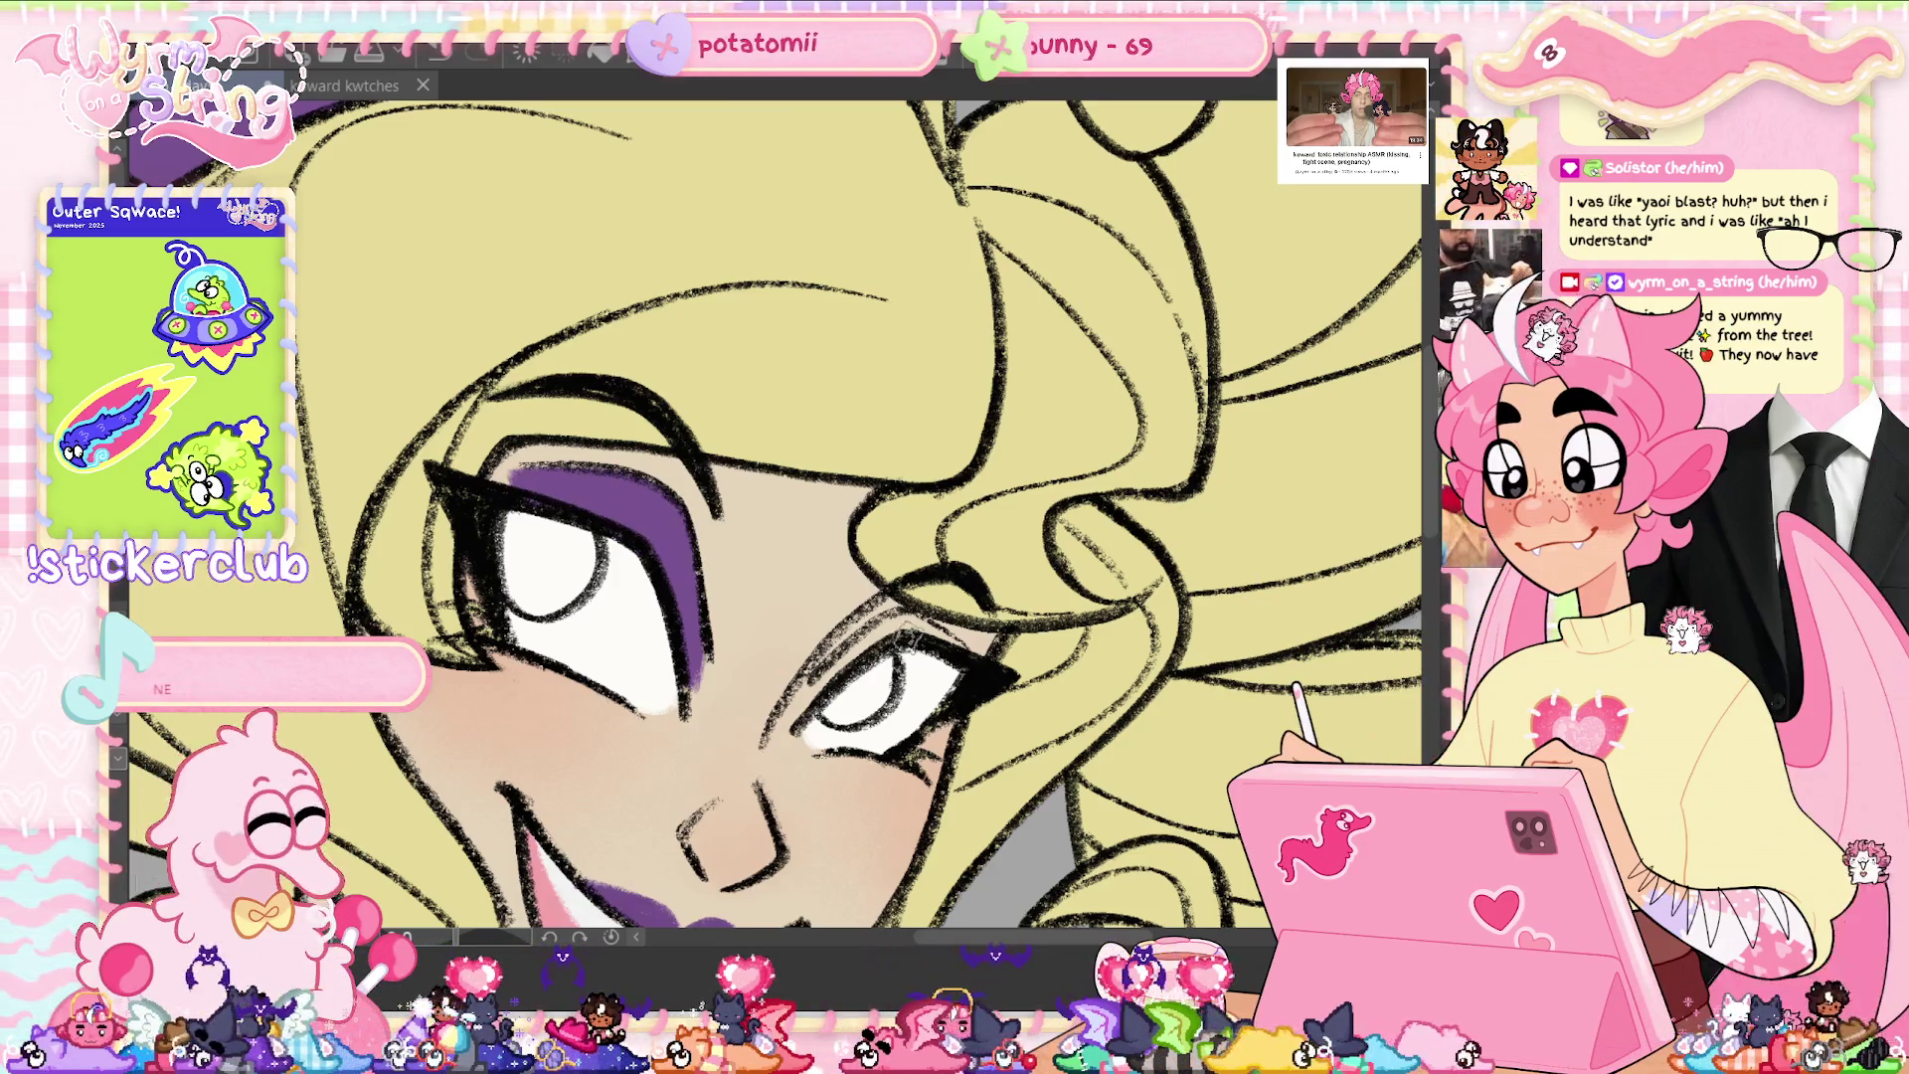
left_click_drag(863, 637, 810, 708)
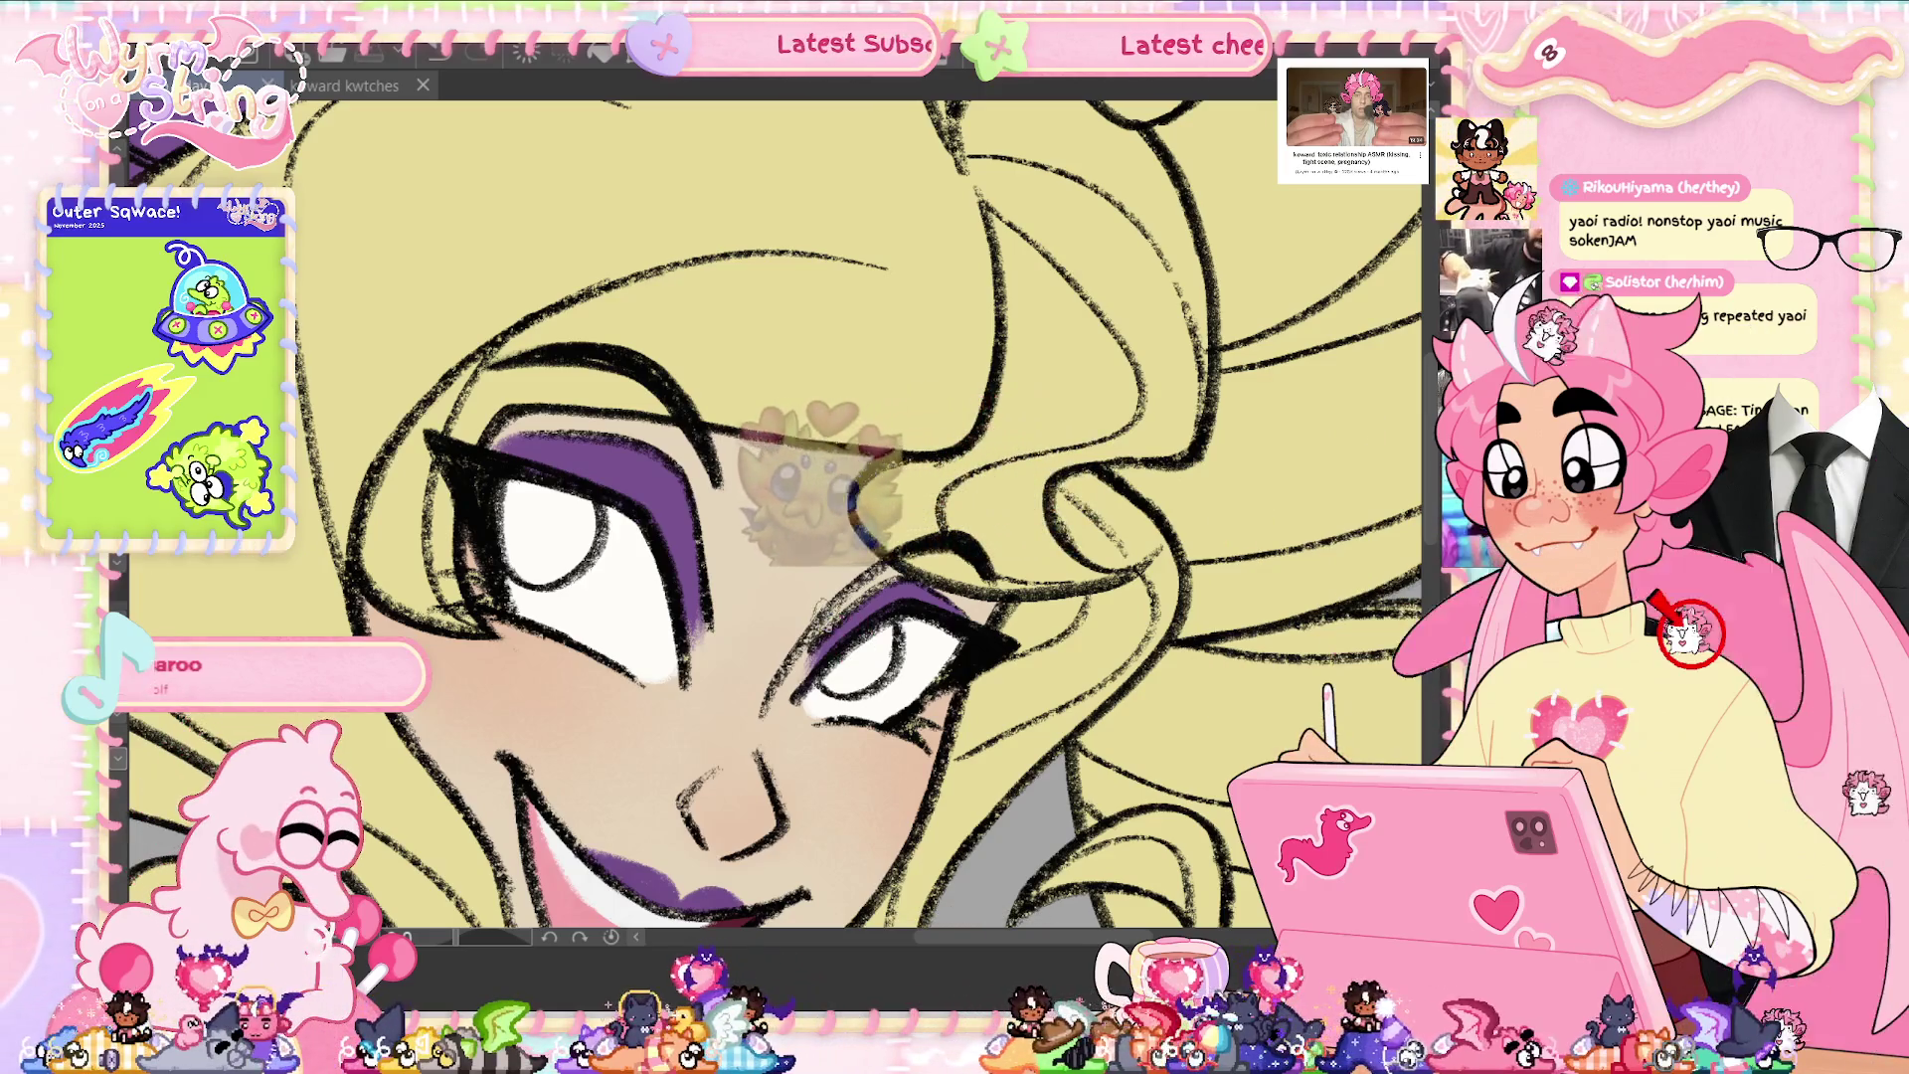
left_click_drag(502, 447, 545, 445)
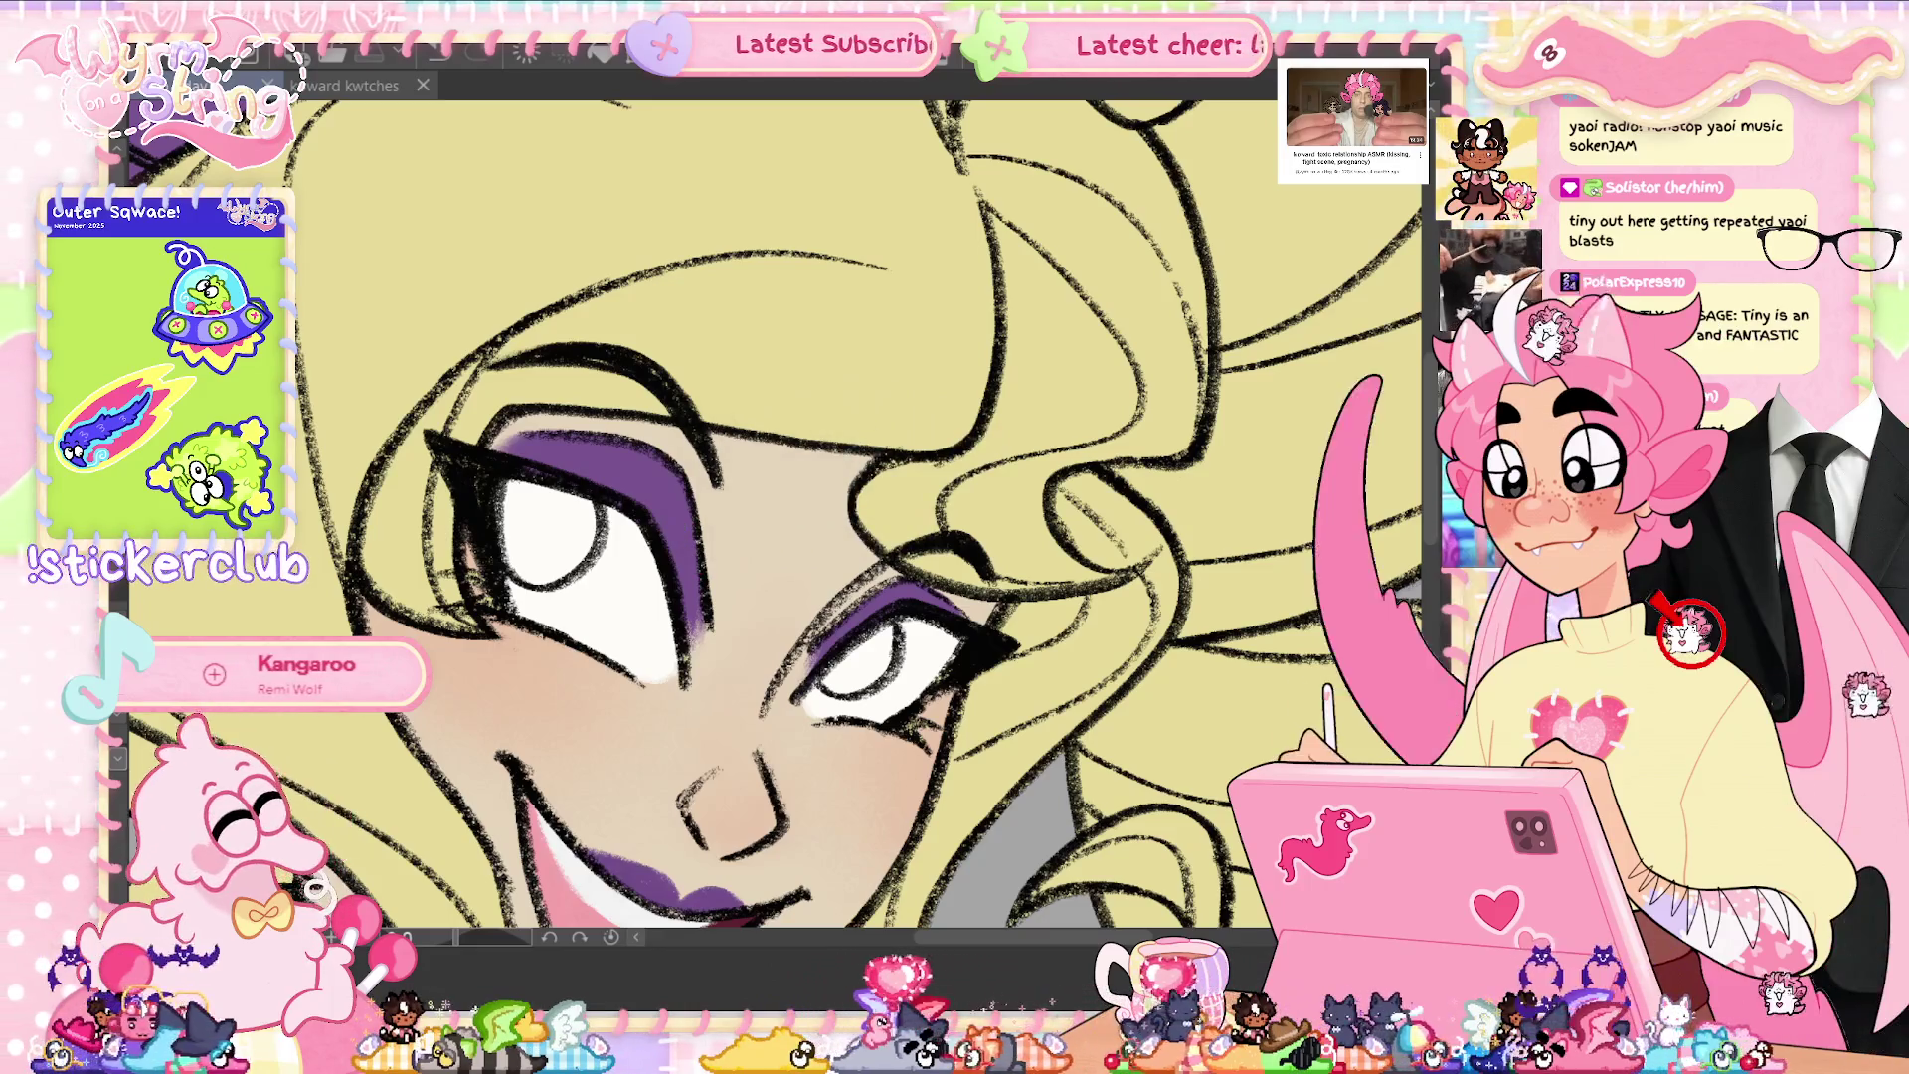
key("ctrl+0")
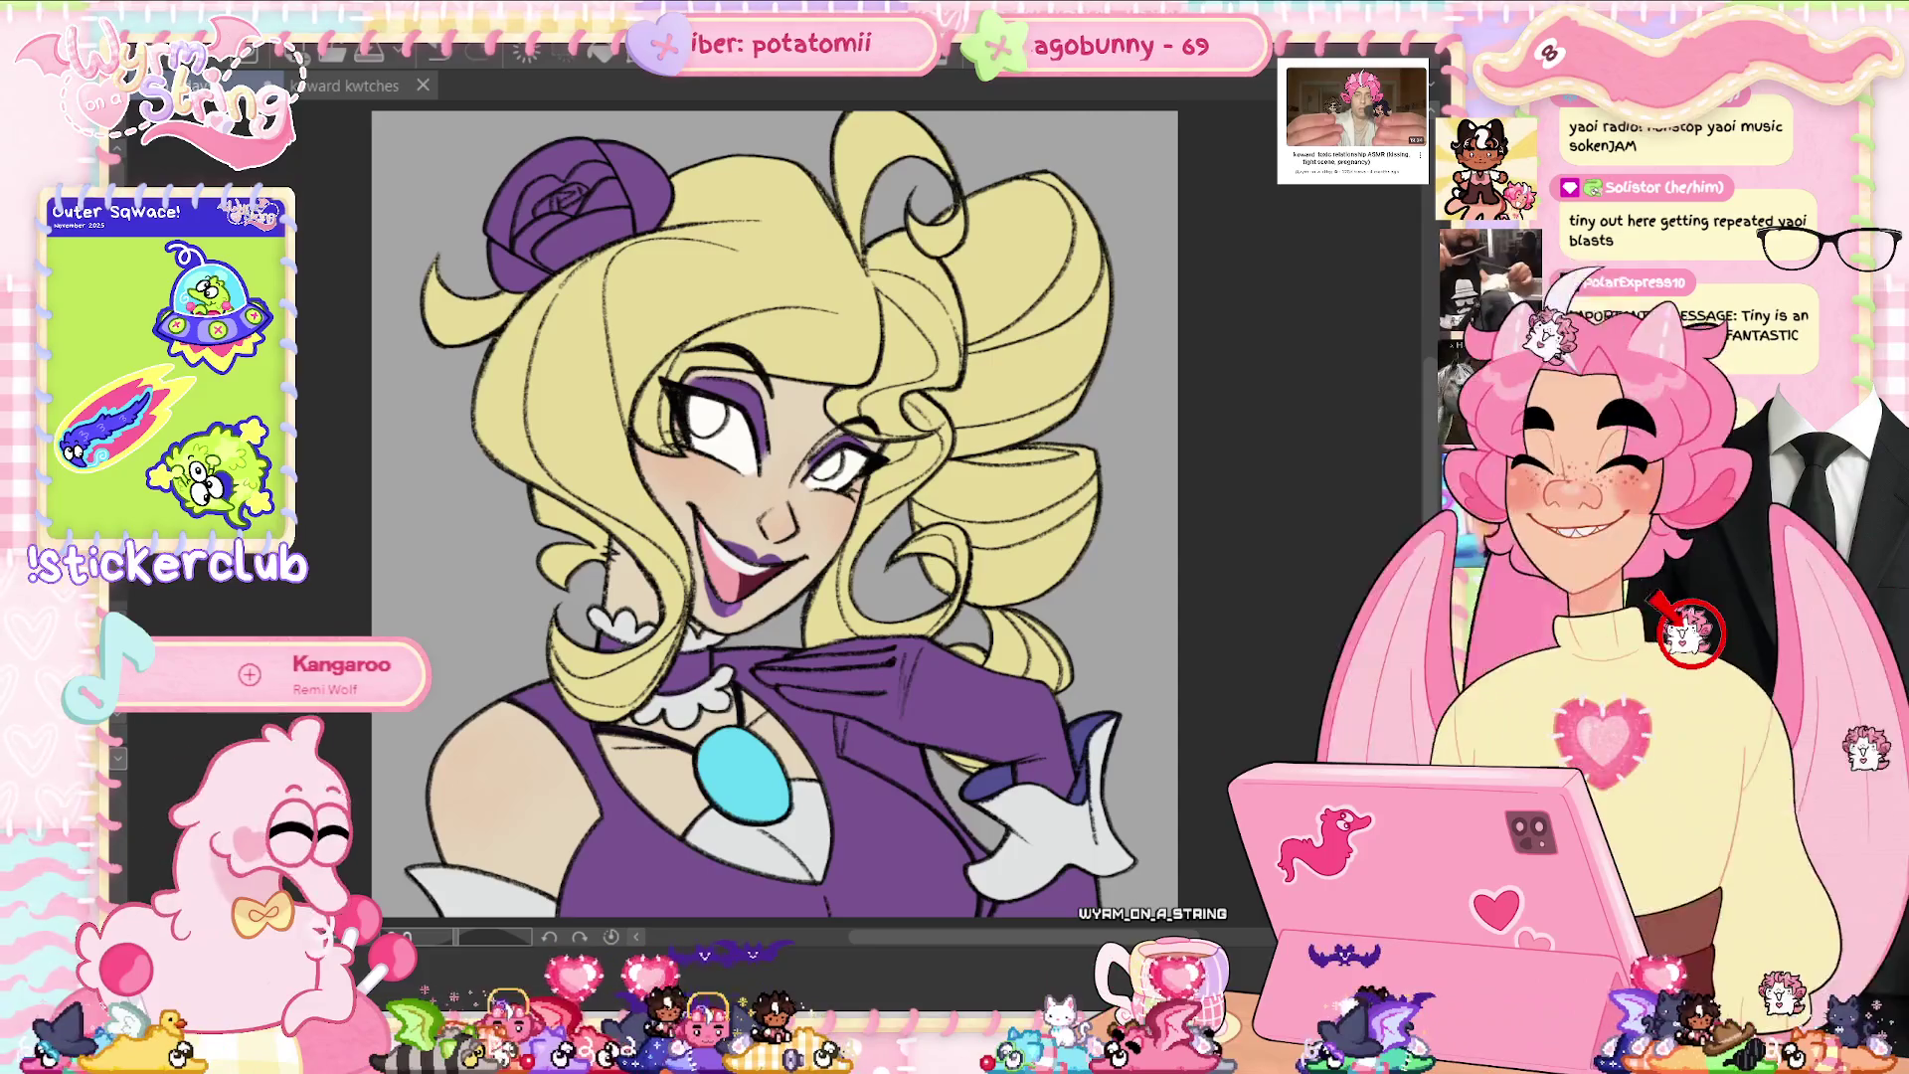
- Zoom in on the face and paint a lighter lilac highlight on the purple lower lip
scroll(718, 434, "up", 2)
scroll(718, 434, "up", 2)
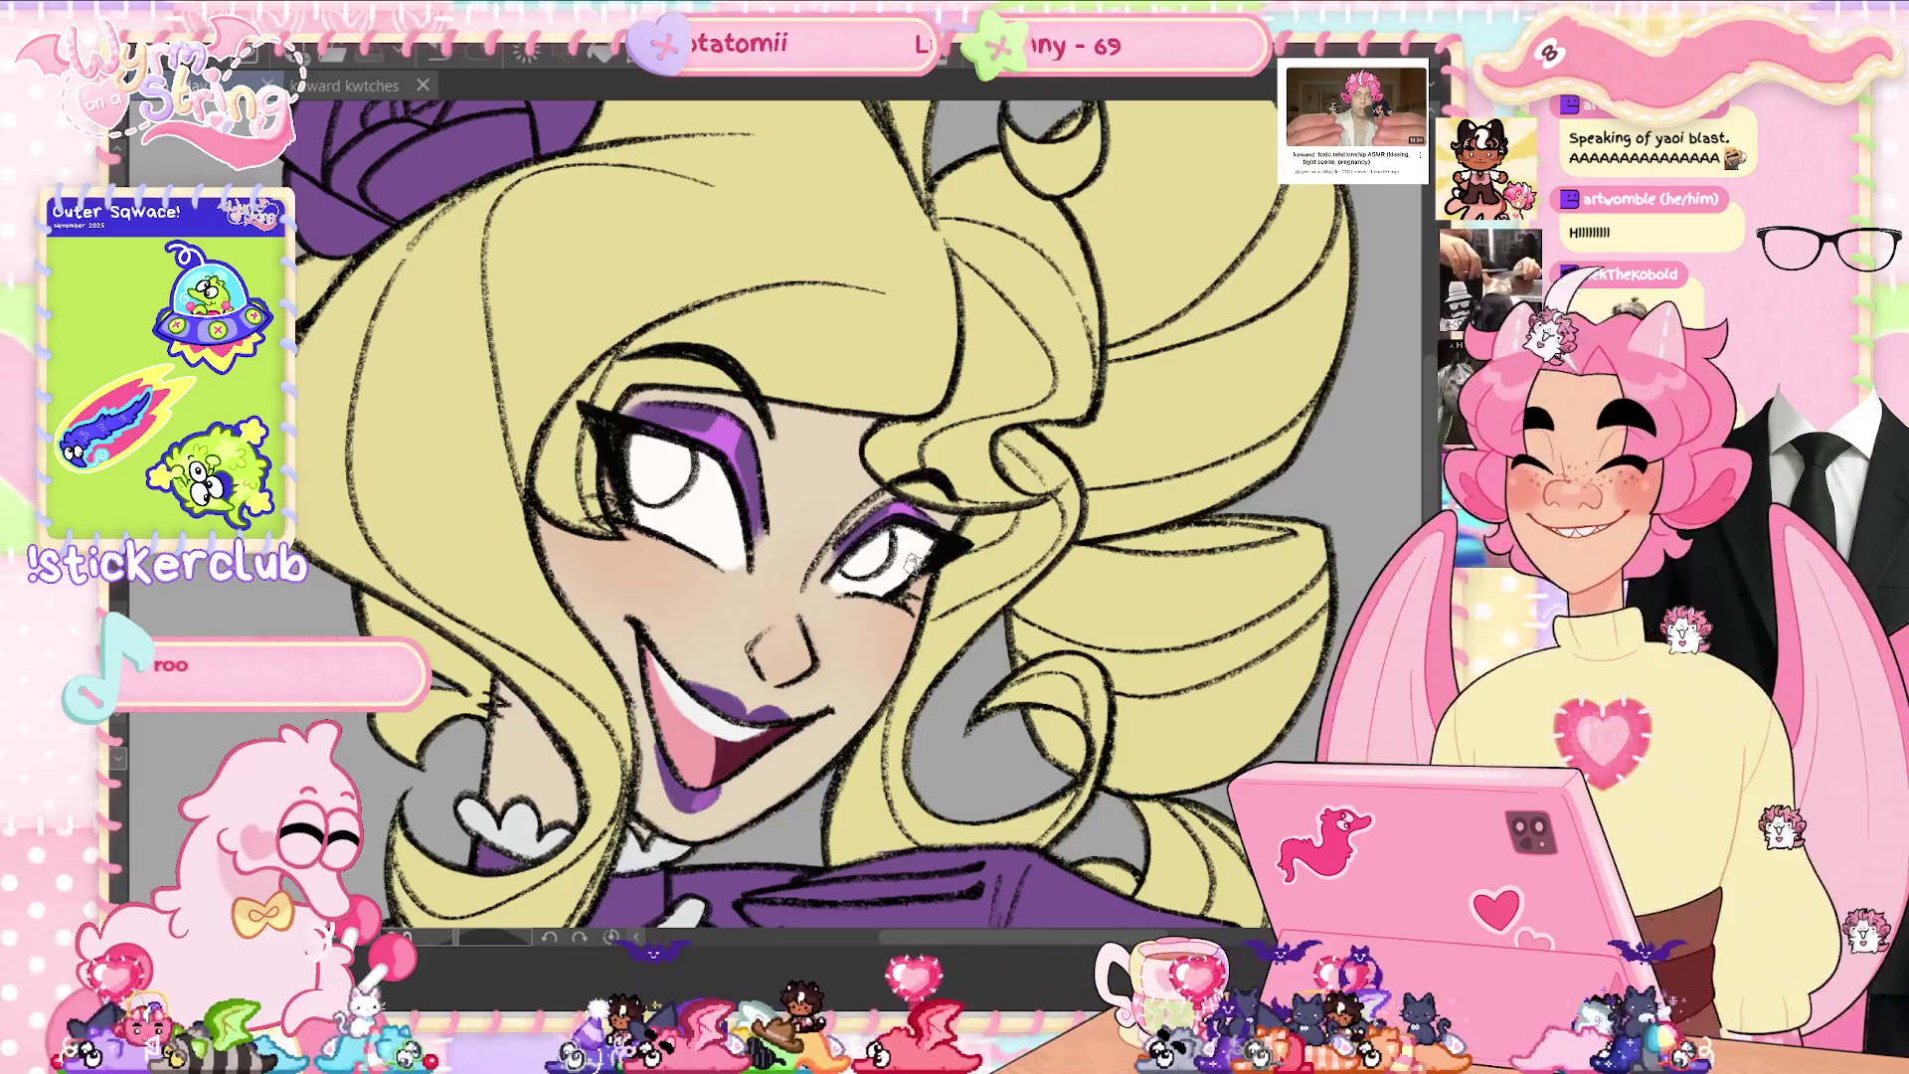
key("ctrl+0")
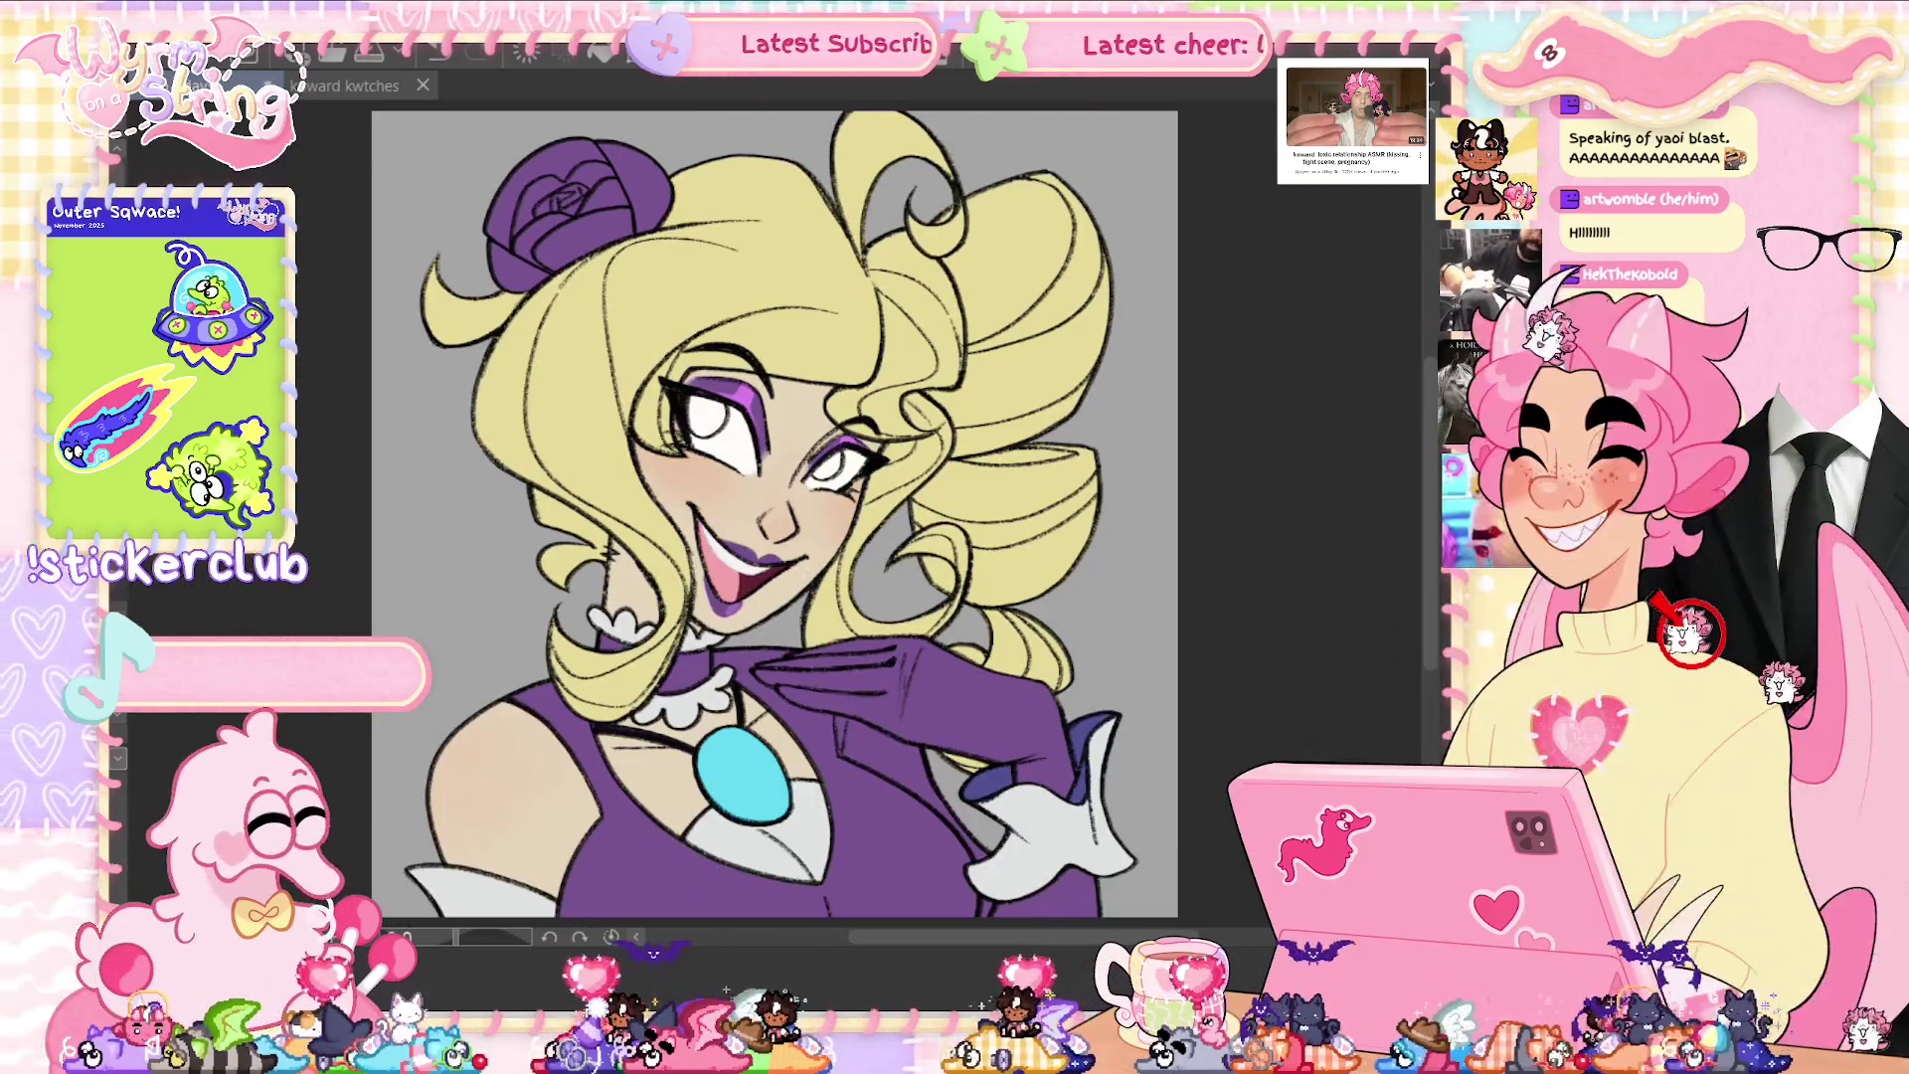
scroll(755, 478, "up", 5)
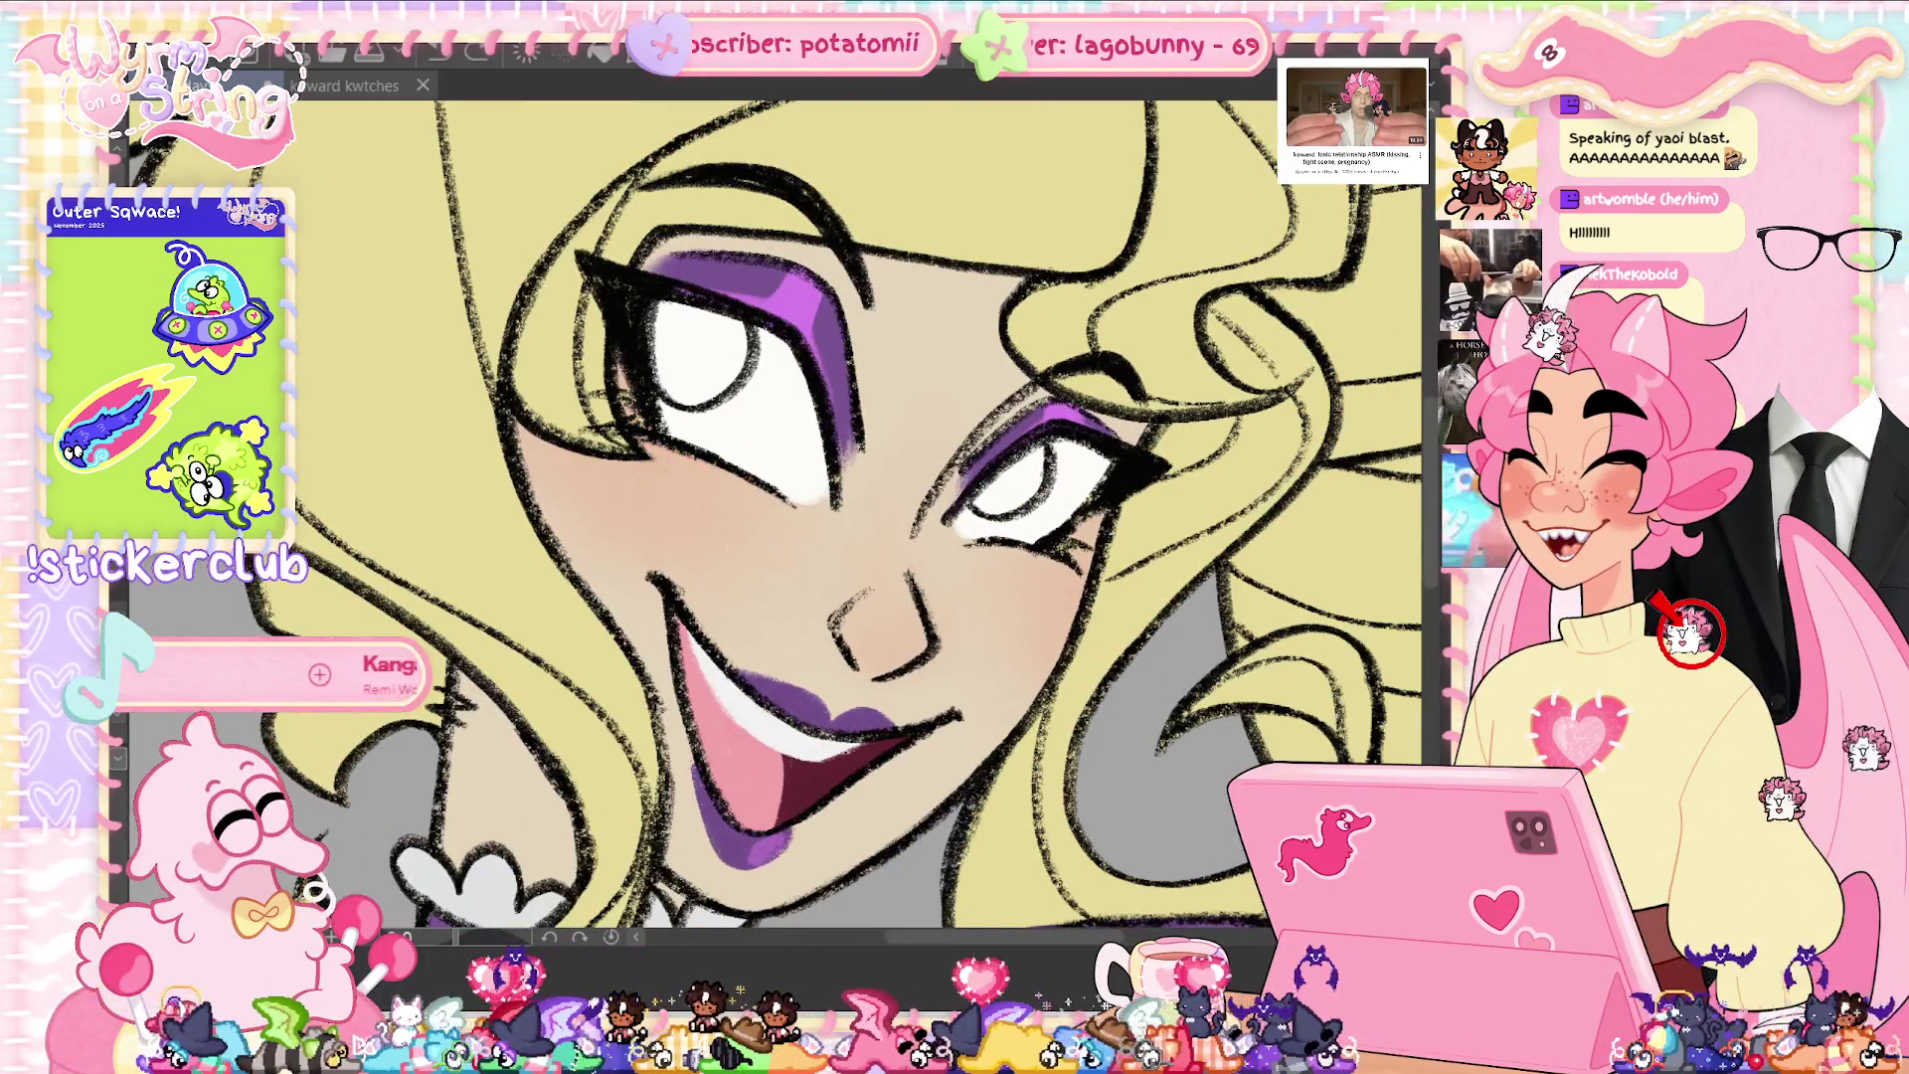
key("ctrl+0")
scroll(792, 596, "up", 3)
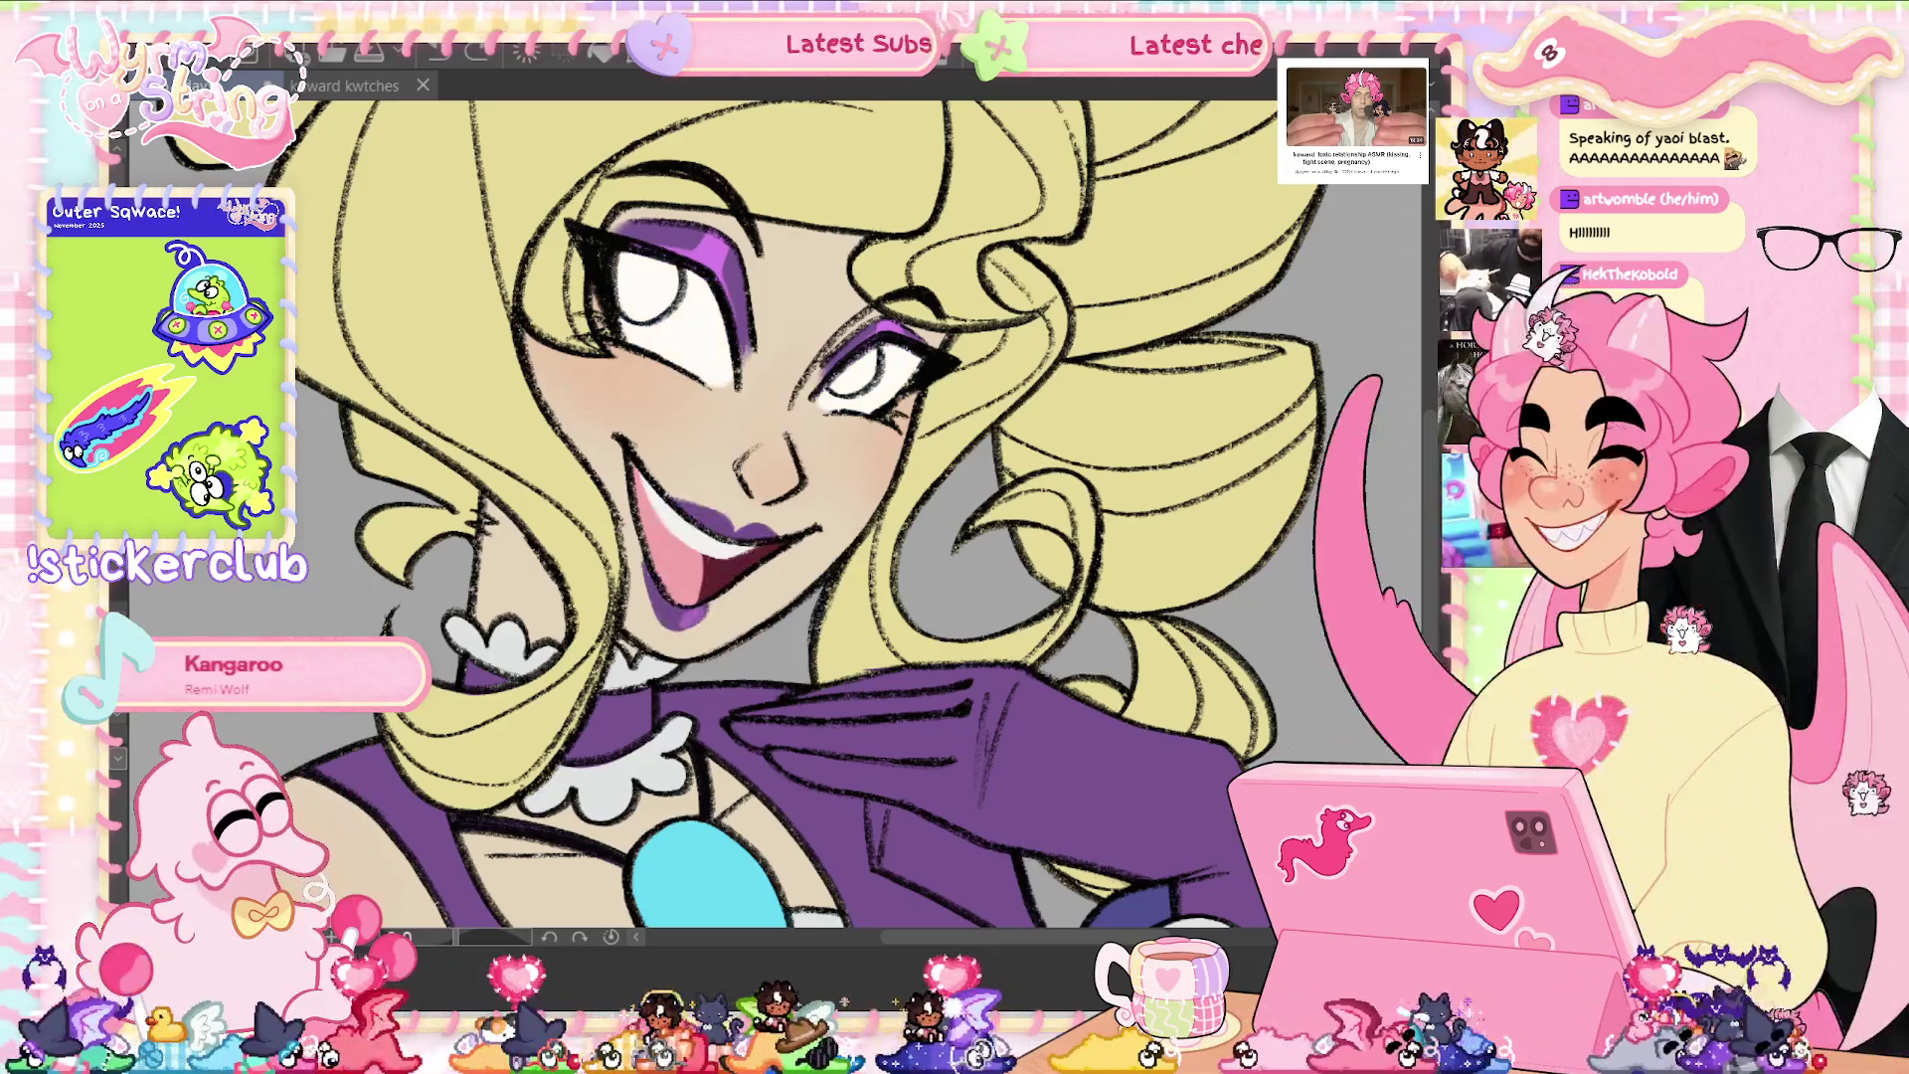
scroll(700, 620, "up", 2)
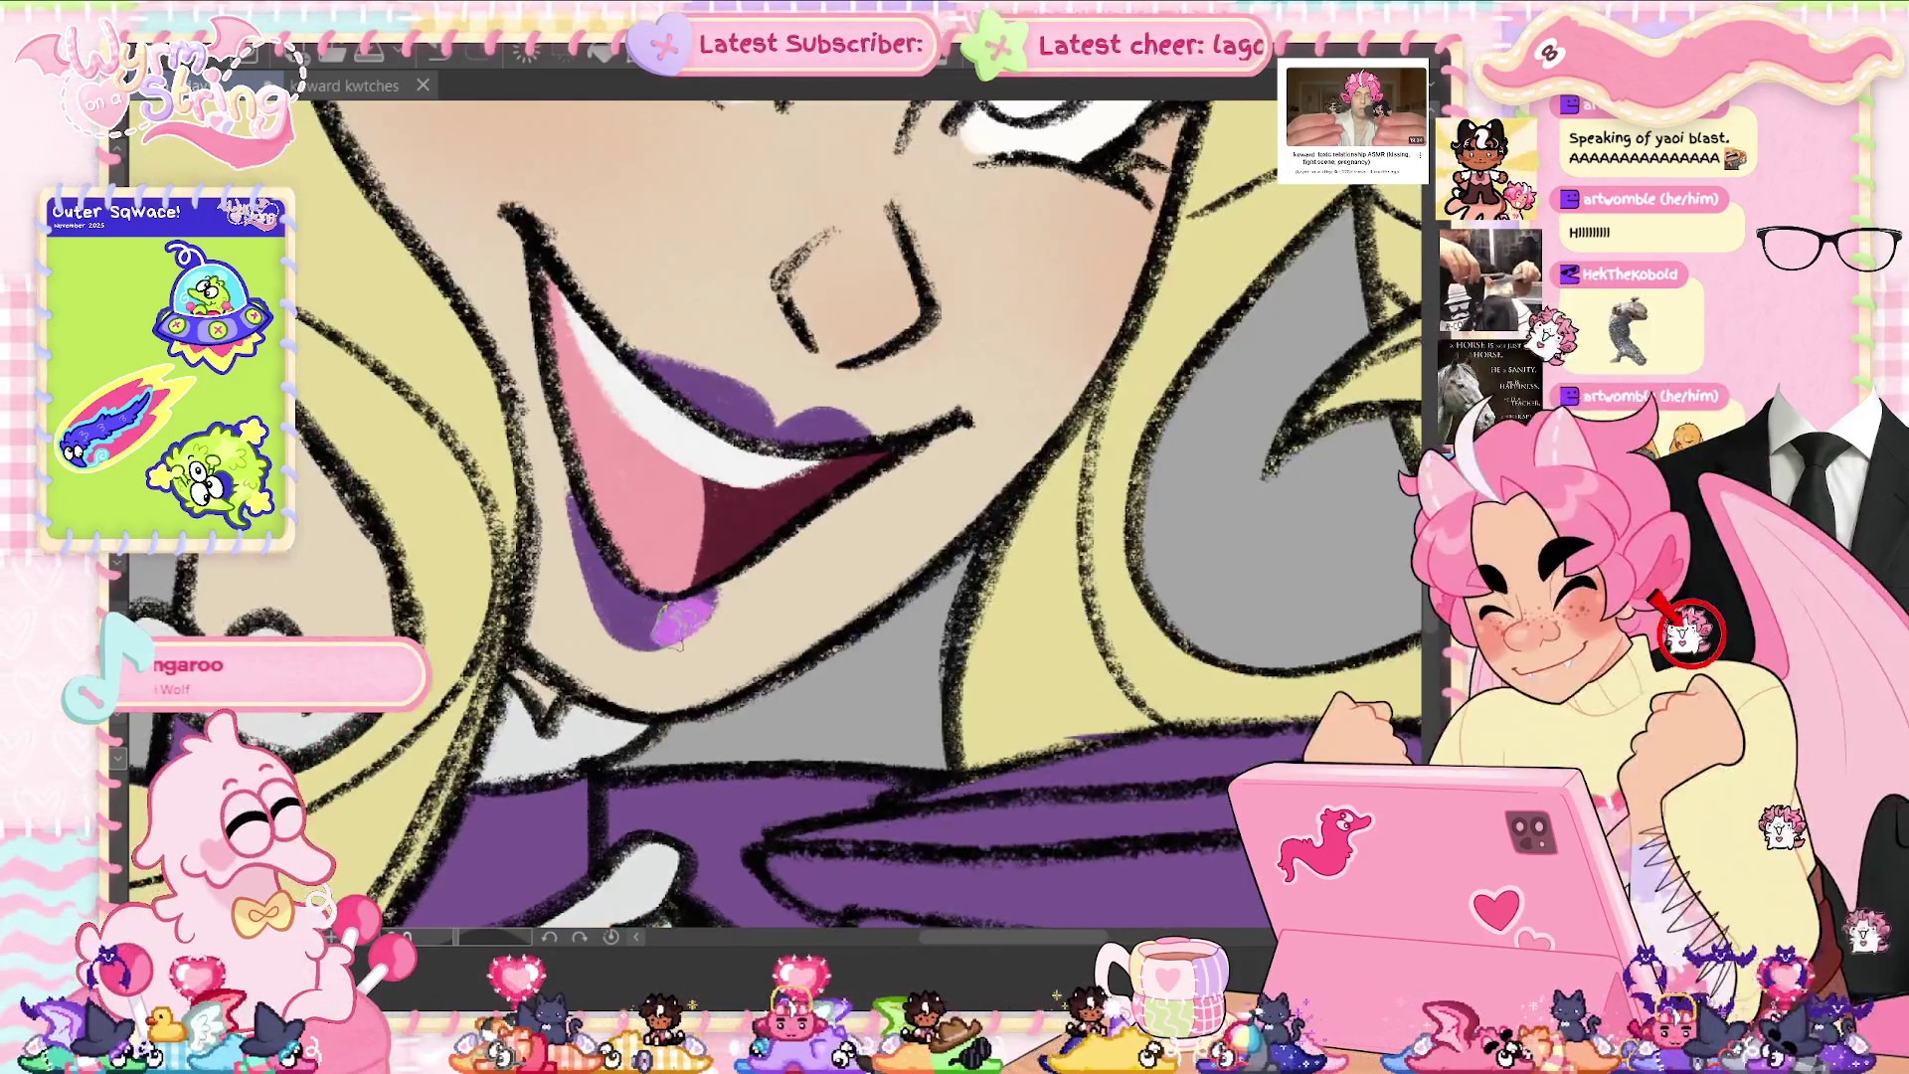
left_click_drag(679, 621, 696, 609)
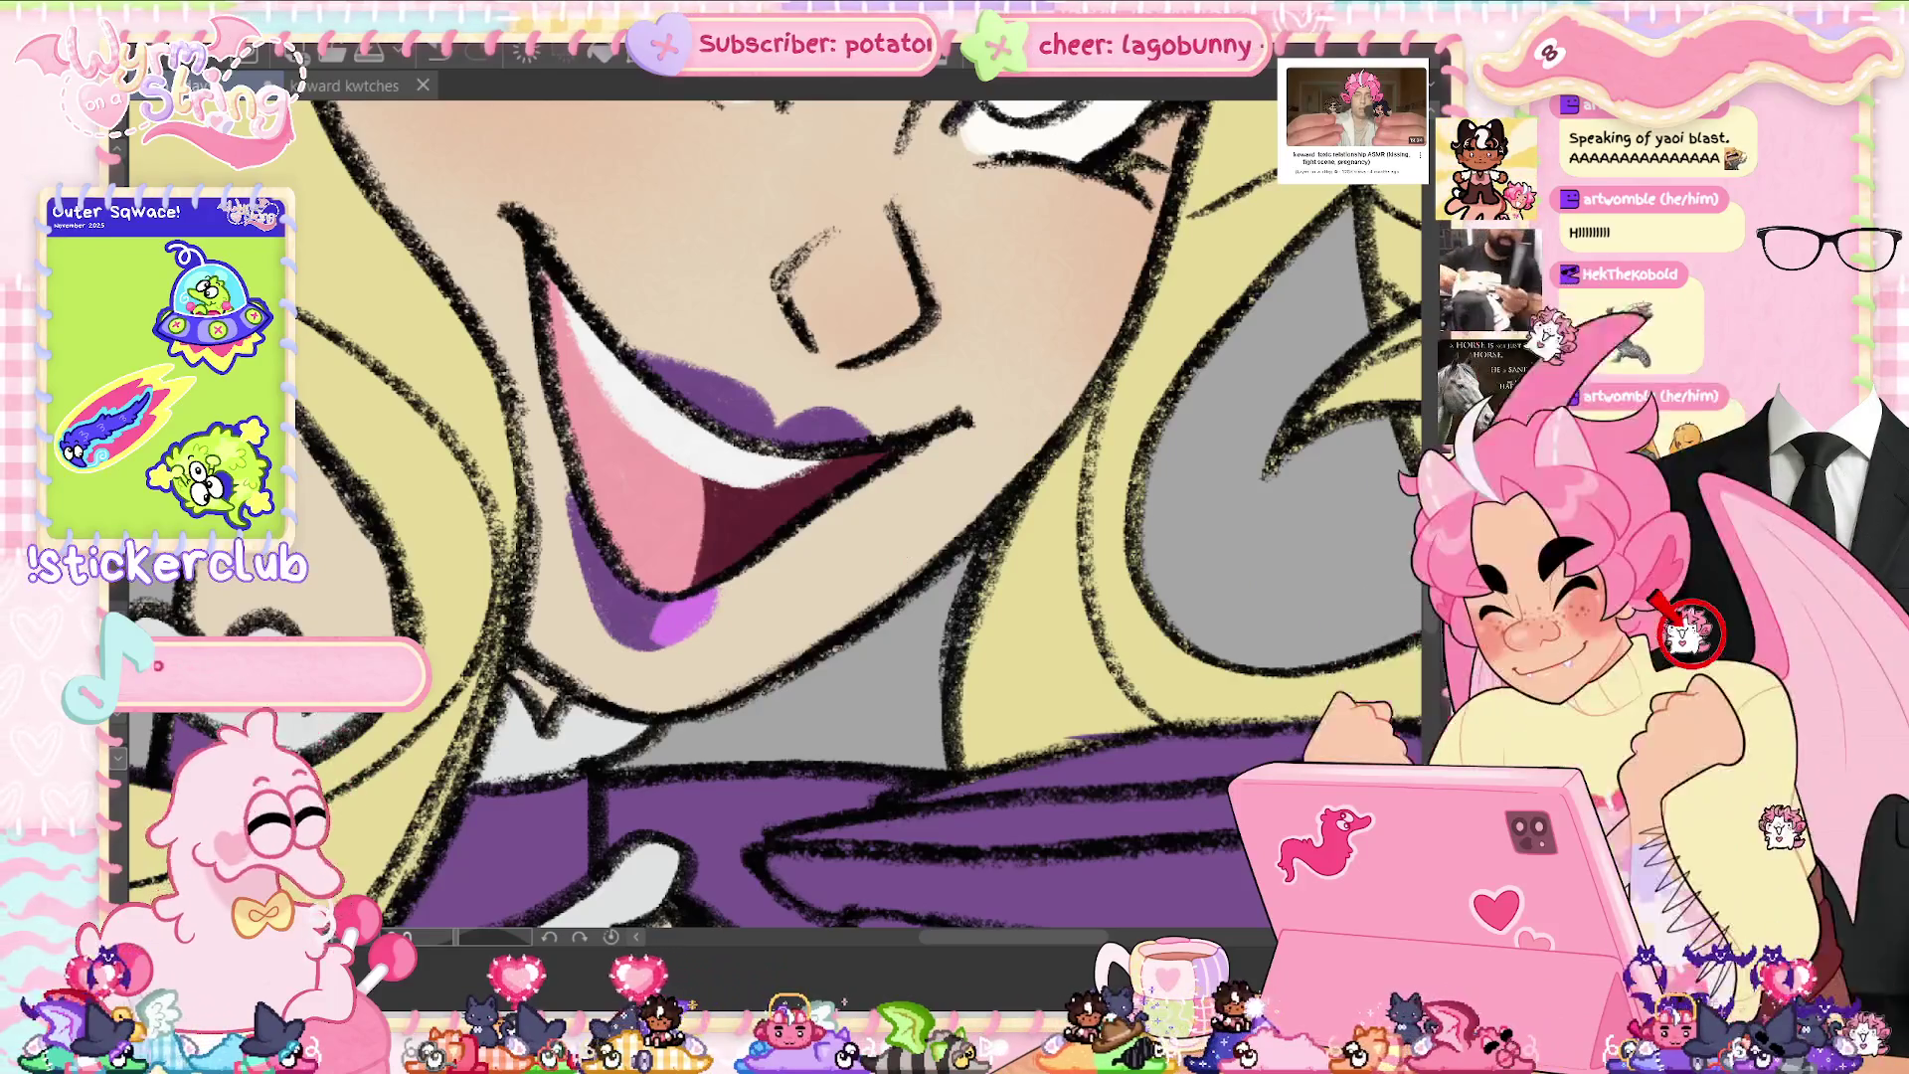
key("ctrl+0")
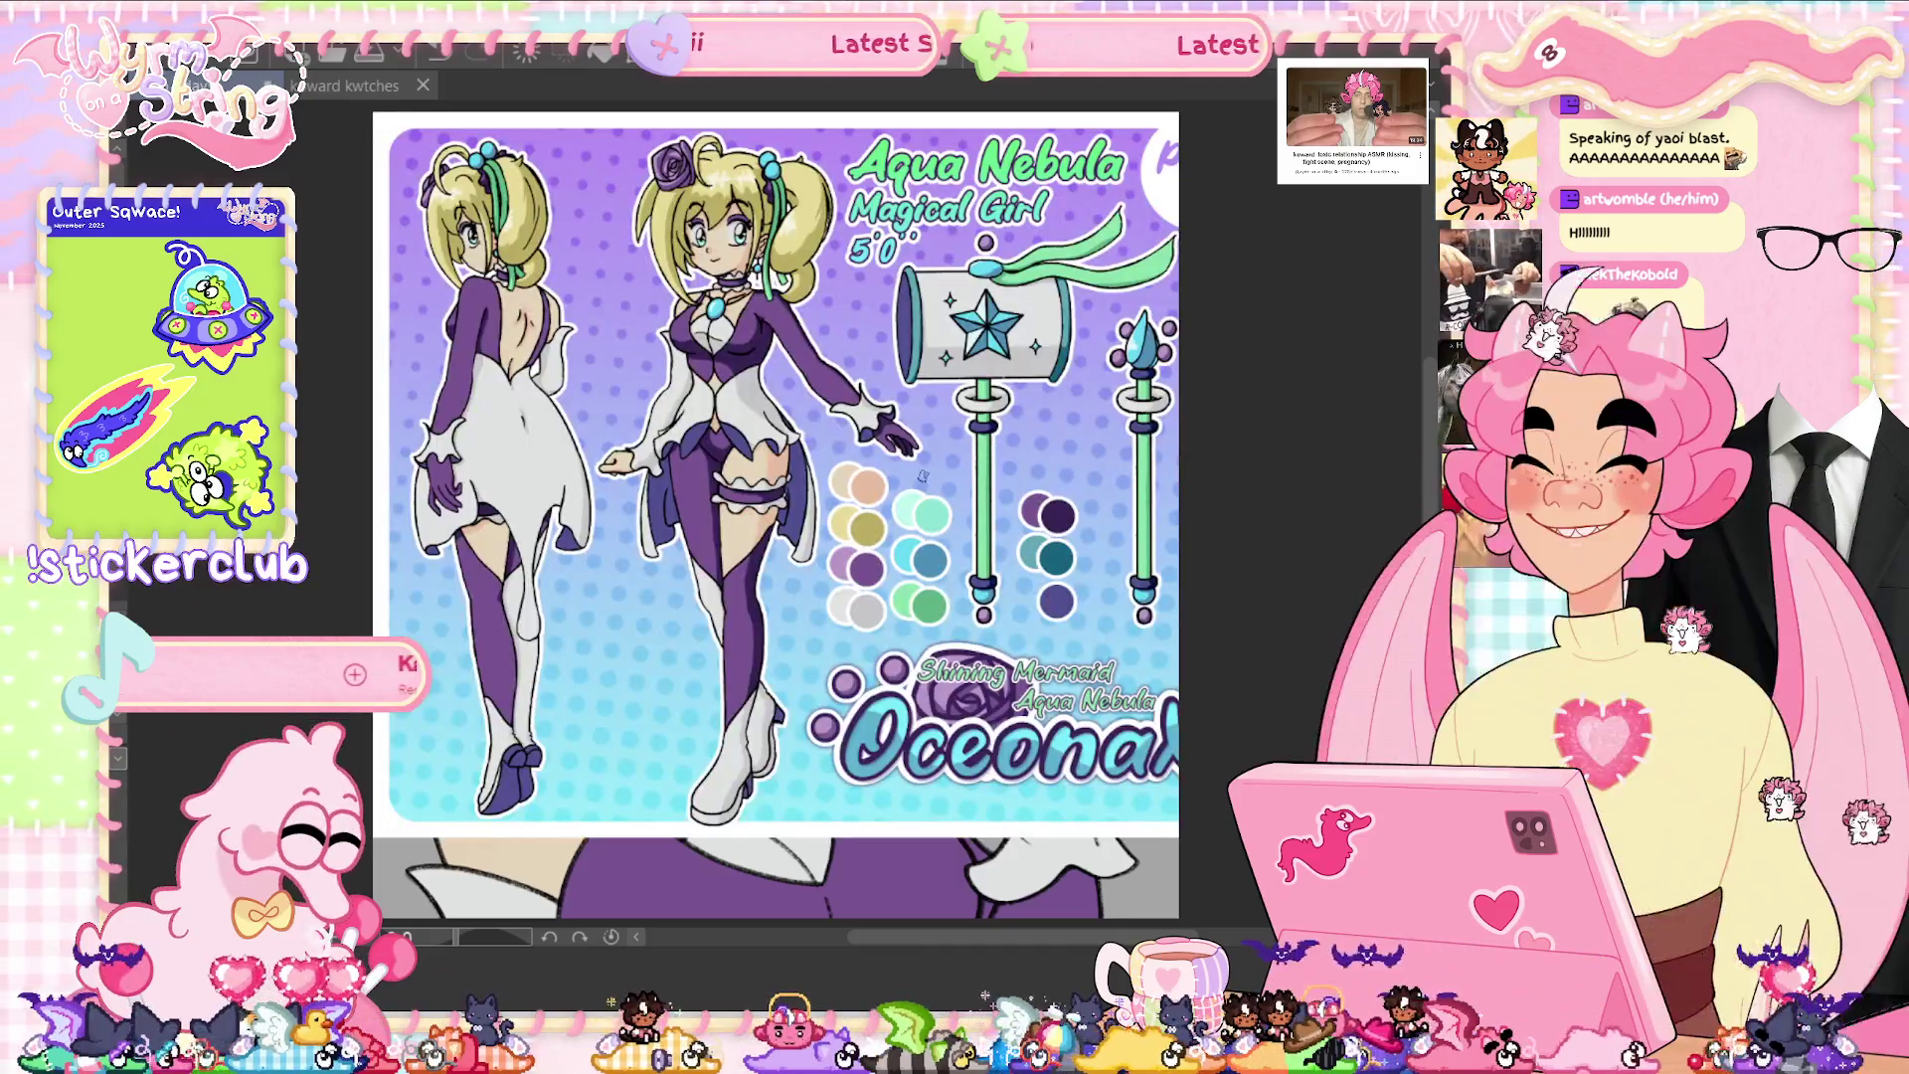
scroll(658, 288, "up", 5)
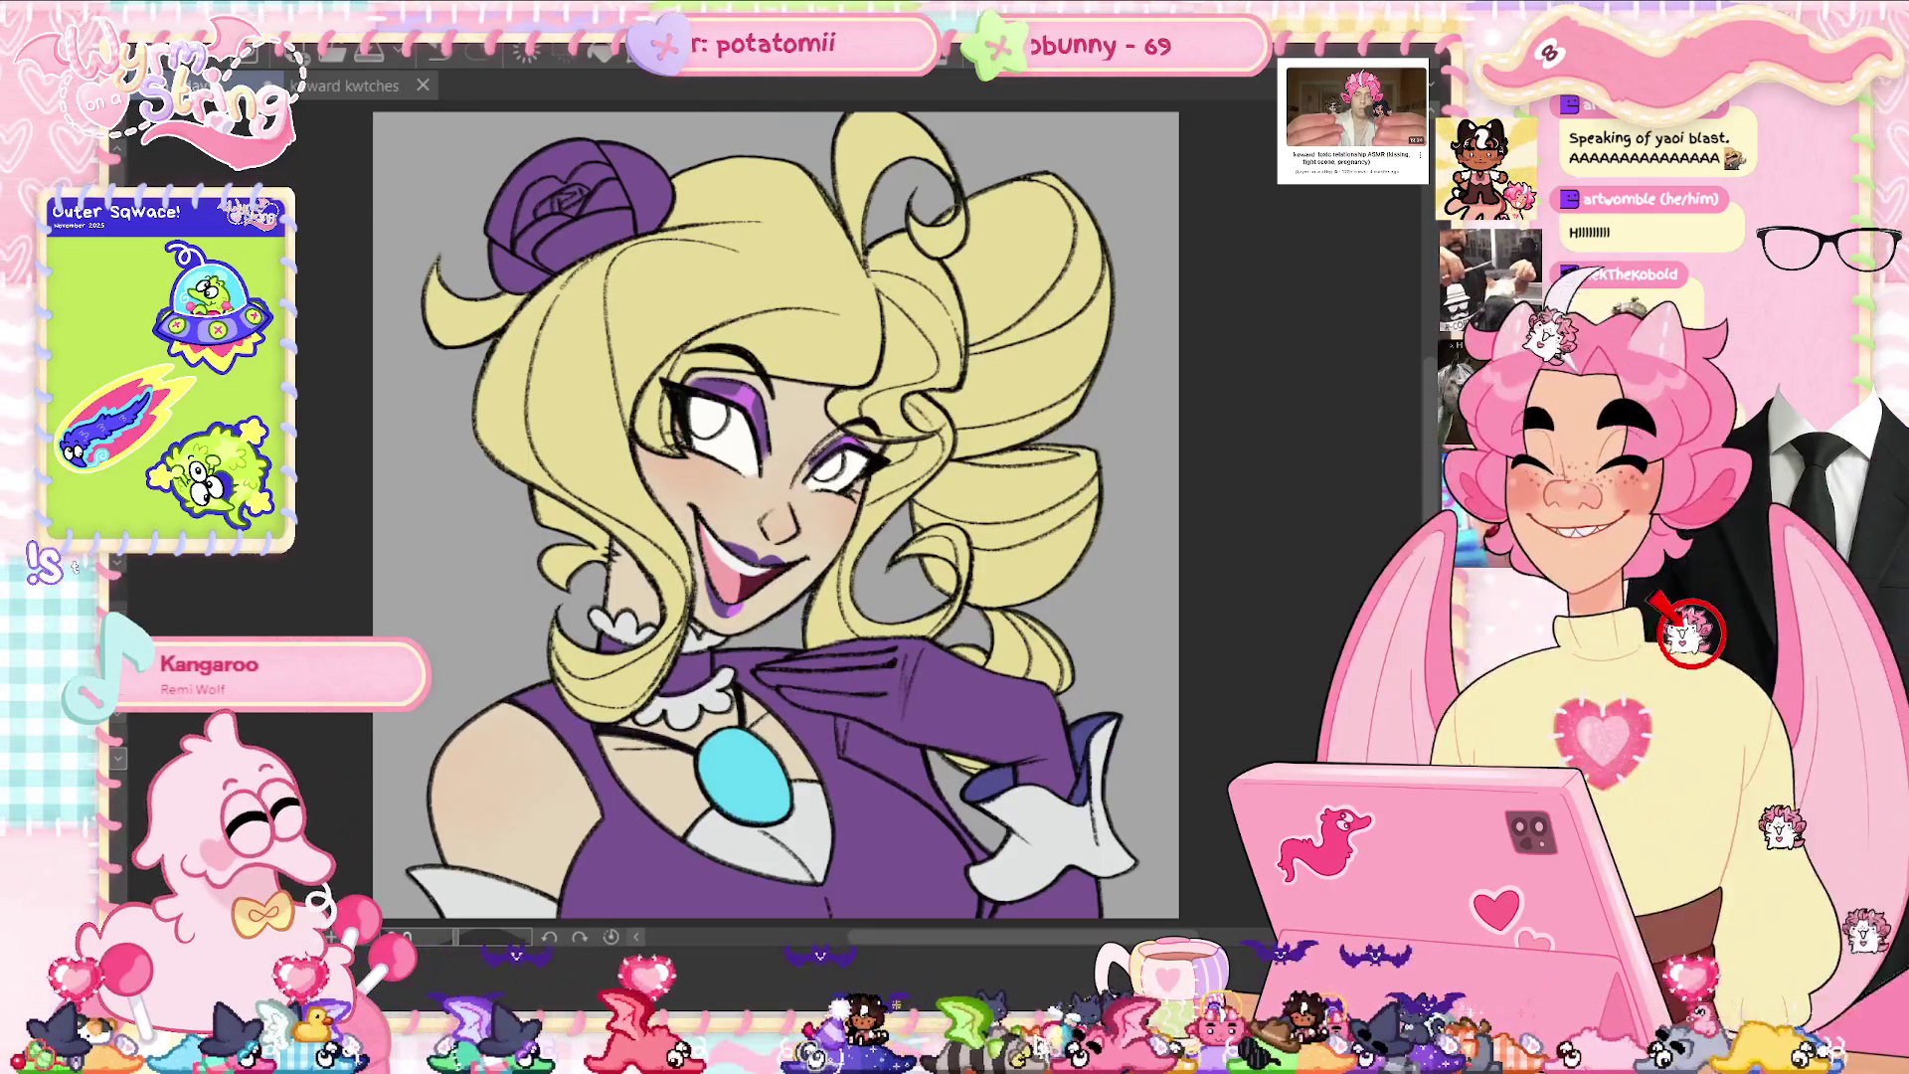
key("ctrl+z")
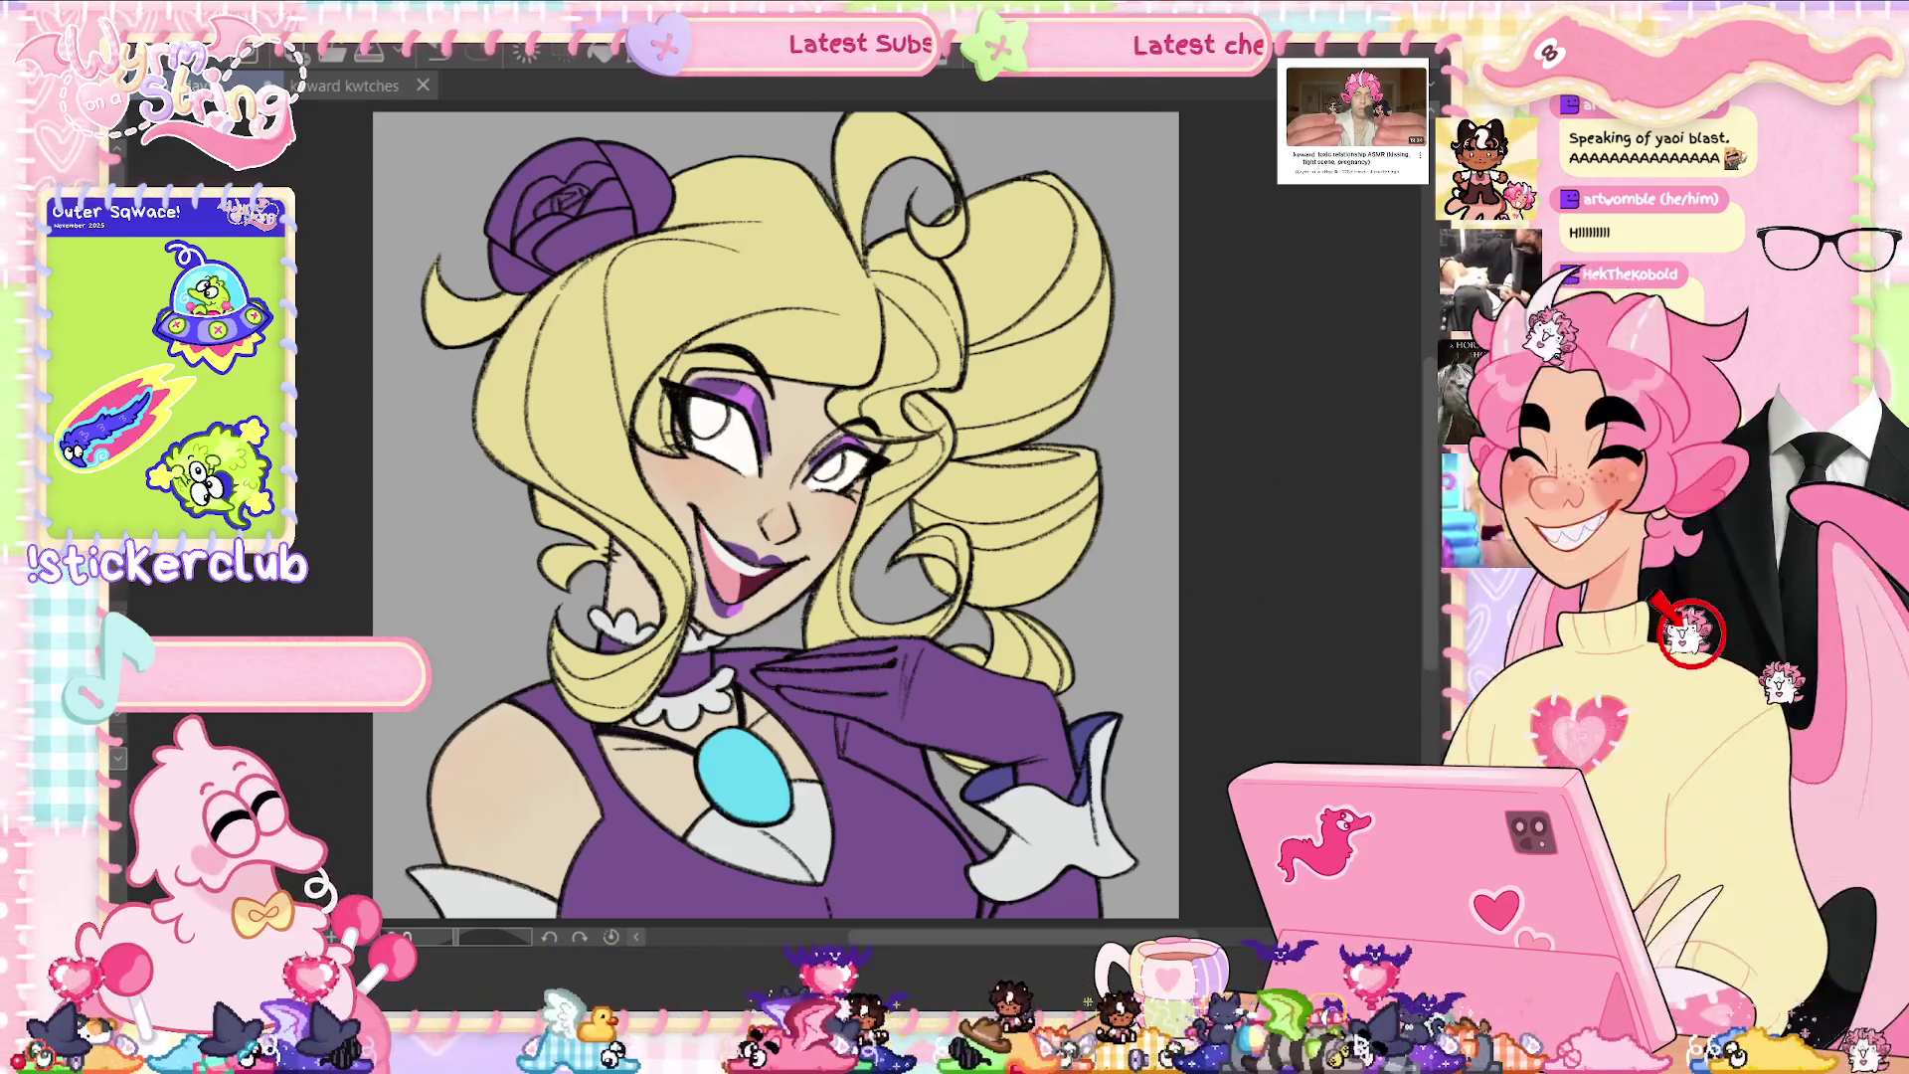
scroll(835, 458, "up", 5)
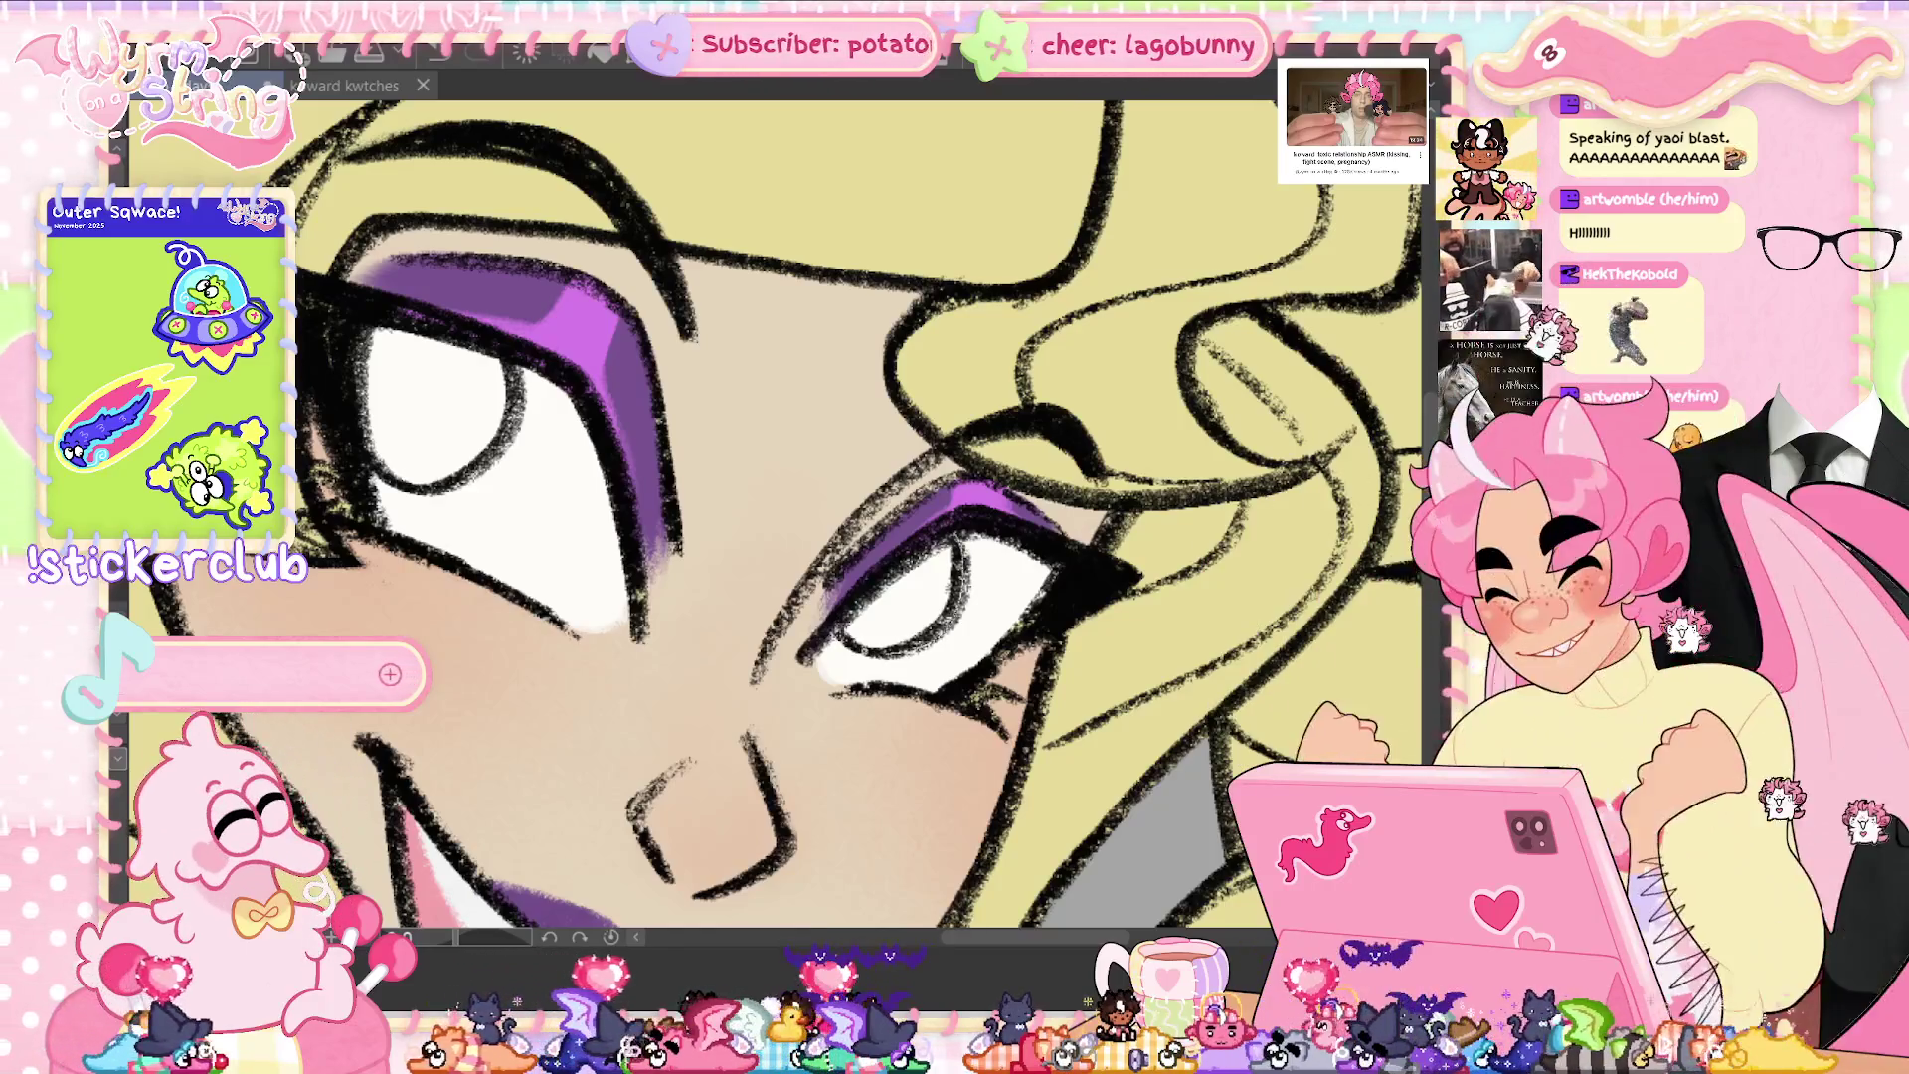
- Bucket-fill the right and left irises with teal
left_click(900, 601)
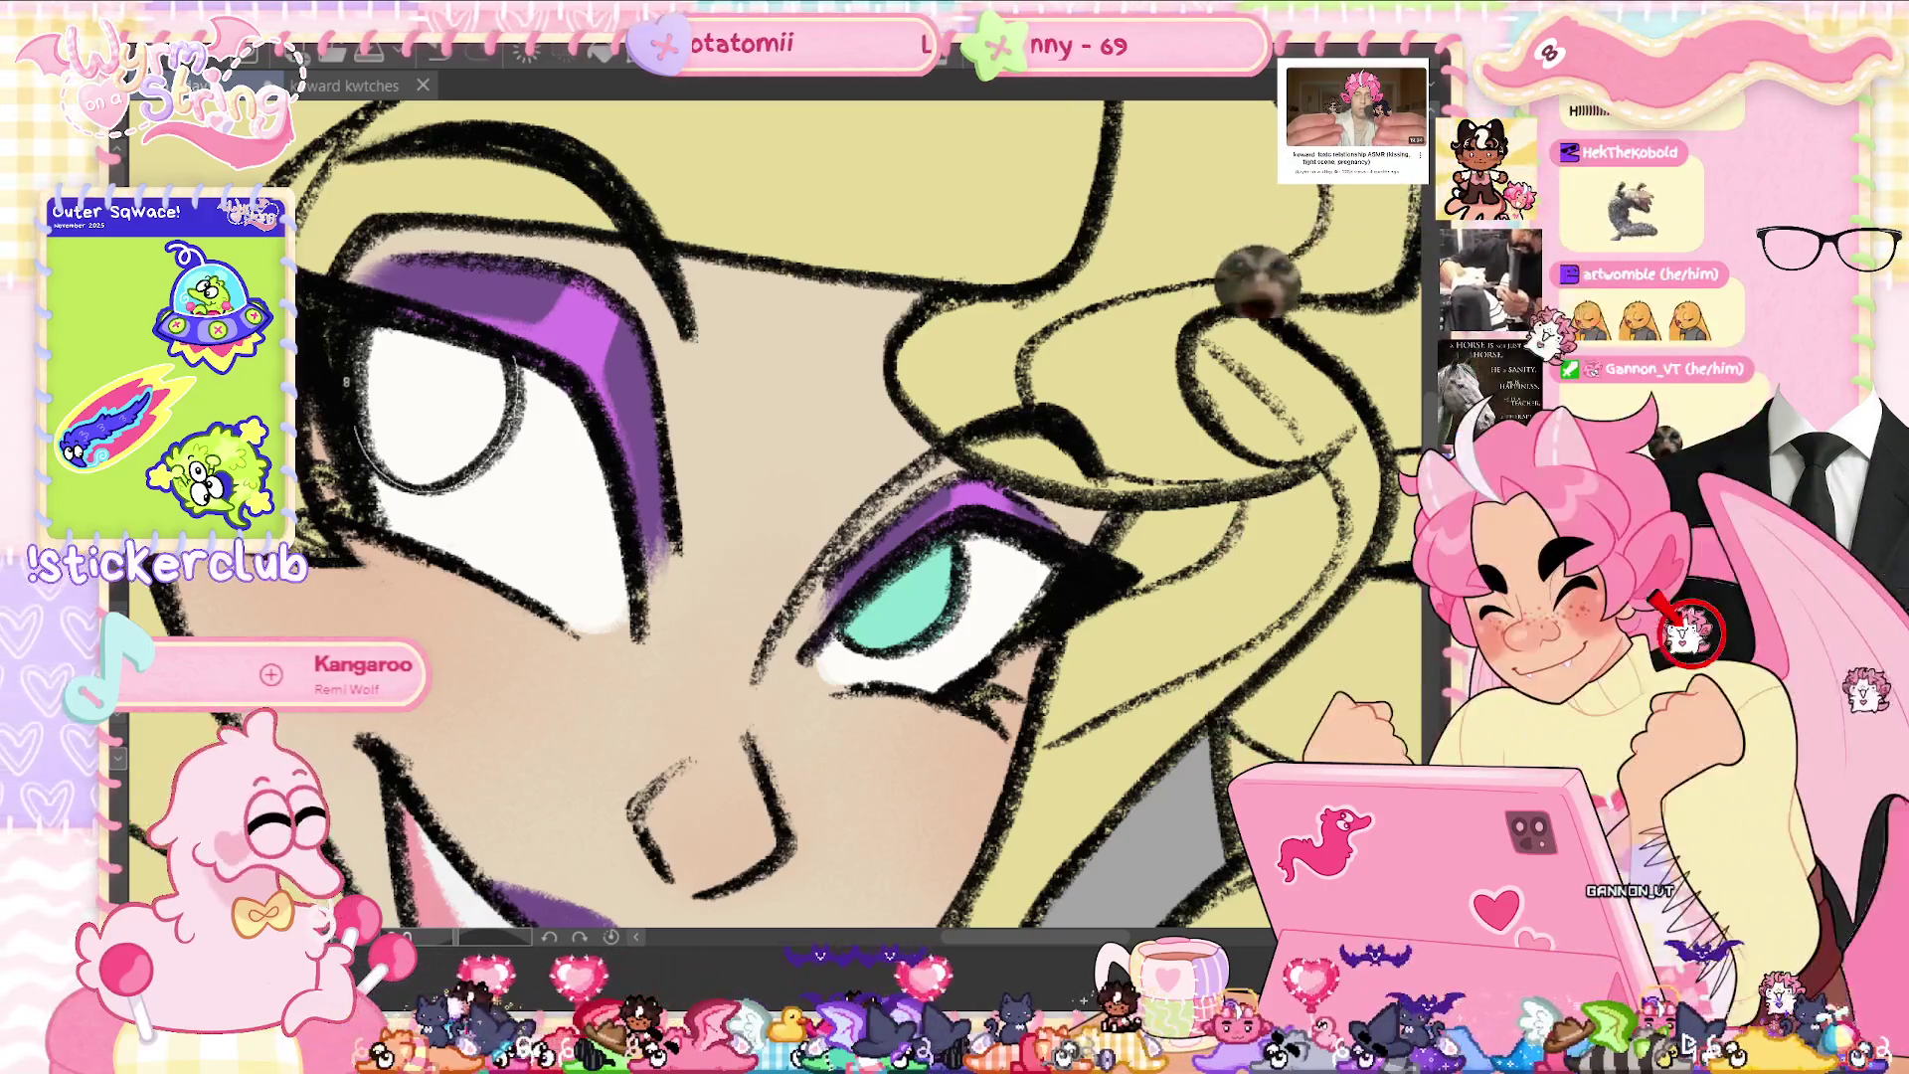
left_click(477, 378)
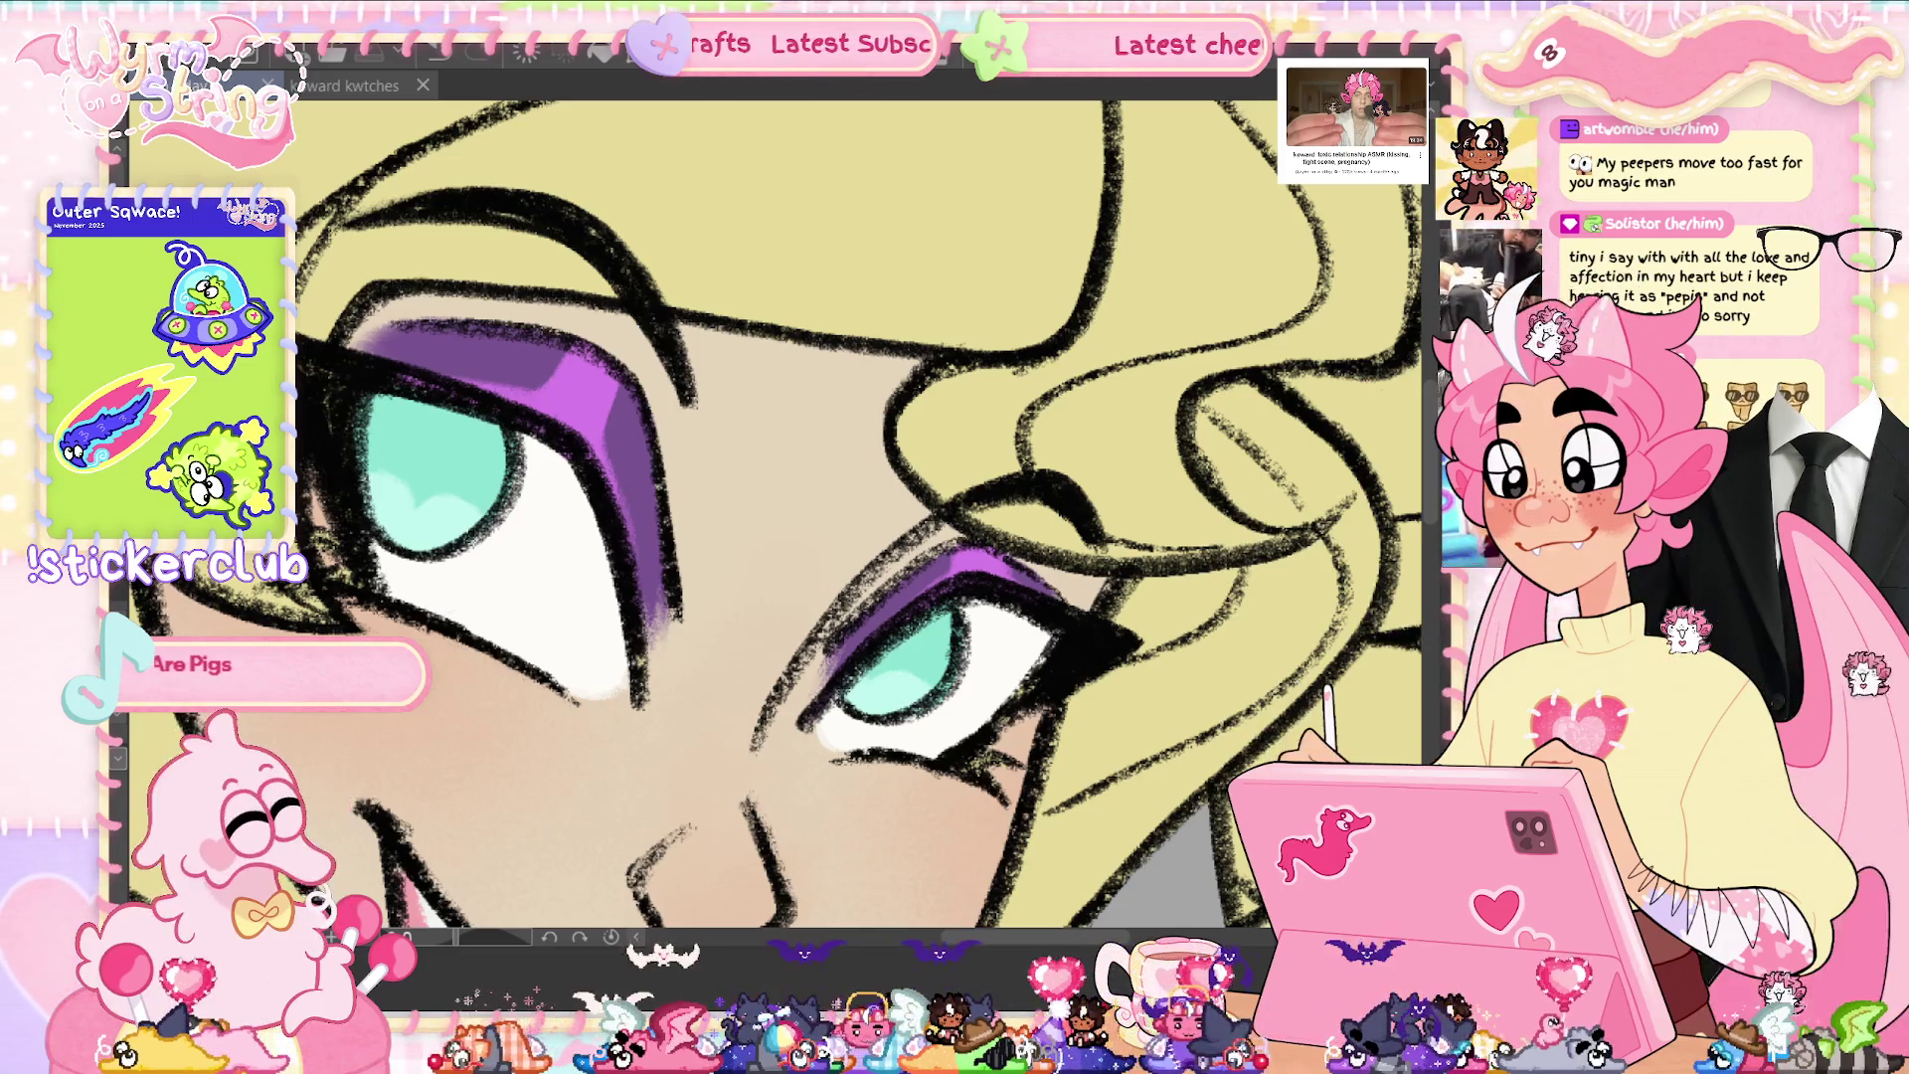
- Draw a round pupil inside one iris and fill it with dark teal
left_click_drag(428, 409, 430, 412)
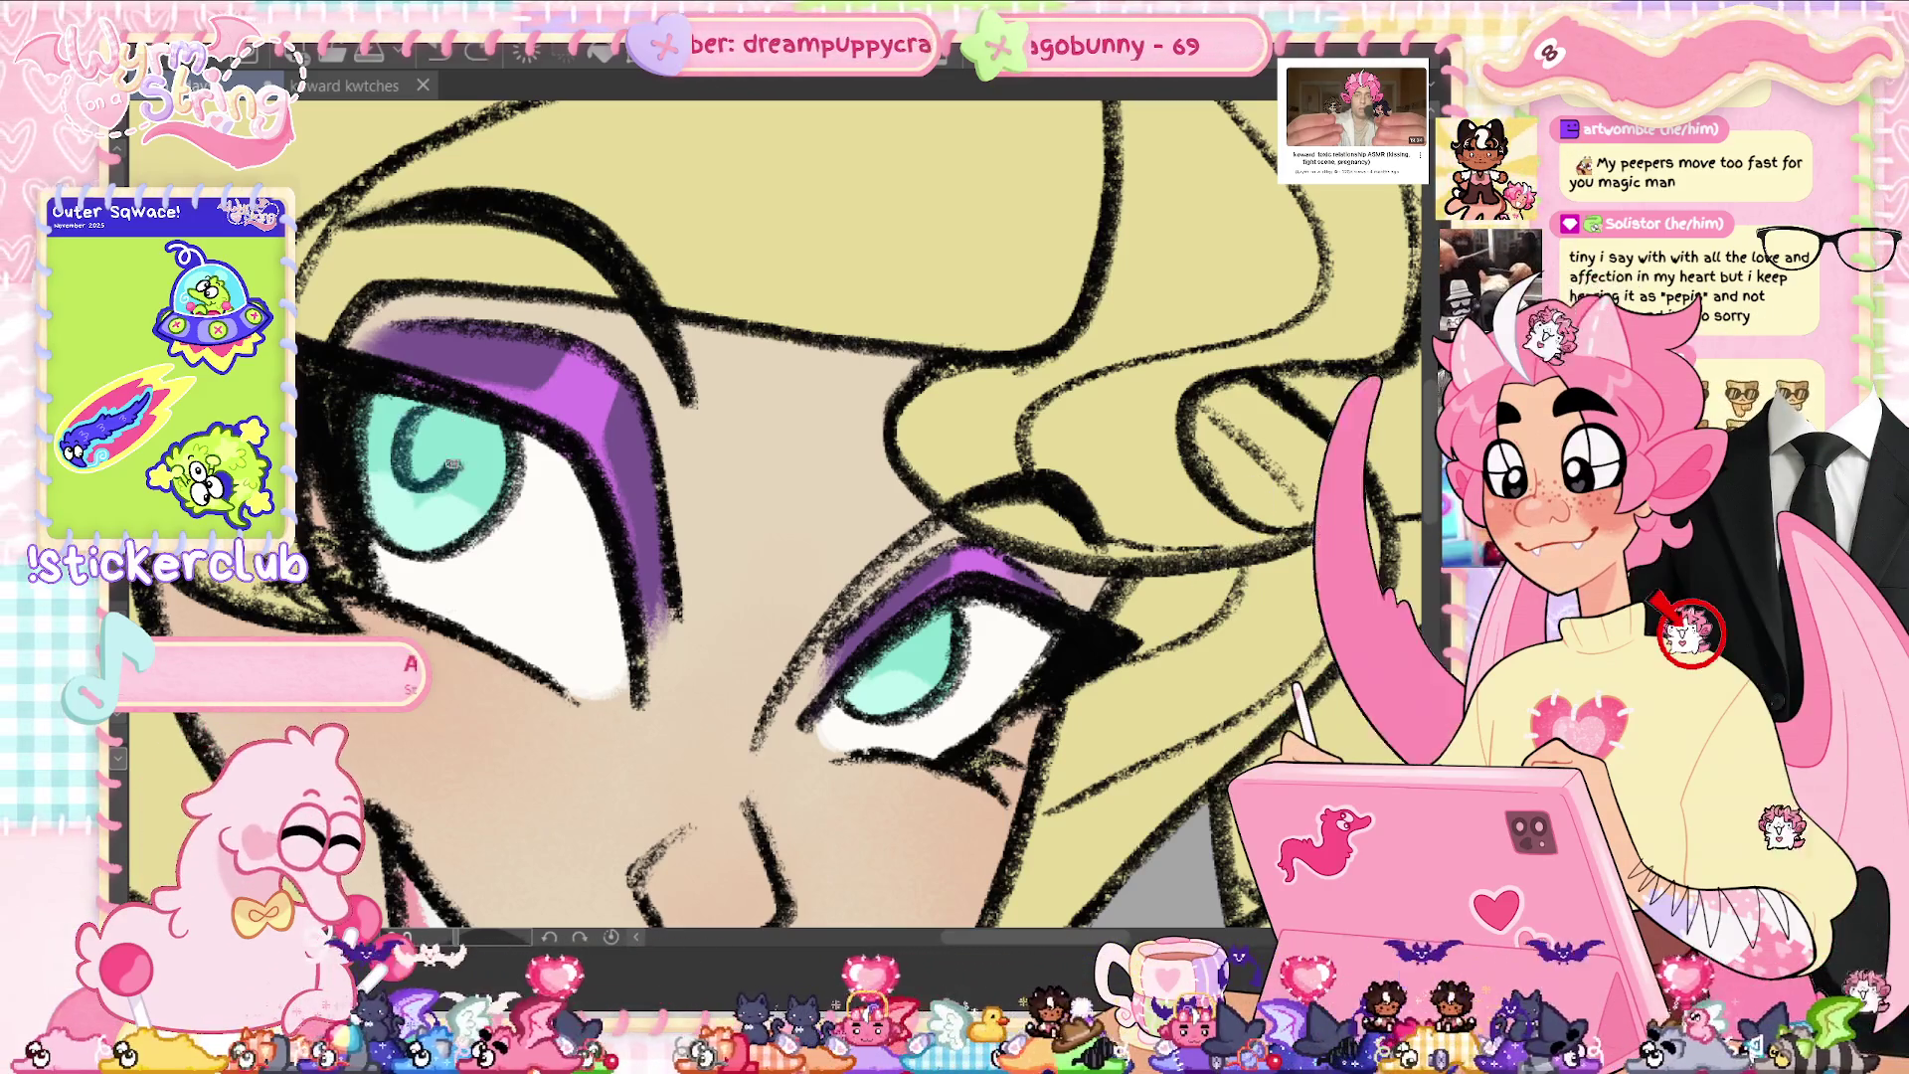
left_click_drag(429, 452, 423, 446)
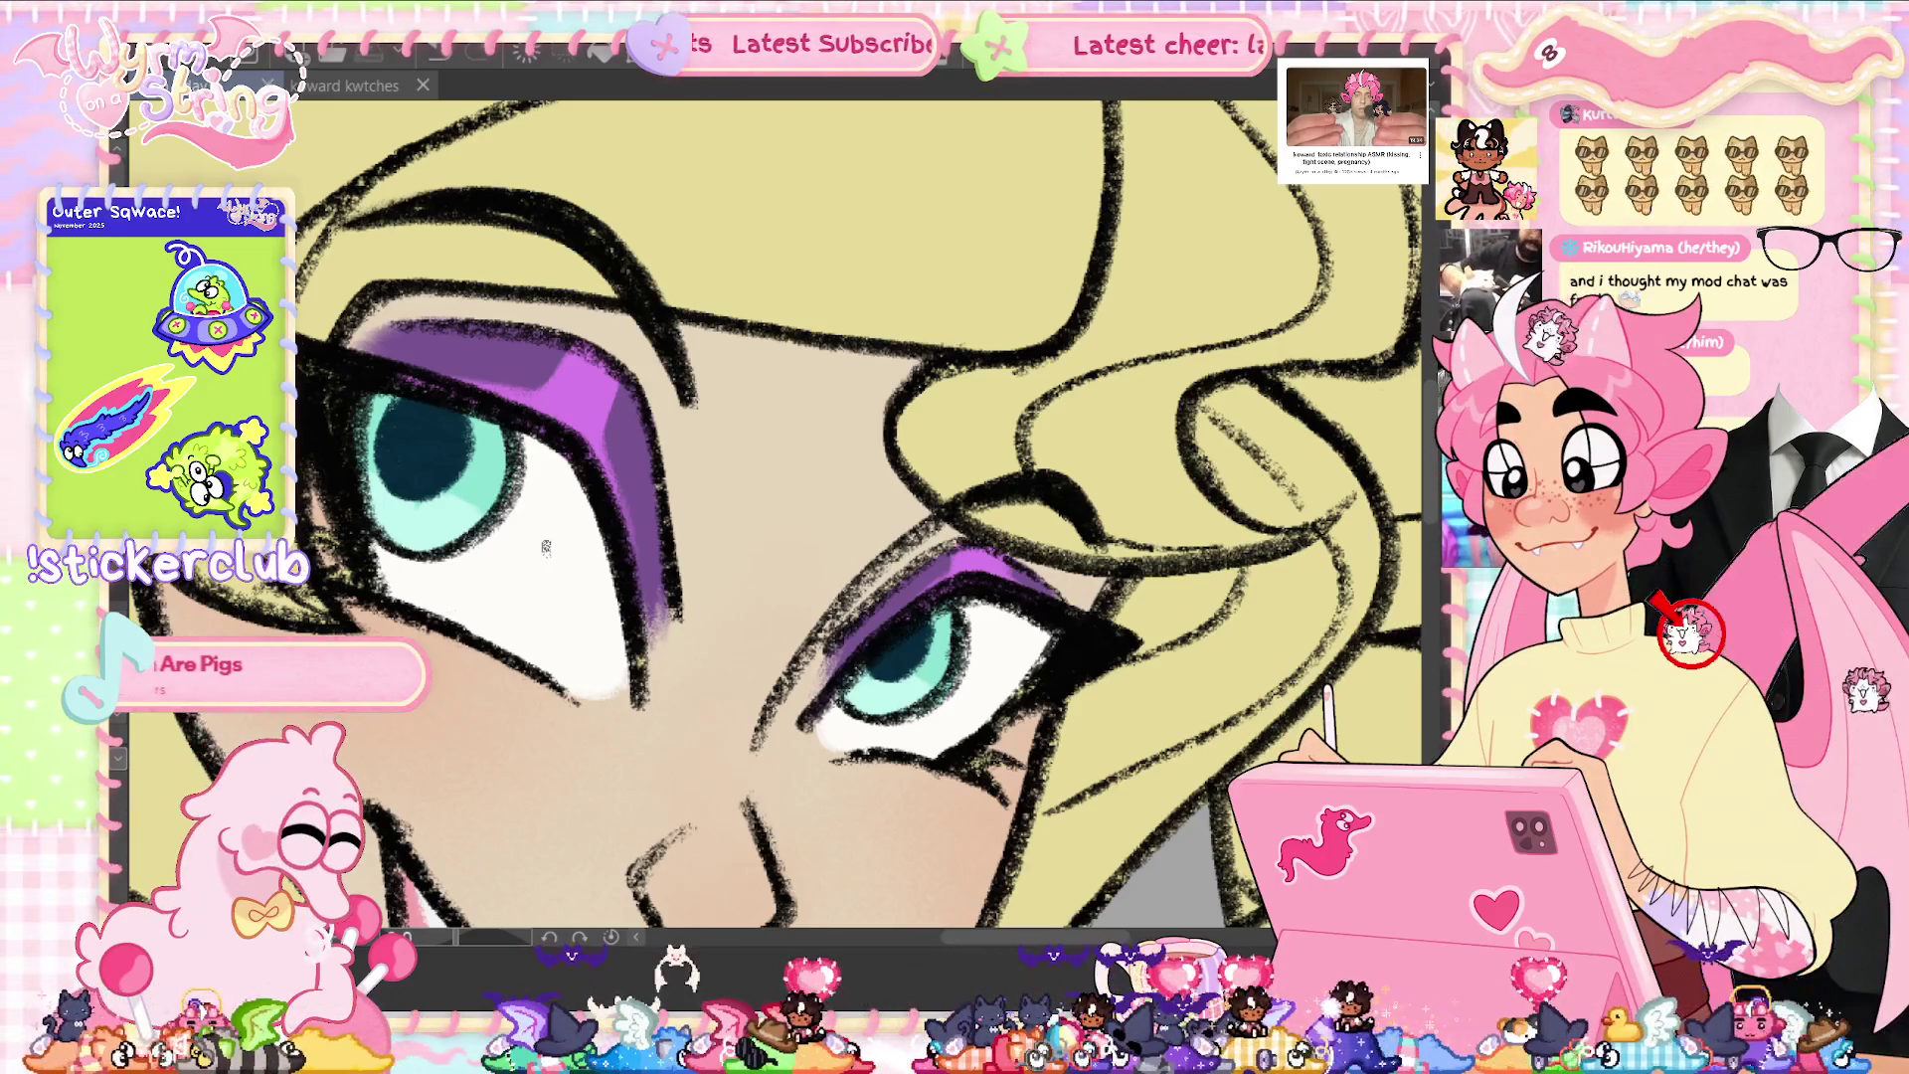
scroll(545, 549, "down", 2)
scroll(545, 549, "down", 3)
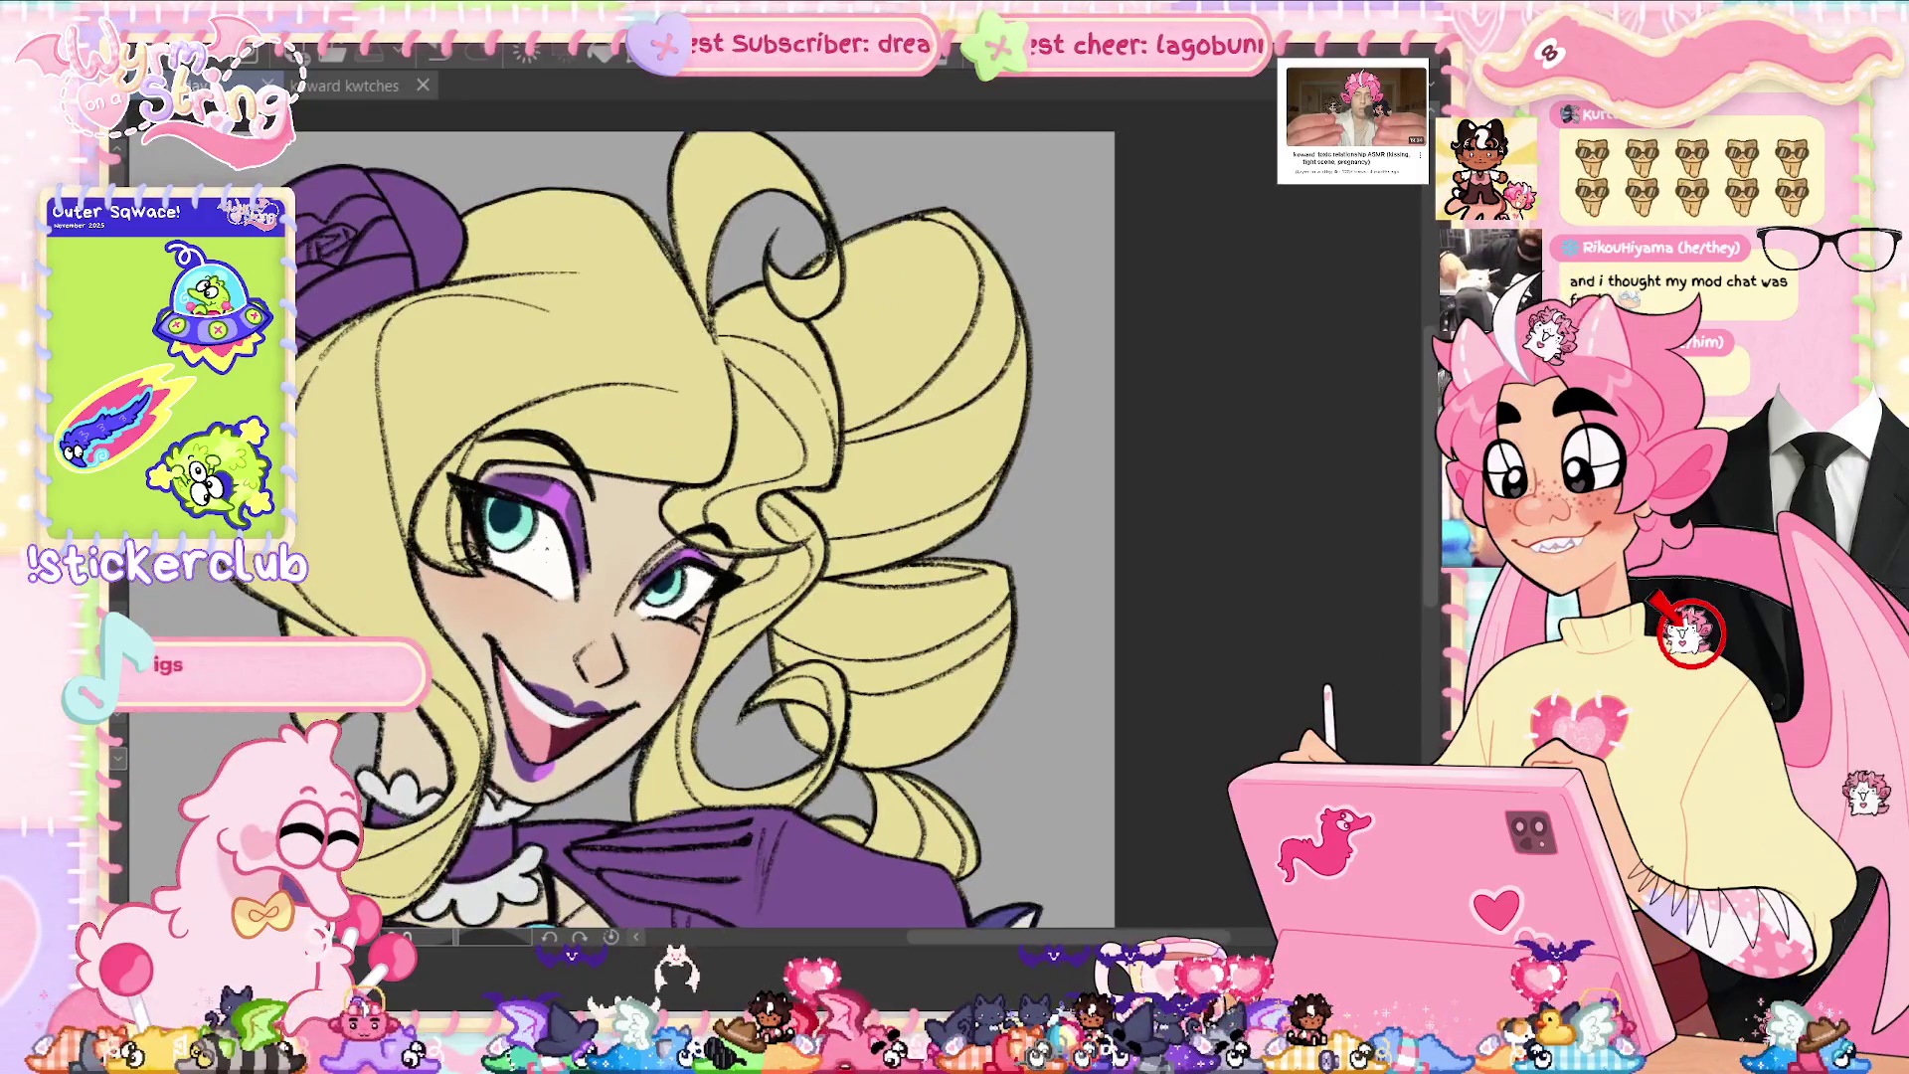
scroll(545, 549, "up", 2)
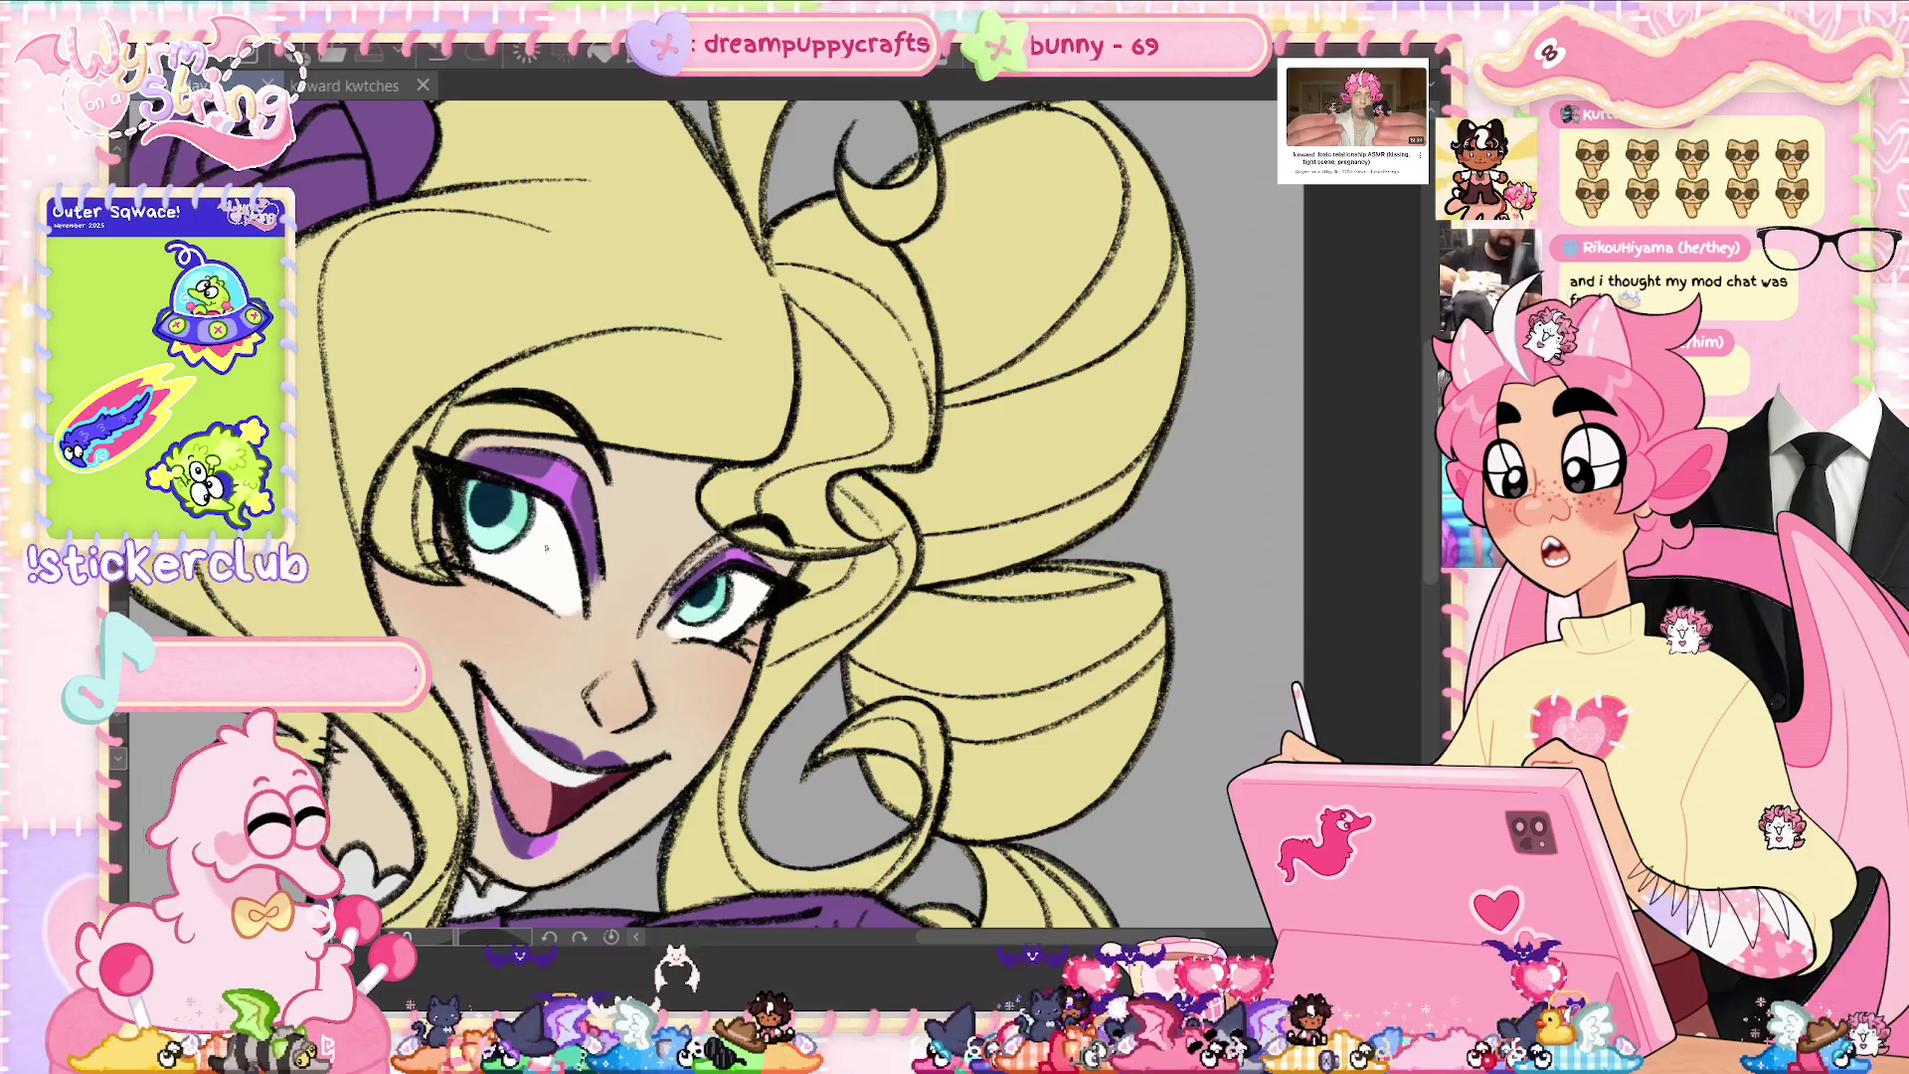
scroll(617, 647, "up", 2)
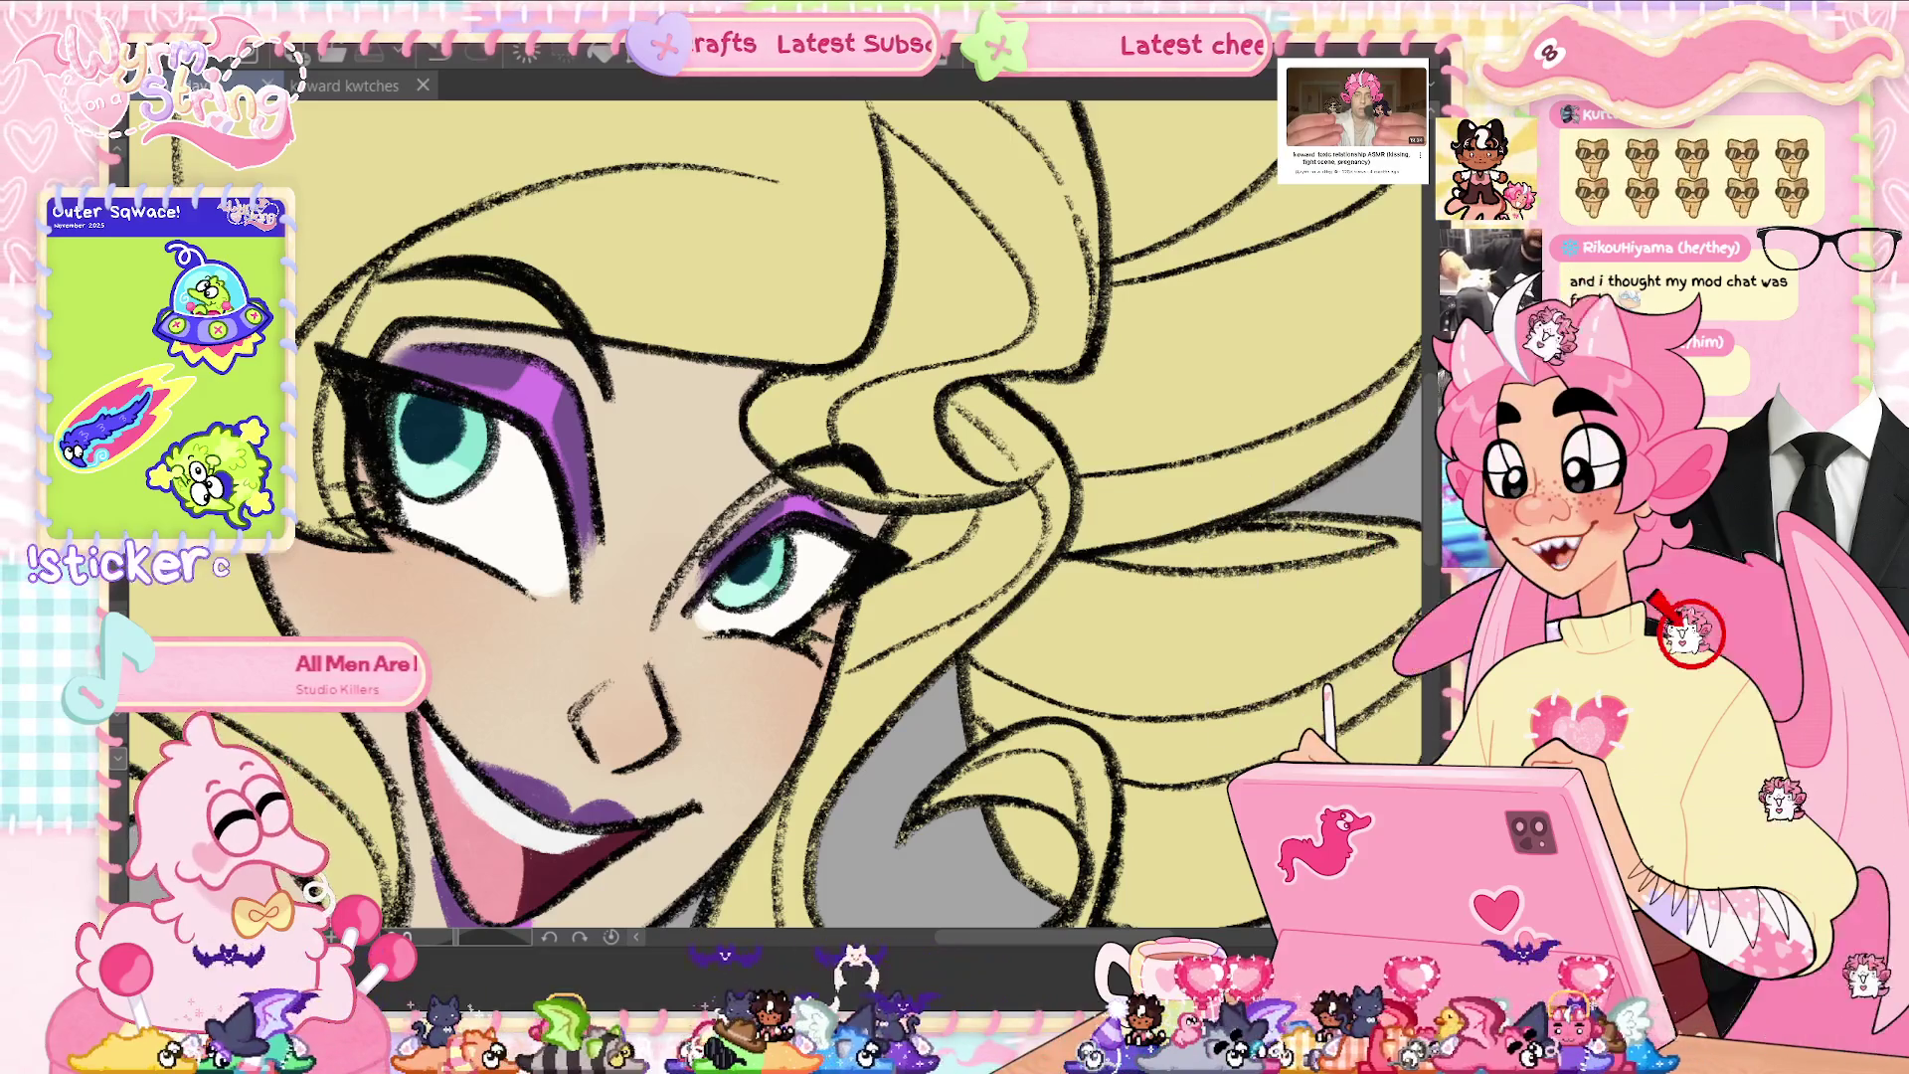
key("ctrl+z")
key("ctrl+y")
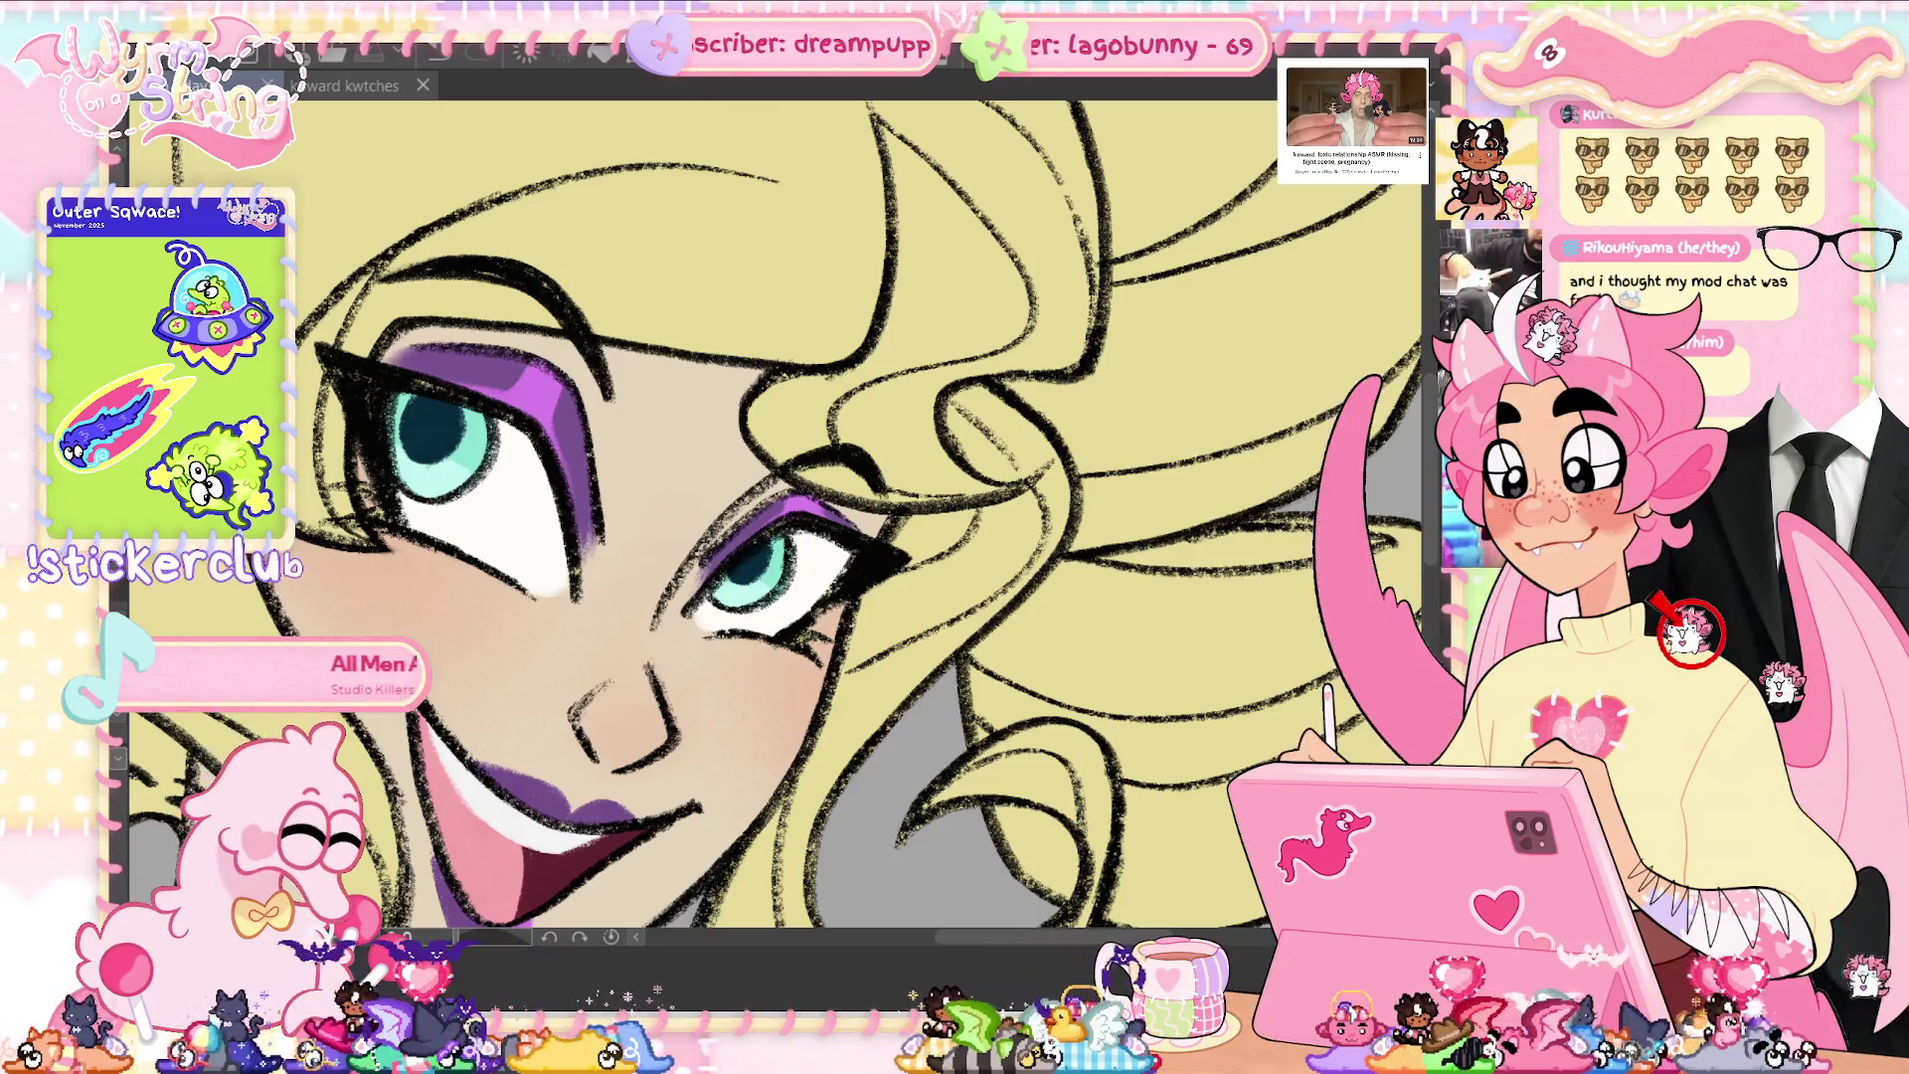
key("ctrl+z")
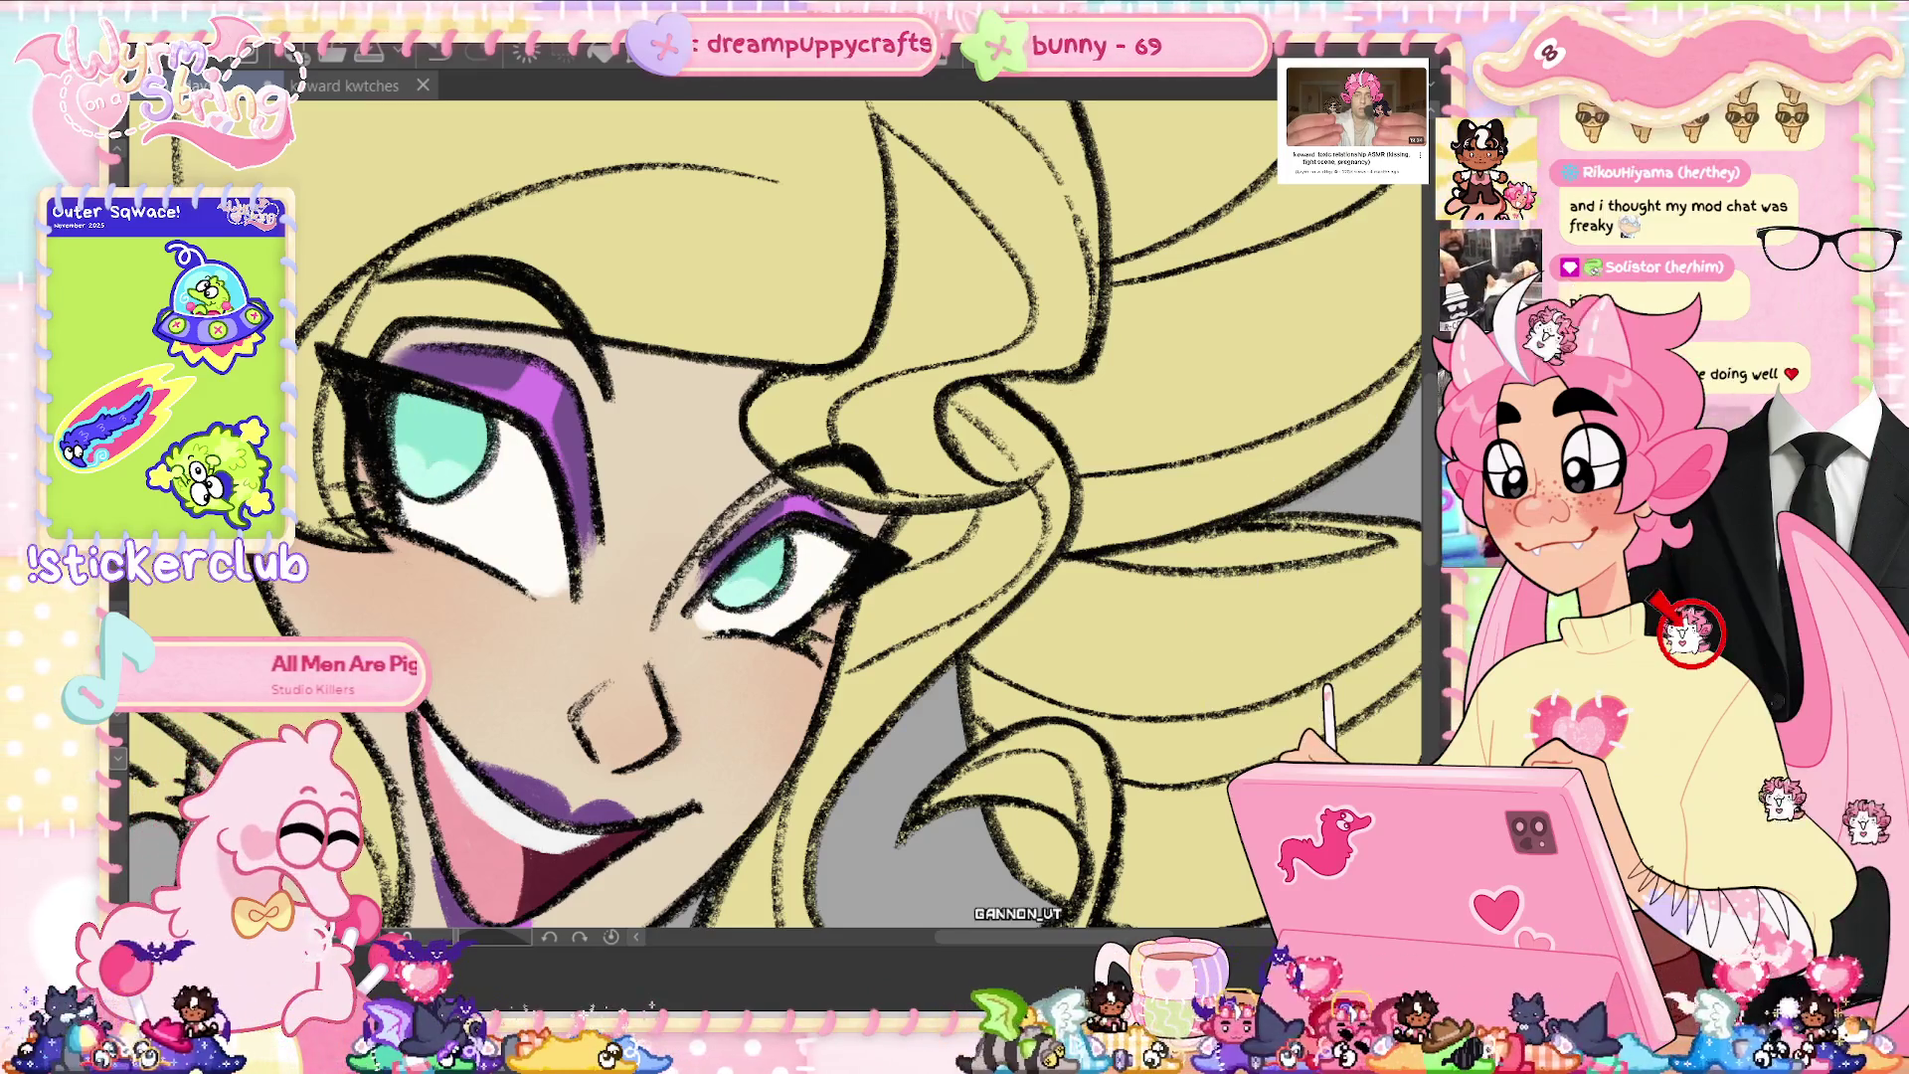
key("ctrl+0")
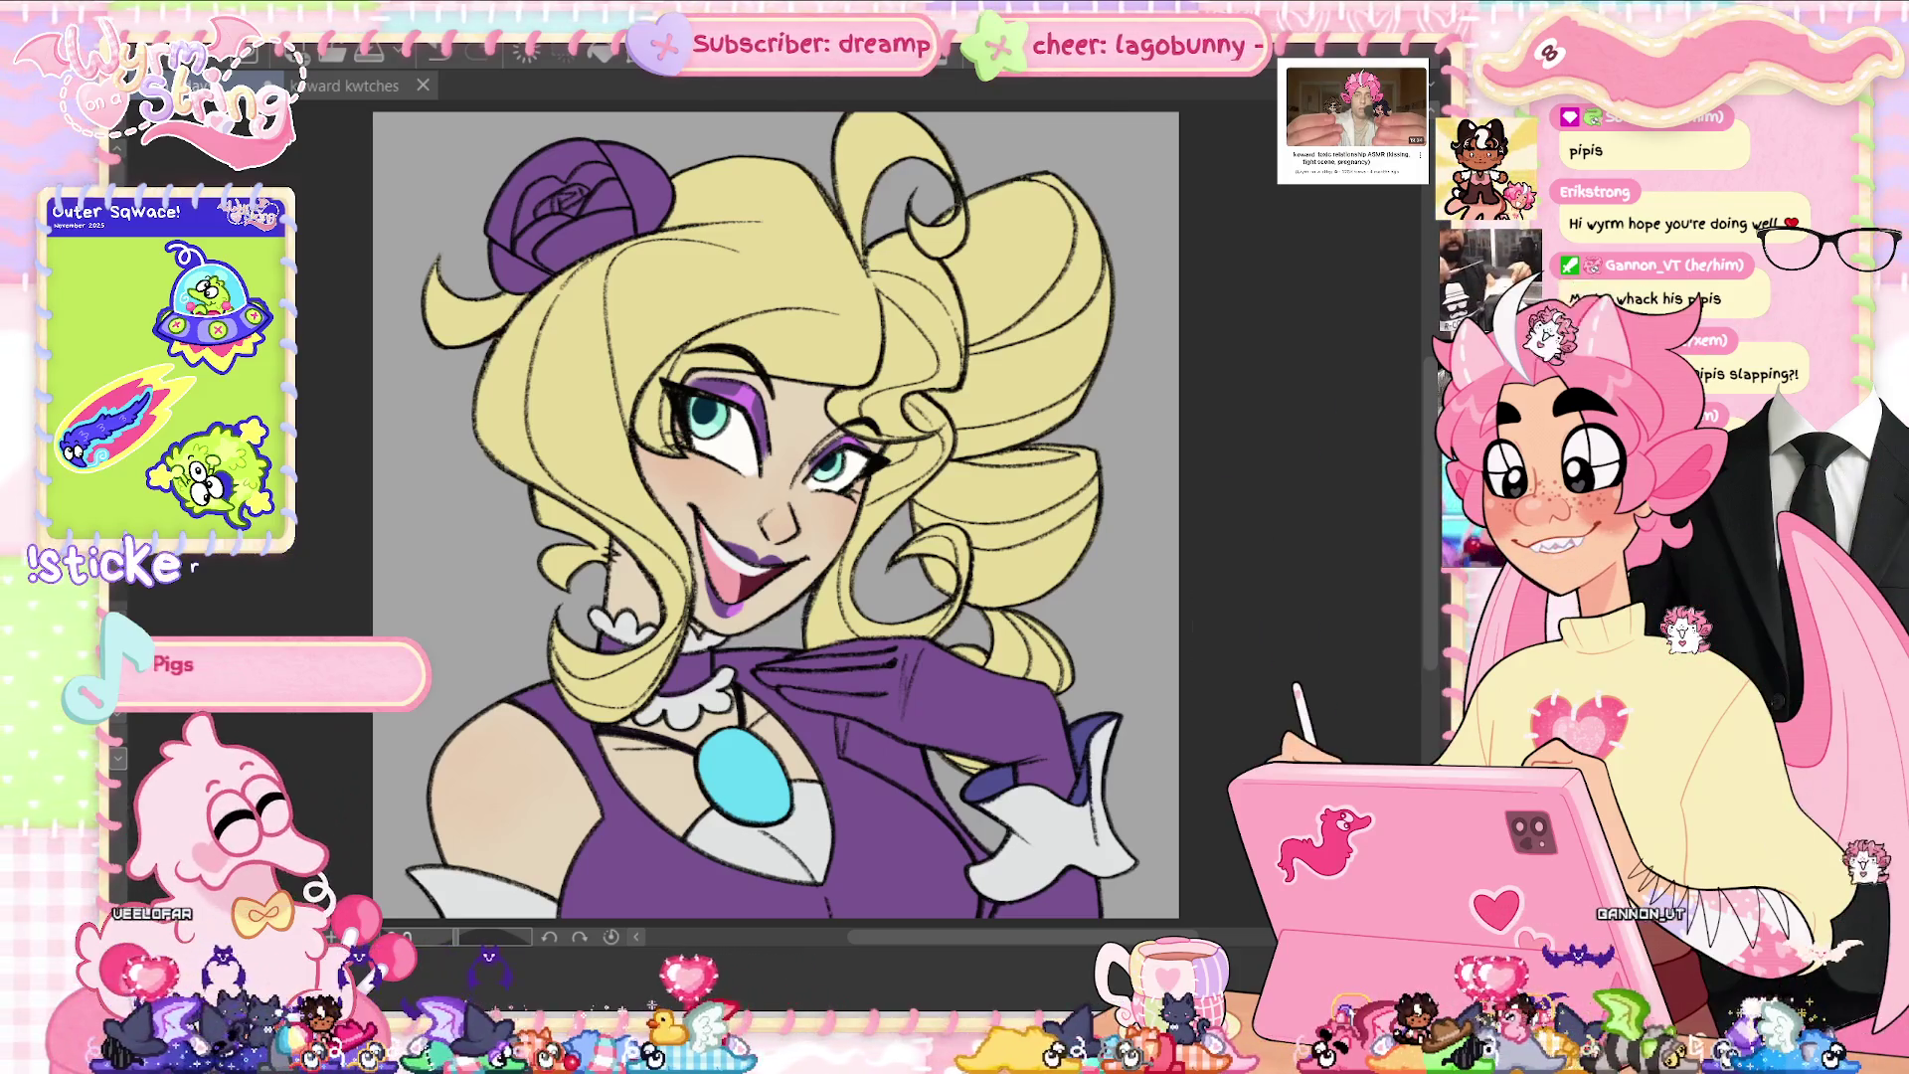
key("h")
key("h")
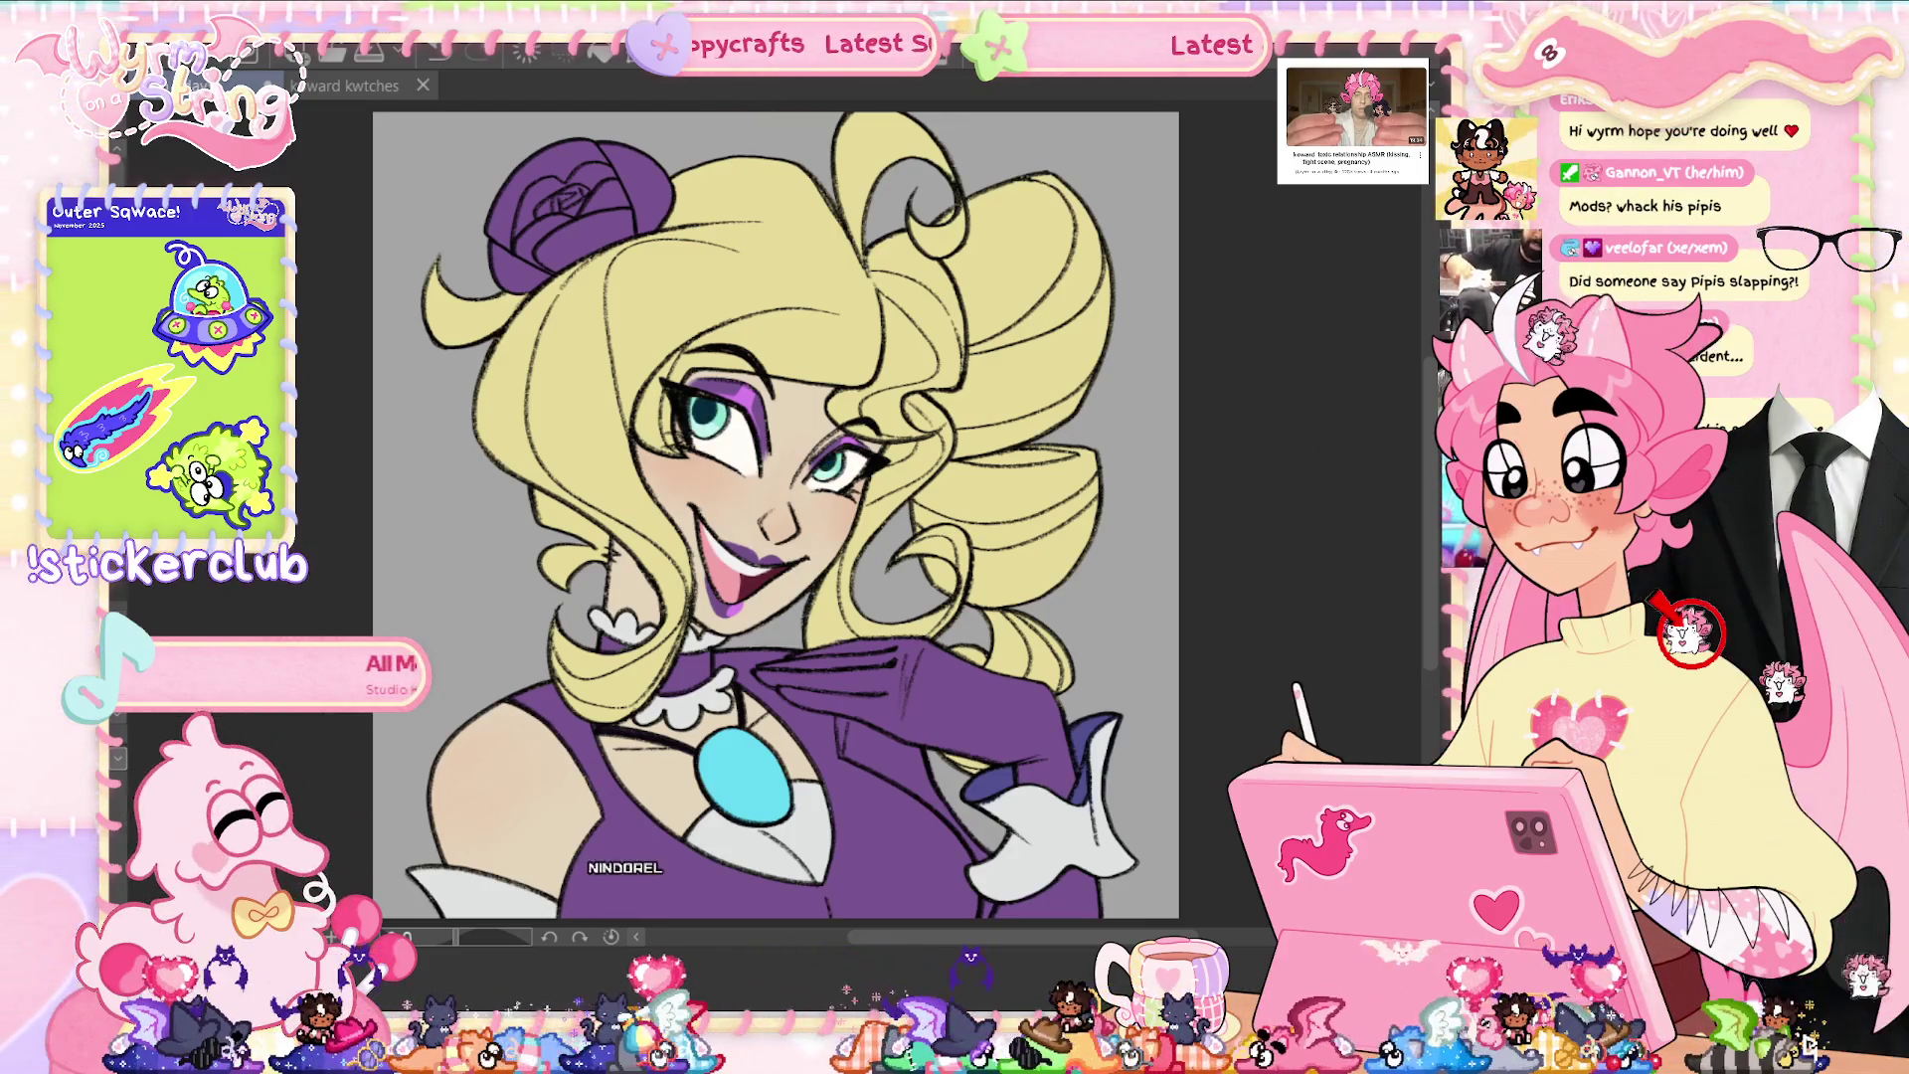
- Dab white catchlights on both pupils, touch them up, then fit the canvas to the window
scroll(737, 403, "up", 5)
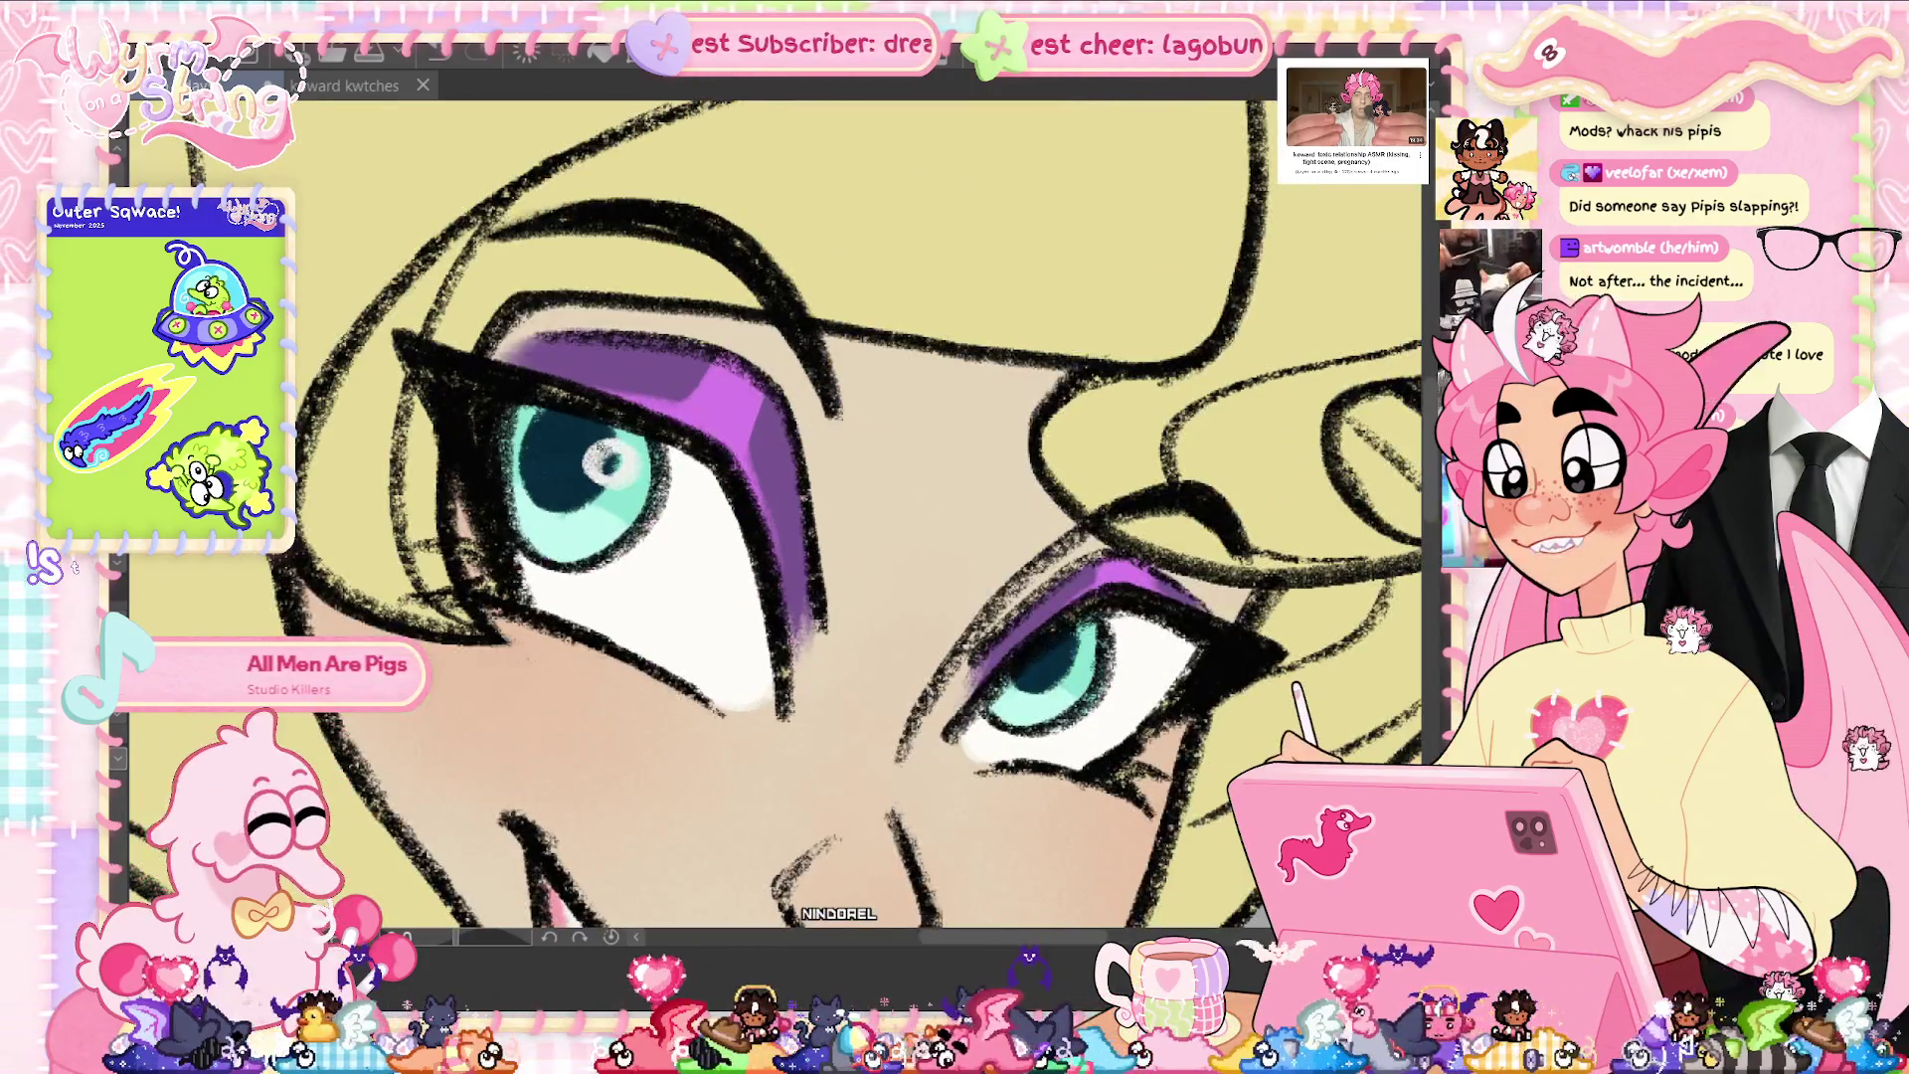
mouse_move(602, 459)
left_mouse_down()
mouse_move(629, 452)
mouse_move(617, 467)
left_mouse_up()
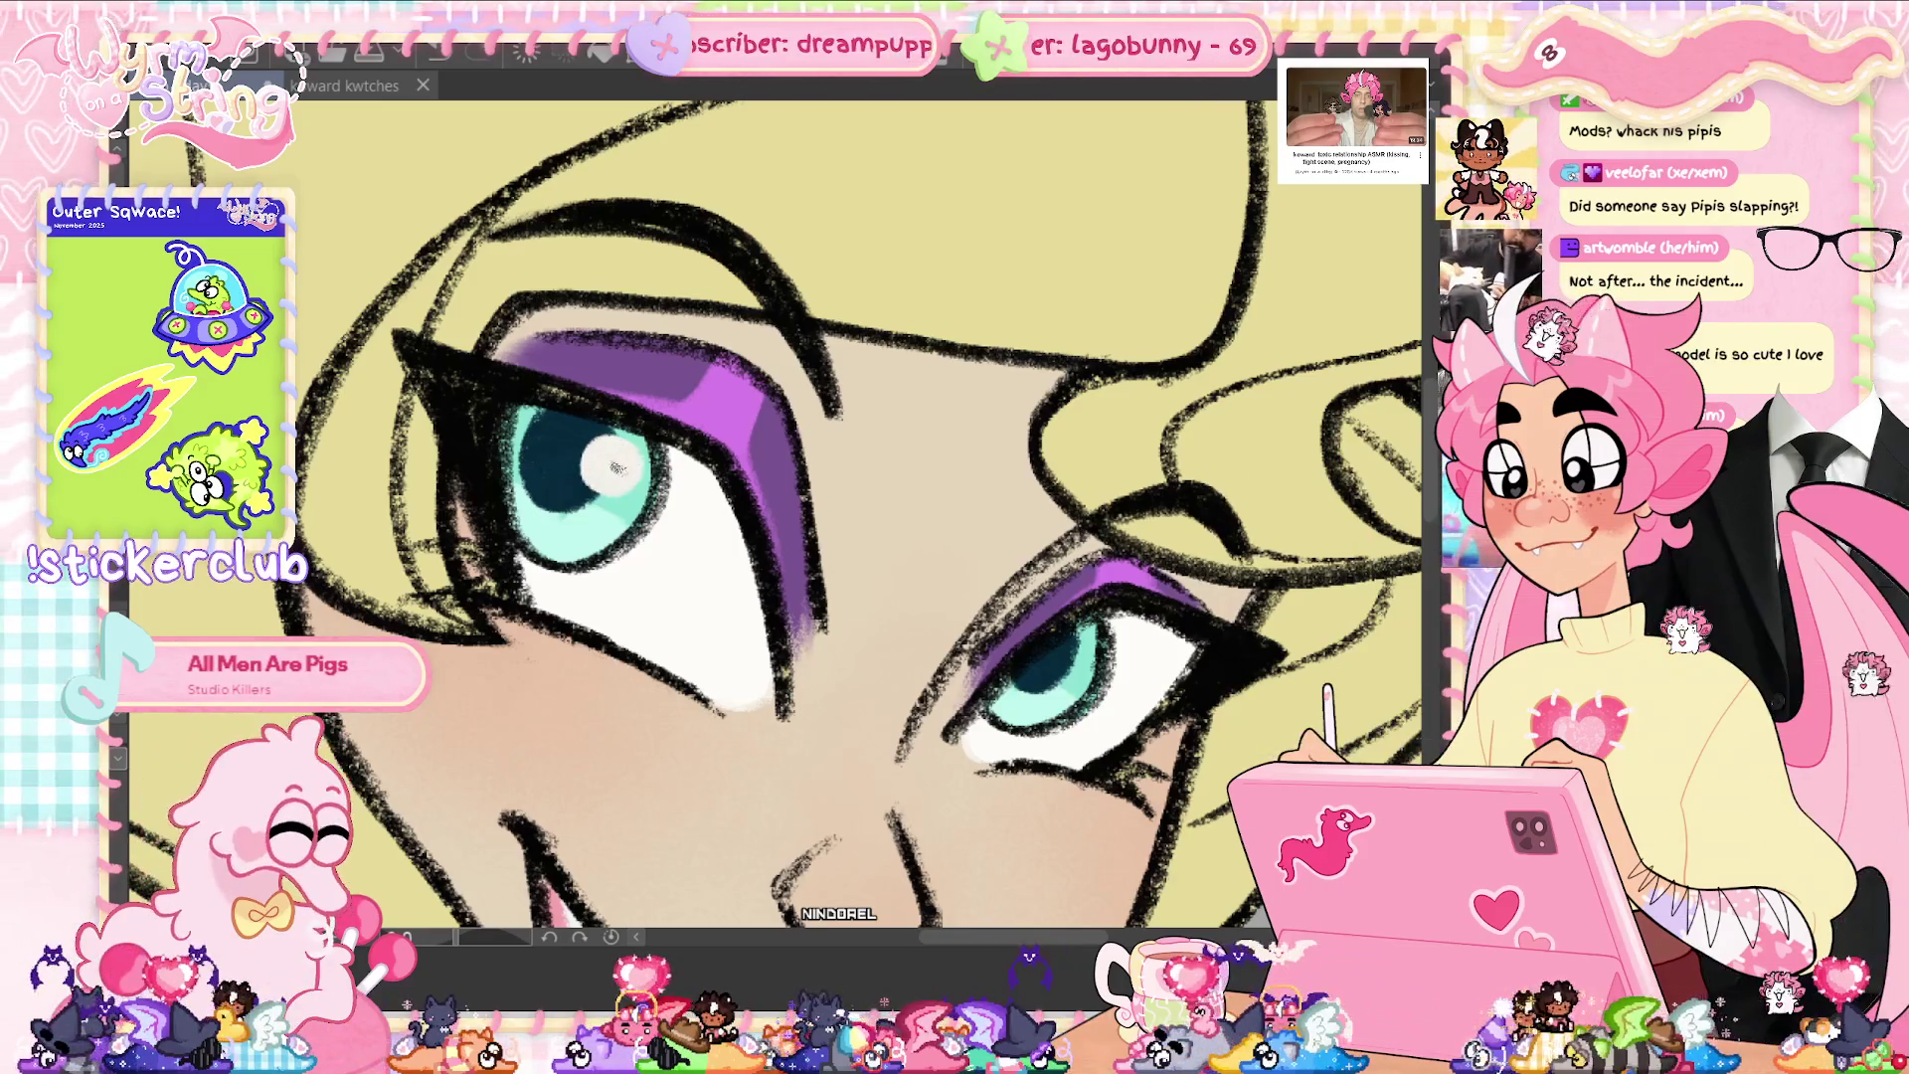
left_click_drag(1062, 659, 1074, 650)
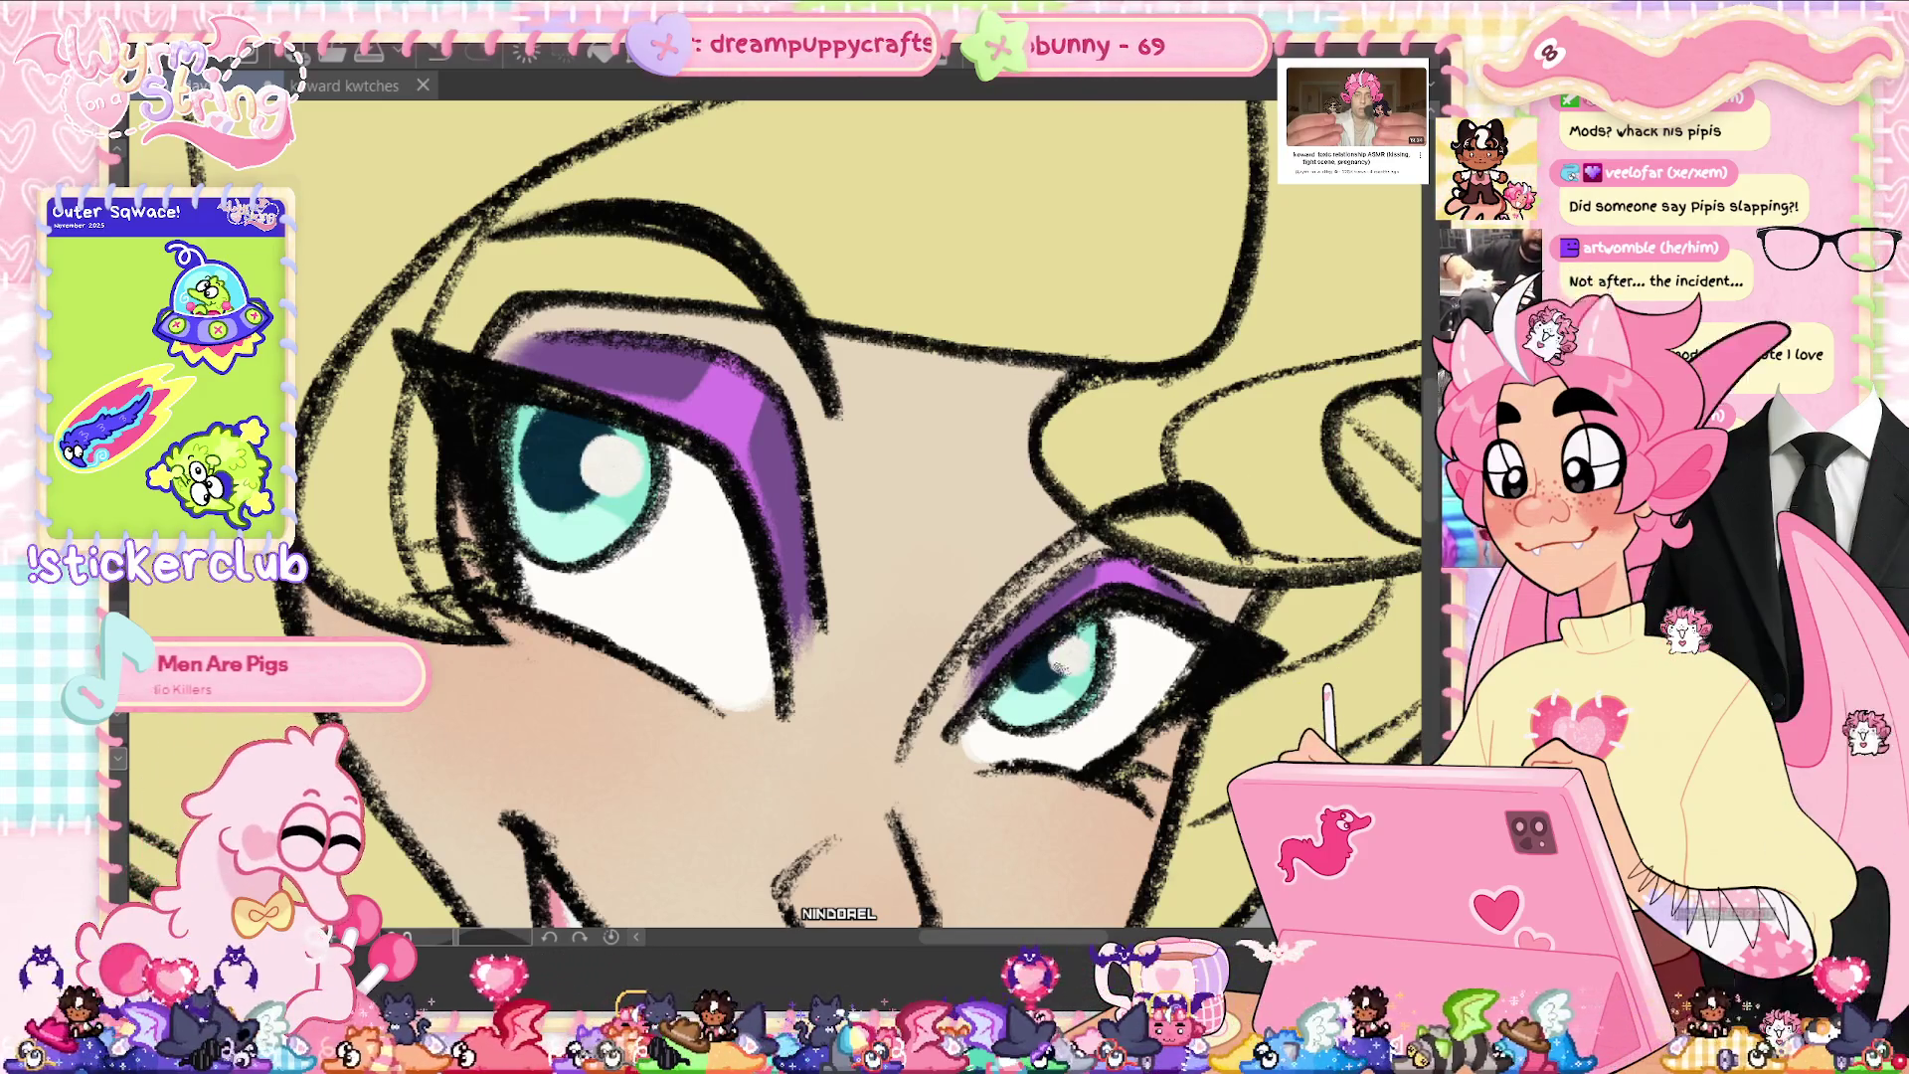
left_click_drag(525, 503, 541, 511)
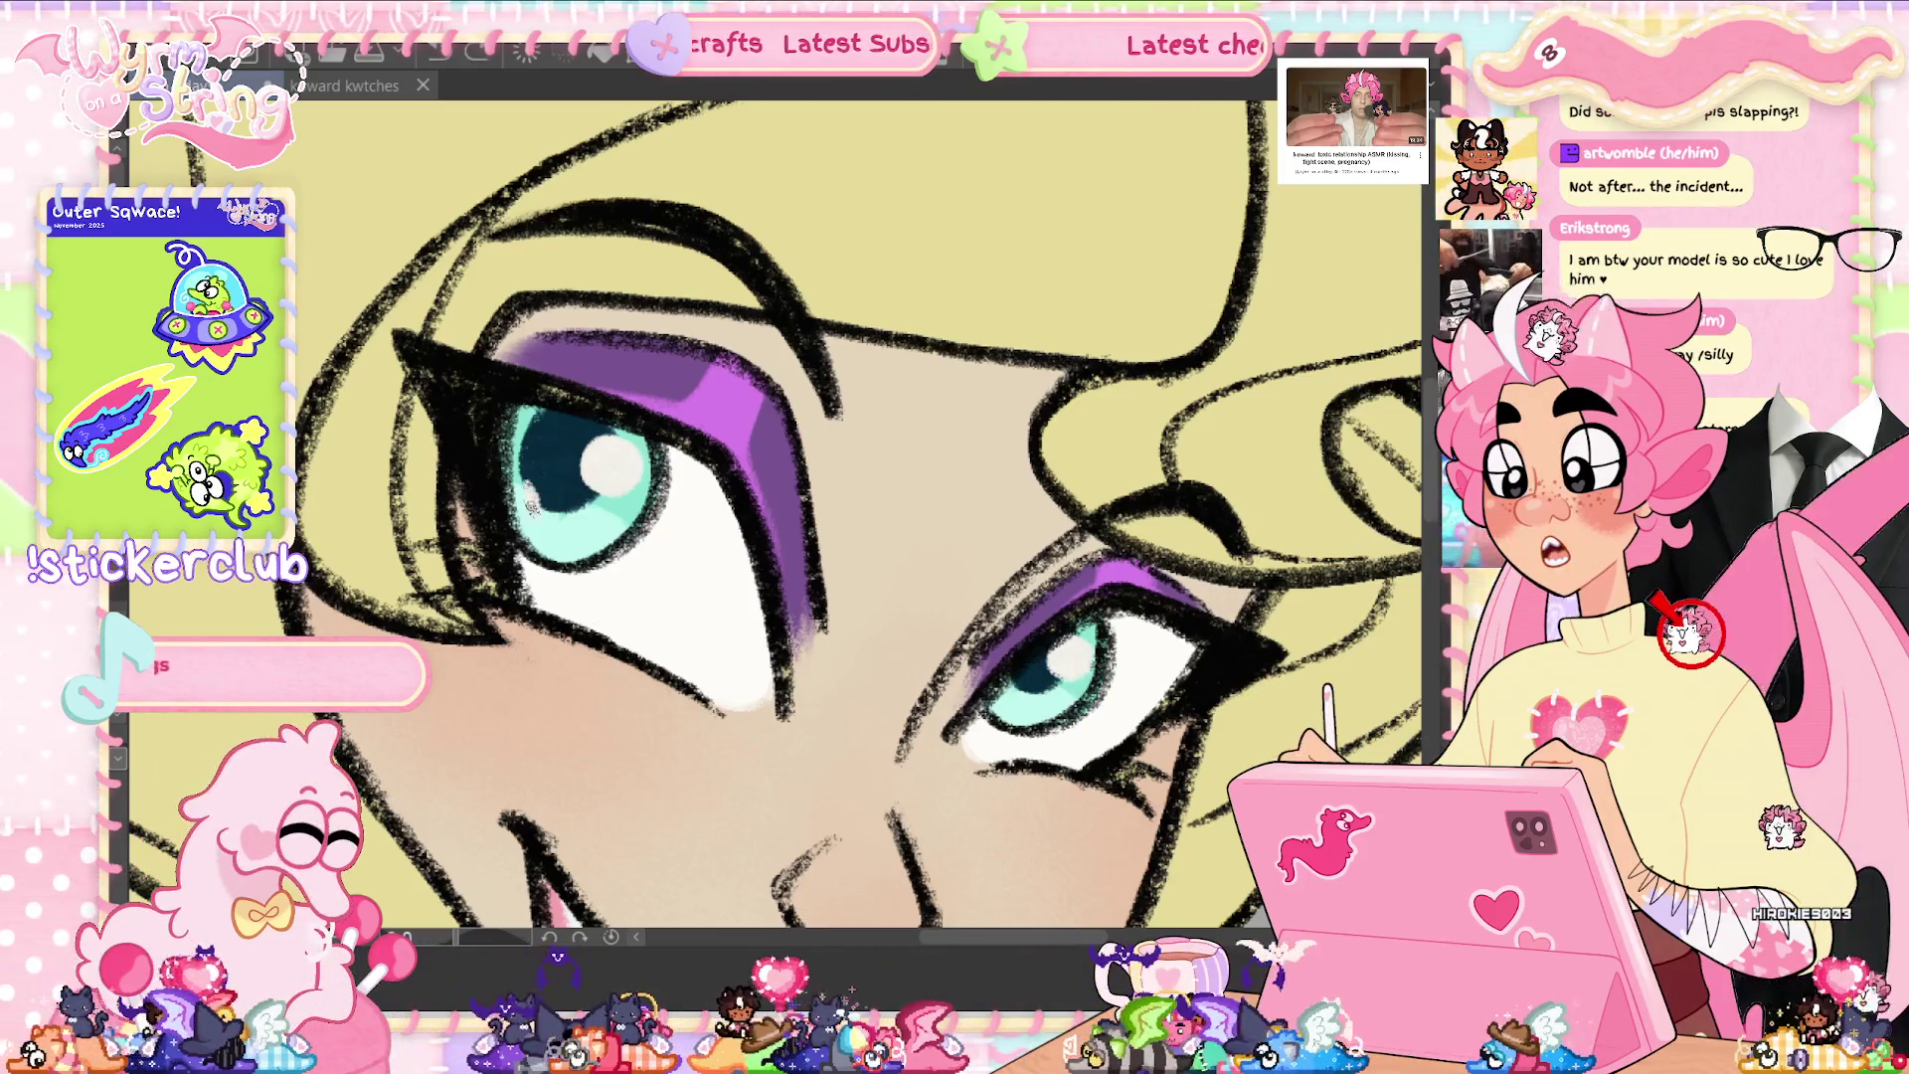
left_click_drag(555, 460, 545, 494)
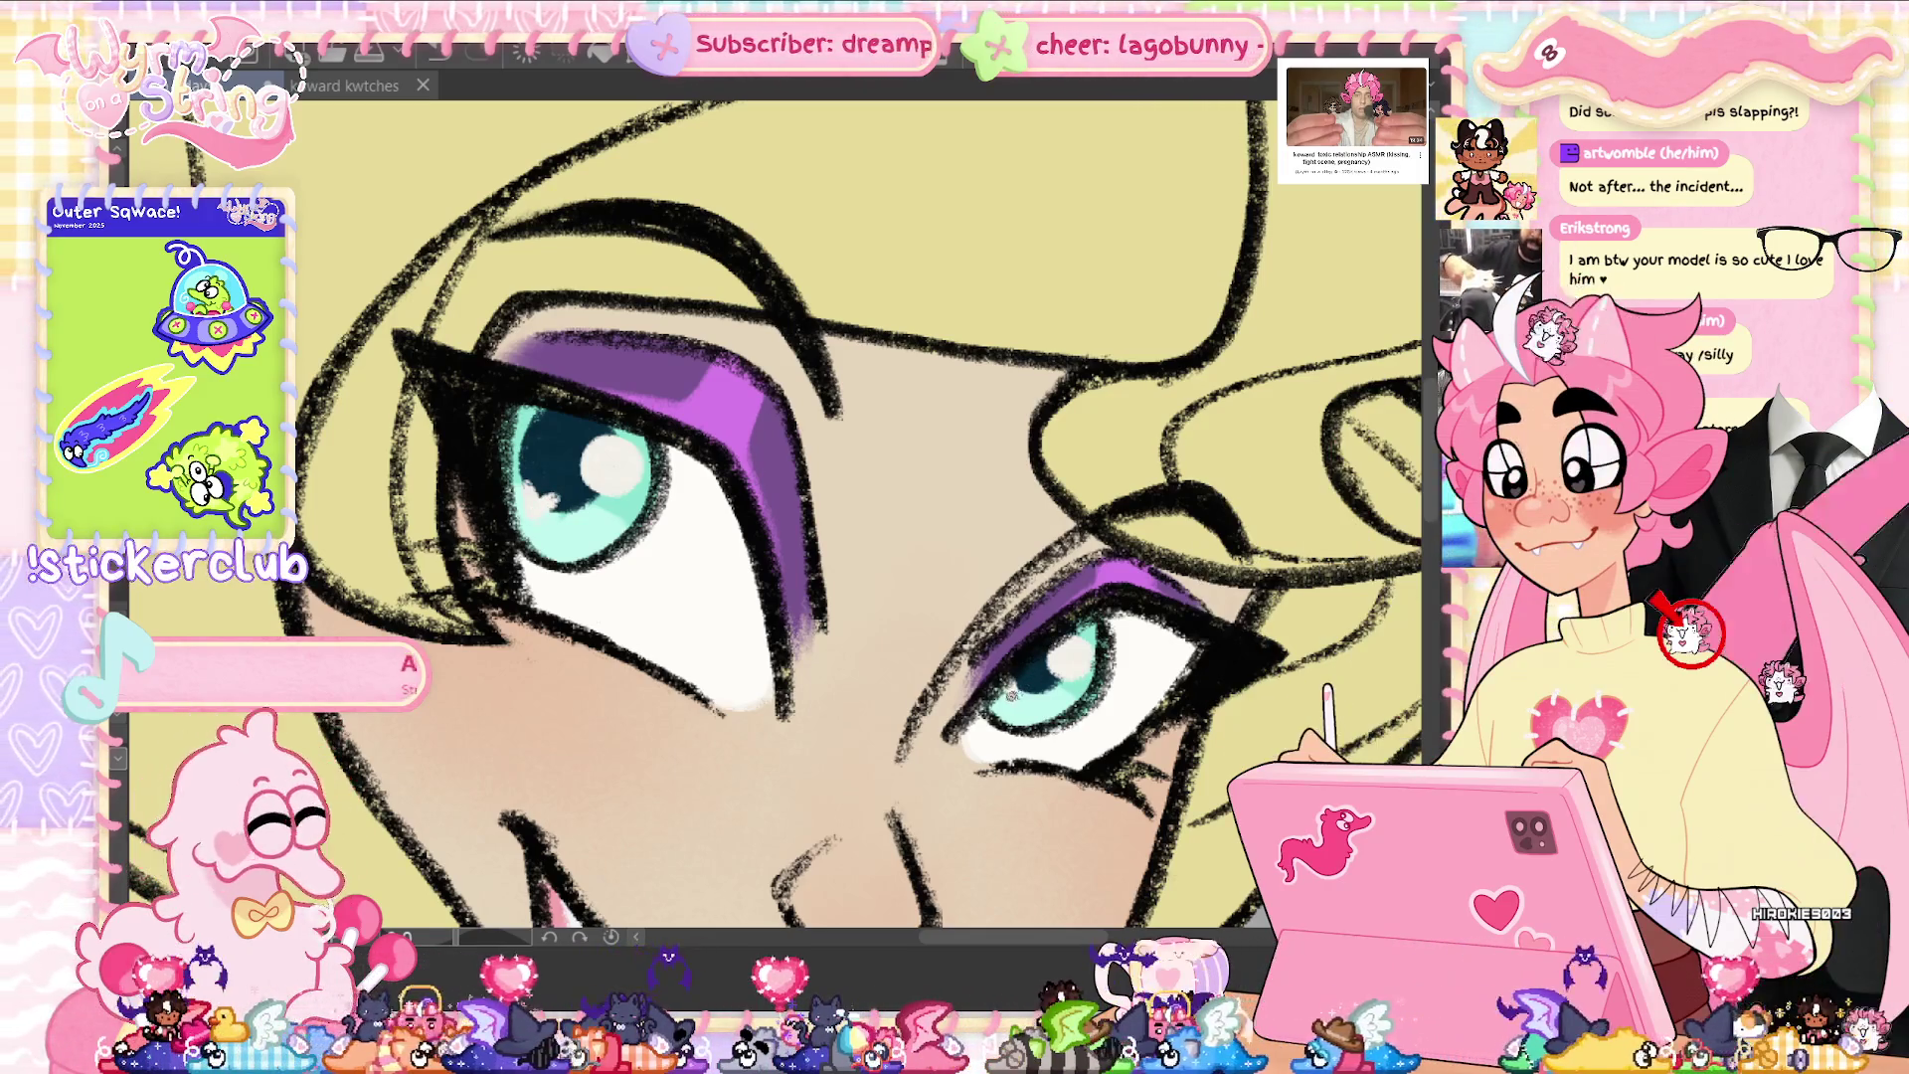
key("ctrl+0")
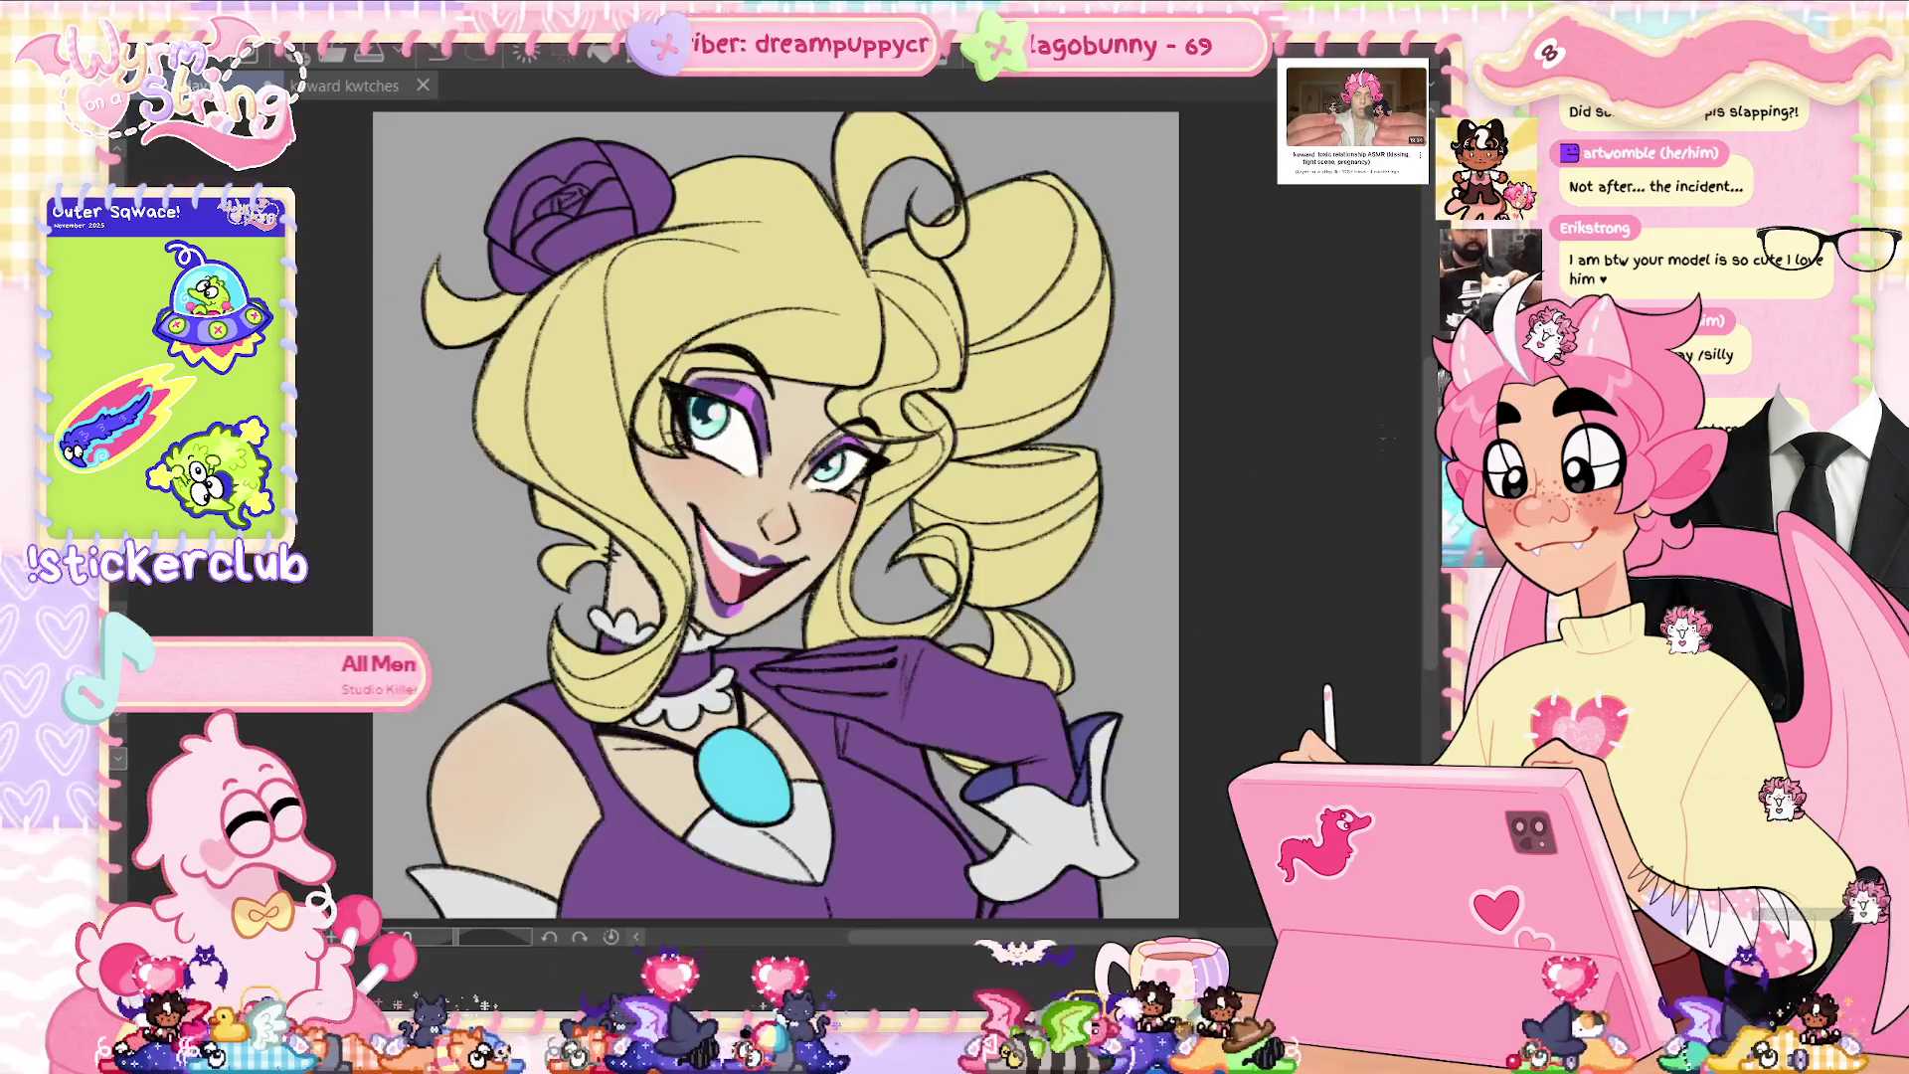